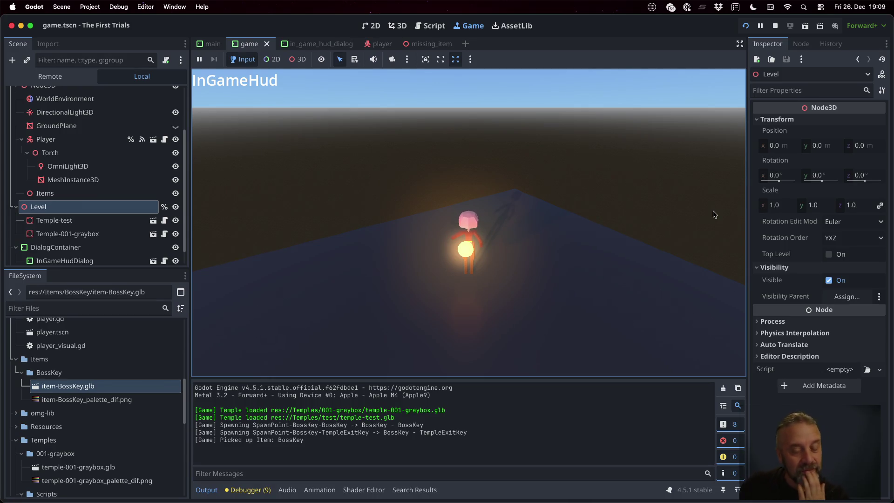
Inspect the Items node's properties, briefly expanding and collapsing its visibility settings
{"action": "scroll", "coordinate": [88, 200], "scroll_direction": "up", "scroll_amount": 2}
{"action": "left_click", "coordinate": [73, 220]}
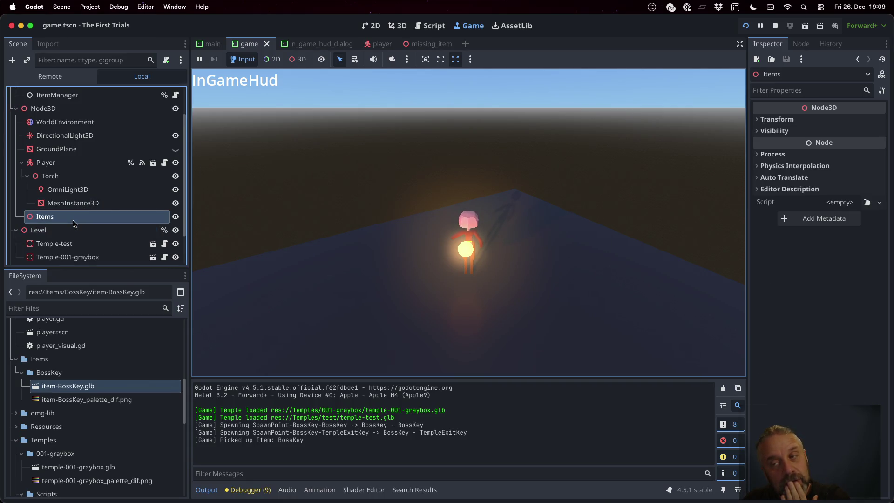
{"action": "left_click", "coordinate": [763, 131]}
{"action": "left_click", "coordinate": [760, 133]}
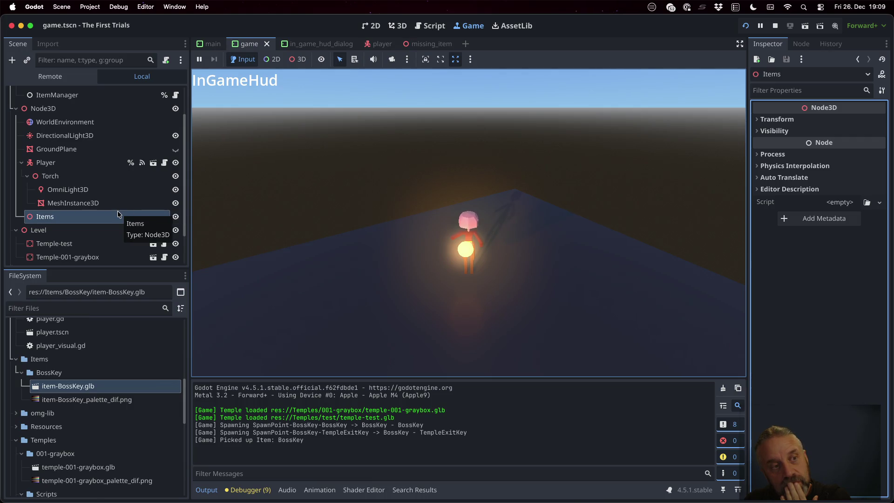
Check the BossKey model's import settings, expanding Item-BossKey_Cube to see its material
{"action": "scroll", "coordinate": [118, 215], "scroll_direction": "down", "scroll_amount": 2}
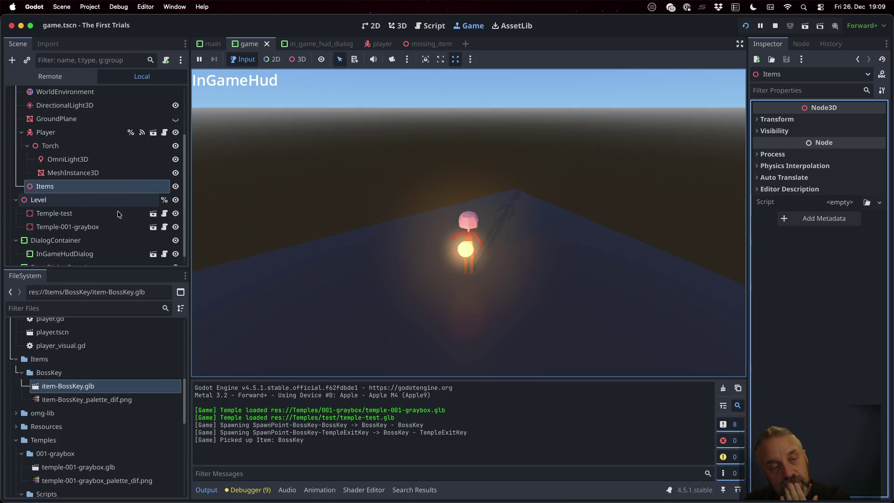
{"action": "scroll", "coordinate": [118, 215], "scroll_direction": "down", "scroll_amount": 1}
{"action": "left_click", "coordinate": [101, 388]}
{"action": "double_click", "coordinate": [101, 388]}
{"action": "left_click", "coordinate": [125, 112]}
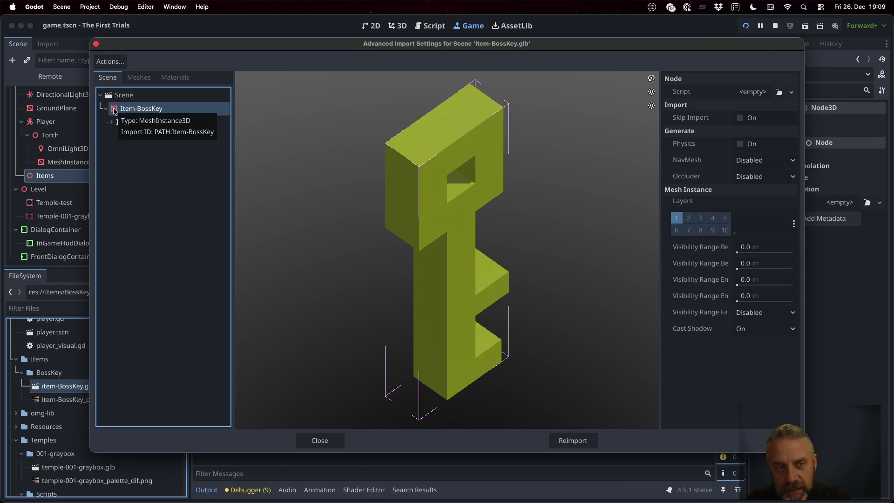
{"action": "left_click", "coordinate": [112, 122]}
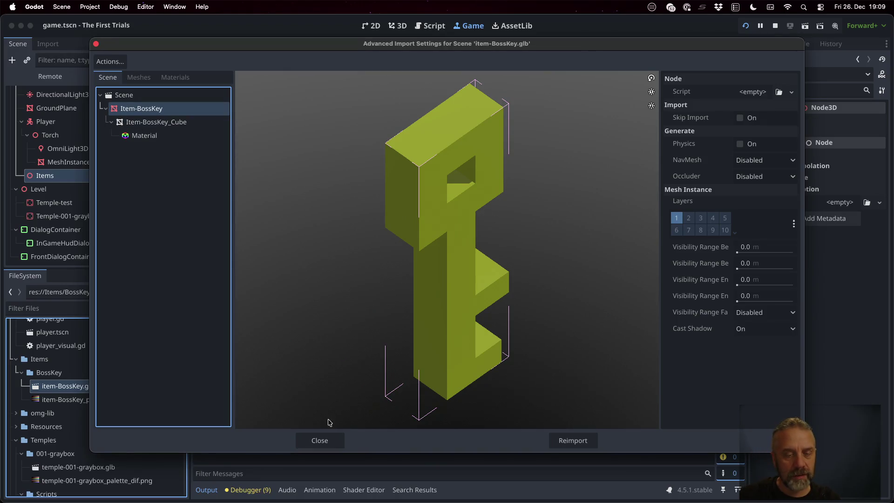
{"action": "left_click", "coordinate": [333, 440]}
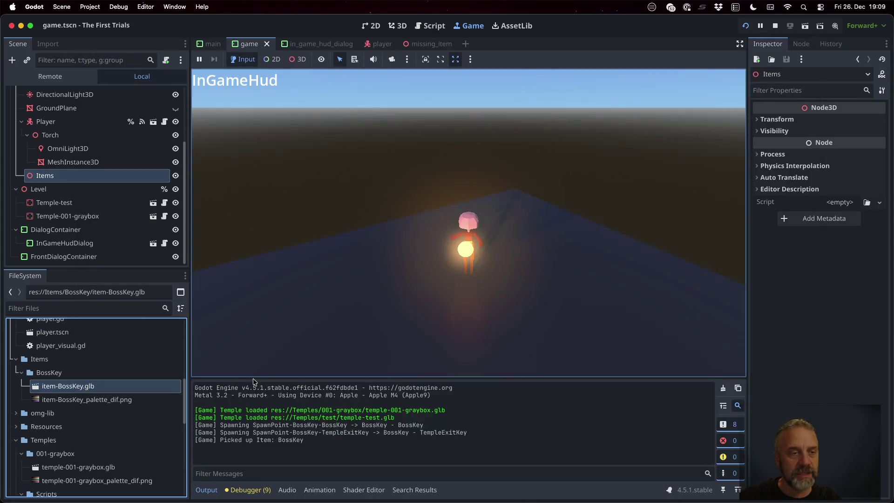
Review the torch MeshInstance3D's yellow material override and Alpha transparency, then switch to the terminal
{"action": "left_click", "coordinate": [73, 162]}
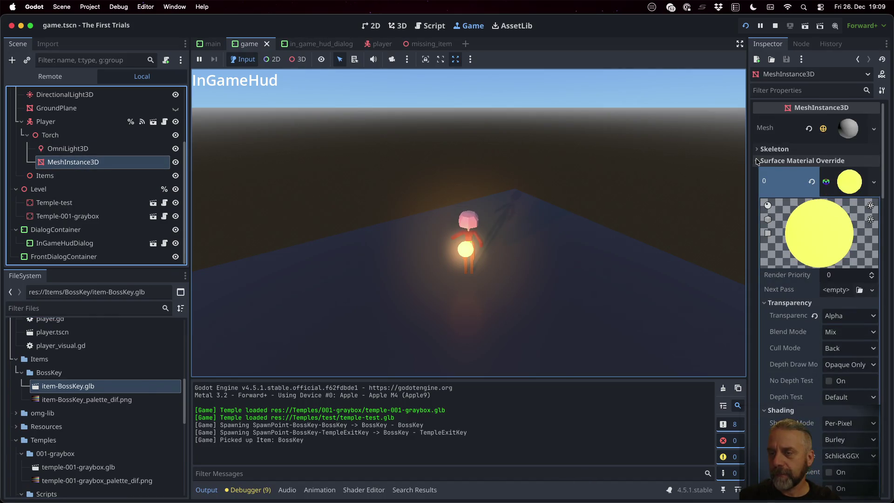
{"action": "left_click", "coordinate": [756, 161]}
{"action": "scroll", "coordinate": [769, 207], "scroll_direction": "down", "scroll_amount": 3}
{"action": "scroll", "coordinate": [770, 206], "scroll_direction": "down", "scroll_amount": 5}
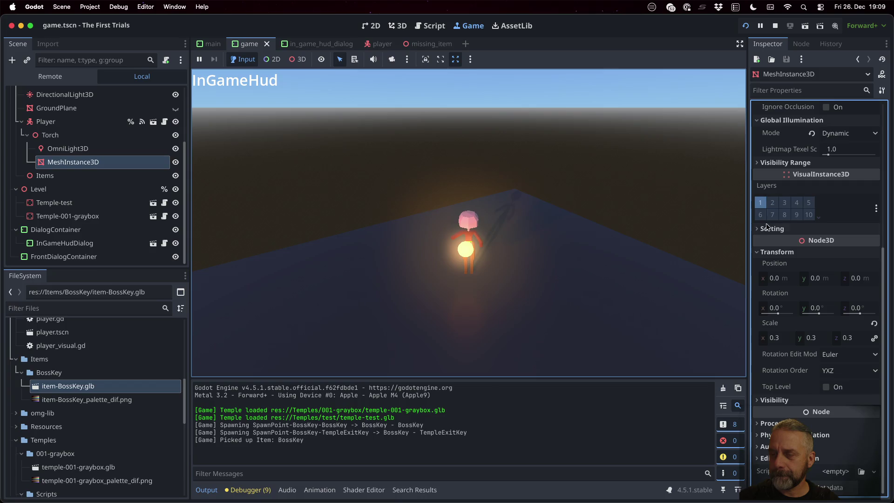
{"action": "left_click", "coordinate": [768, 400]}
{"action": "scroll", "coordinate": [766, 387], "scroll_direction": "down", "scroll_amount": 1}
{"action": "scroll", "coordinate": [766, 388], "scroll_direction": "up", "scroll_amount": 8}
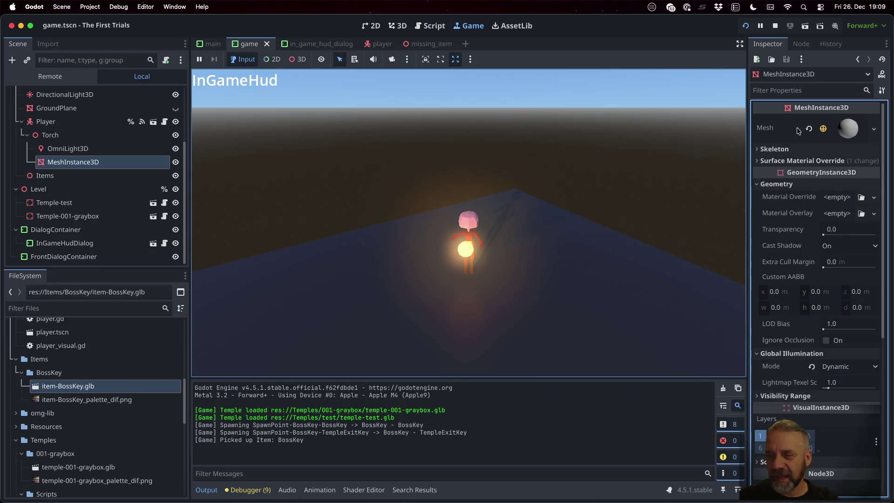
{"action": "left_click", "coordinate": [767, 162]}
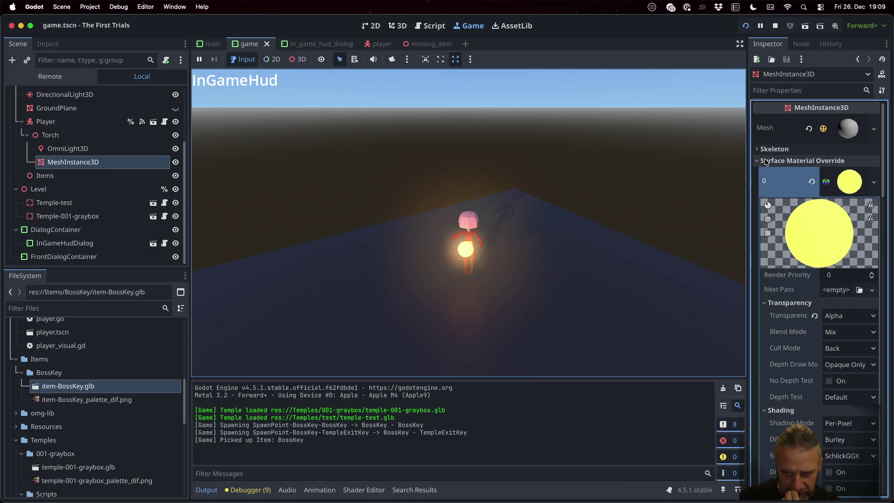
{"action": "scroll", "coordinate": [767, 162], "scroll_direction": "down", "scroll_amount": 2}
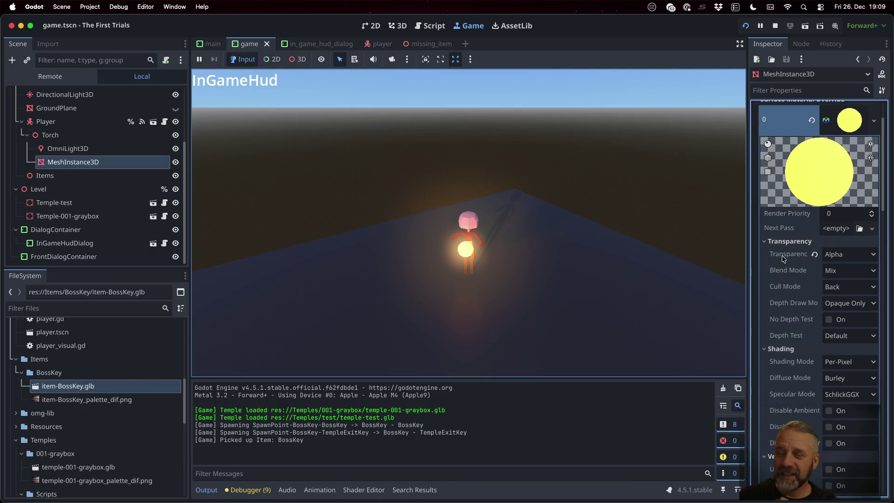
{"action": "mouse_move", "coordinate": [782, 255]}
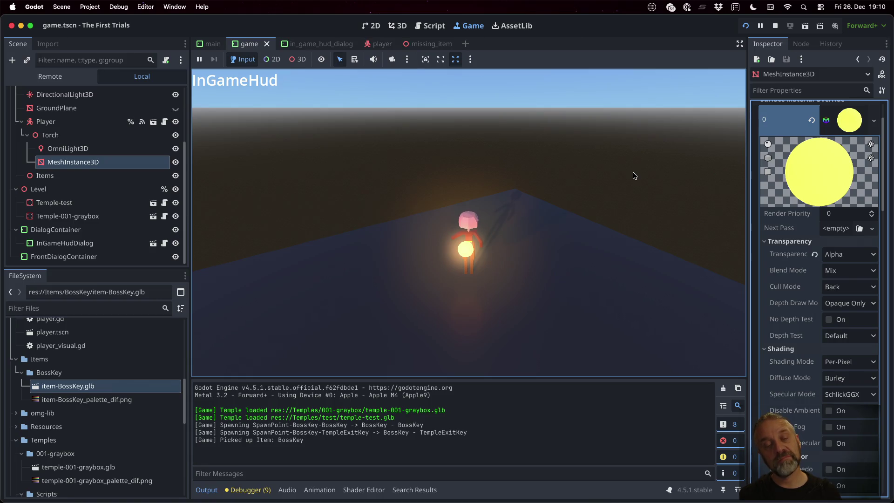
{"action": "key", "text": "super+Tab"}
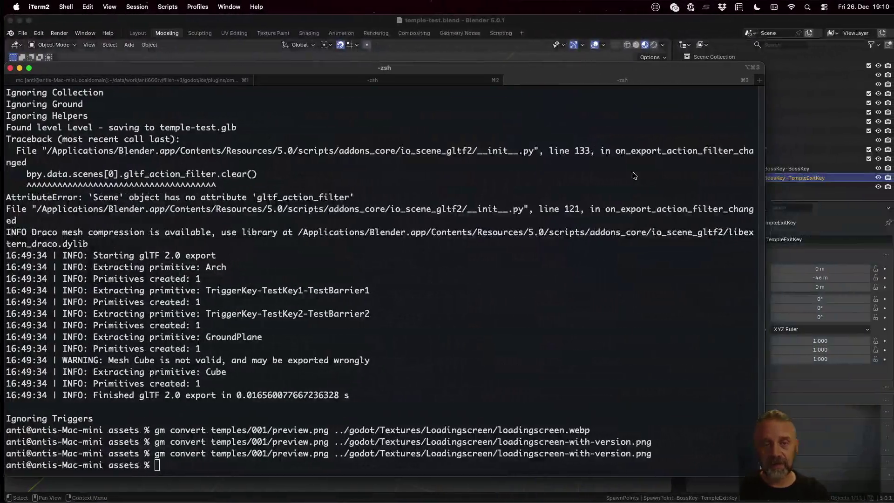
Open items.blend from recent files without saving temple-test, then switch to the Animation workspace
{"action": "left_click", "coordinate": [600, 32]}
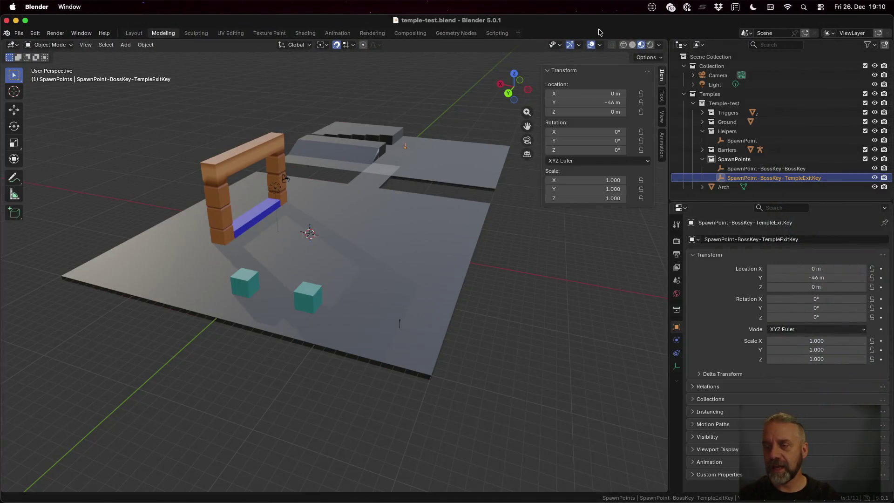
{"action": "left_click", "coordinate": [798, 170]}
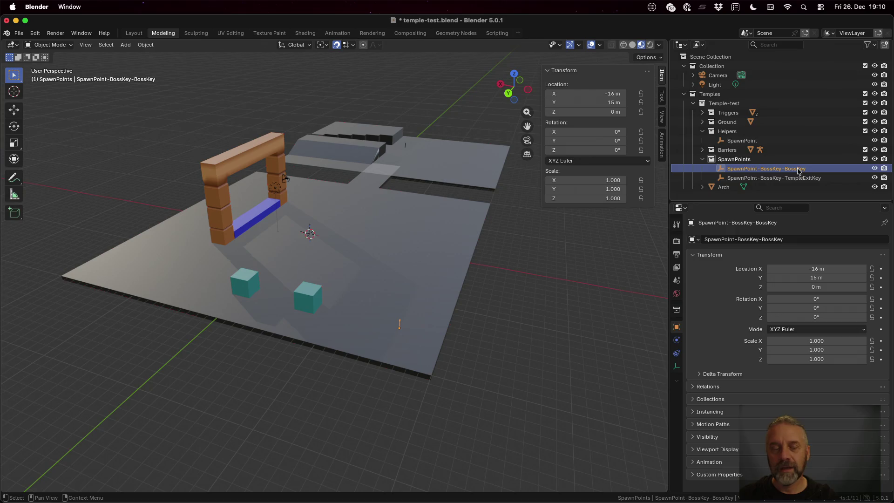
{"action": "left_click", "coordinate": [19, 33]}
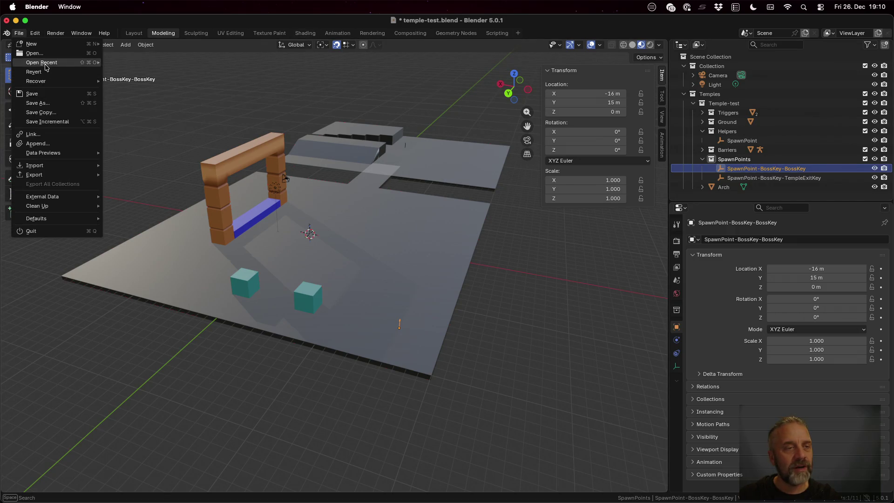
{"action": "mouse_move", "coordinate": [55, 66]}
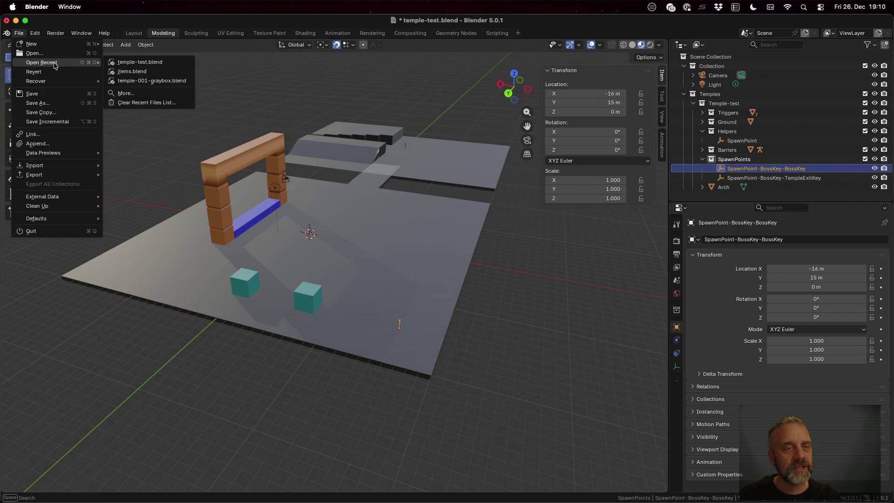
{"action": "left_click", "coordinate": [177, 71]}
{"action": "left_click", "coordinate": [436, 279]}
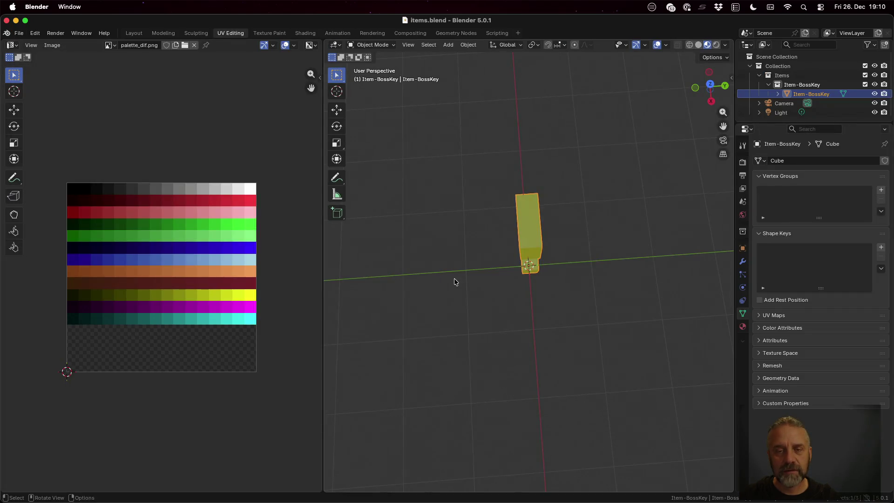
{"action": "left_click_drag", "start_coordinate": [554, 252], "coordinate": [615, 200]}
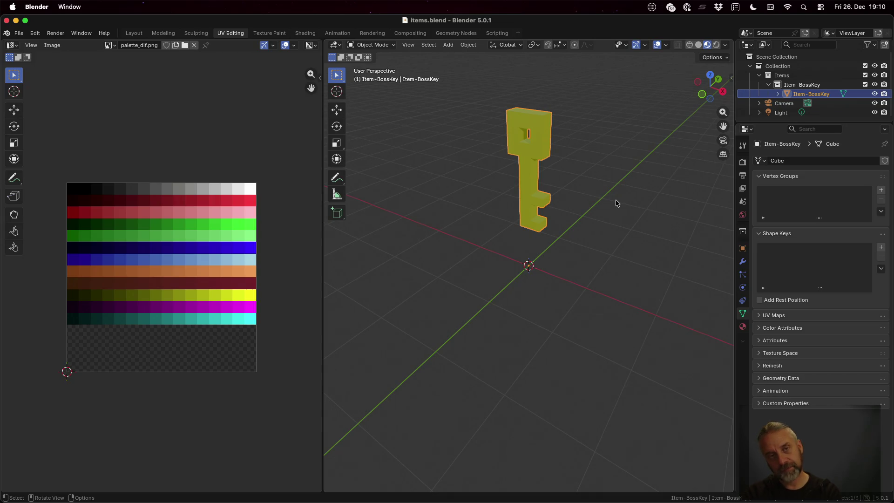
{"action": "left_click", "coordinate": [338, 33]}
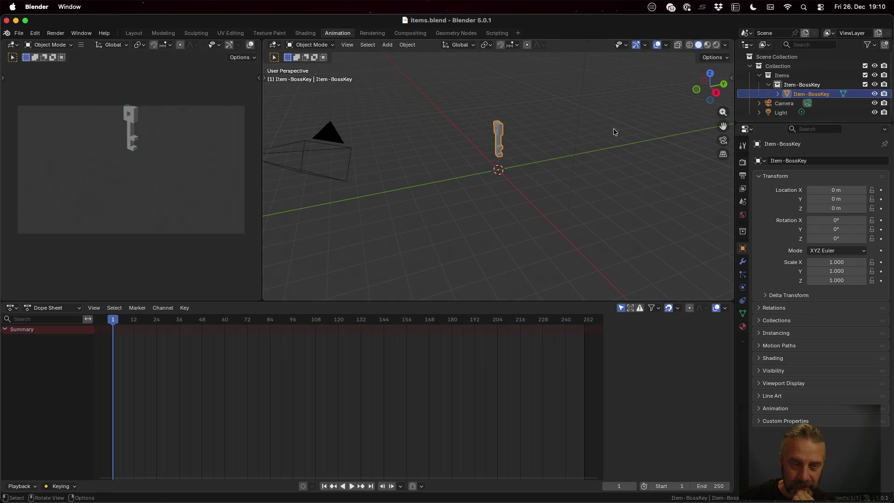
In Edit Mode, keep the key material's Alpha mode Straight and keyframe Alpha 1.000 at frame 1
{"action": "key", "text": "Tab"}
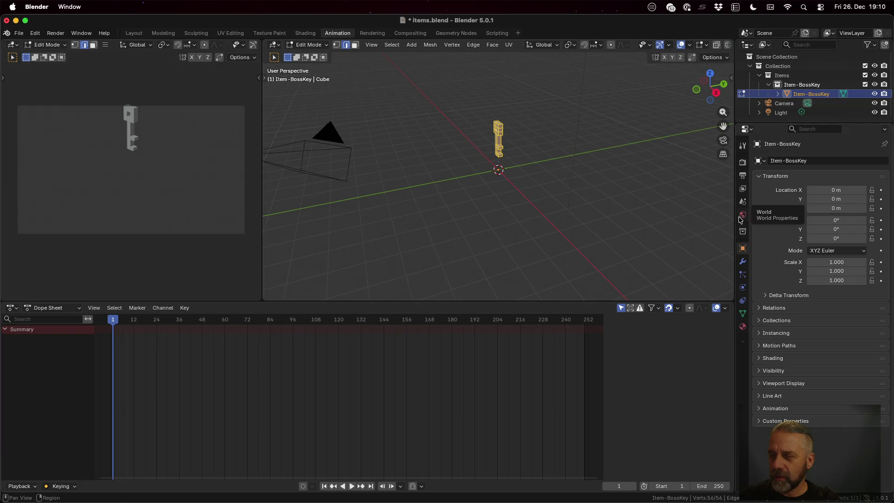
{"action": "left_click", "coordinate": [743, 327]}
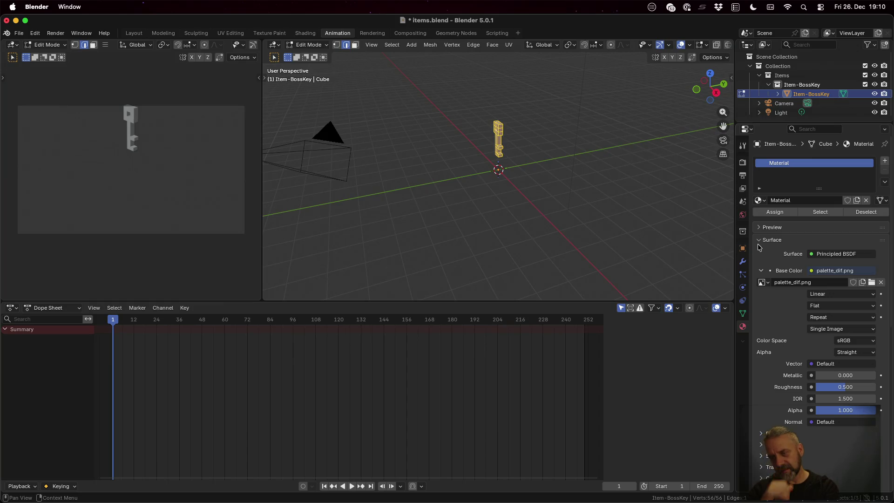
{"action": "scroll", "coordinate": [816, 362], "scroll_direction": "down", "scroll_amount": 4}
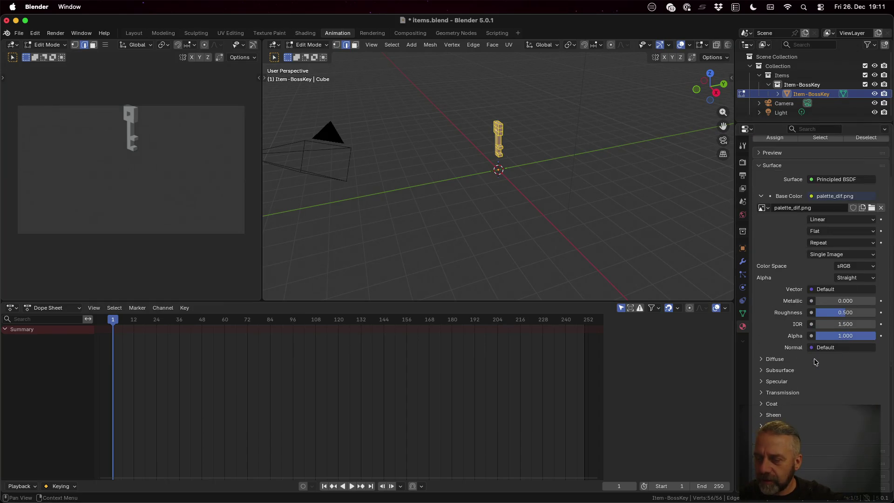
{"action": "left_click", "coordinate": [864, 279]}
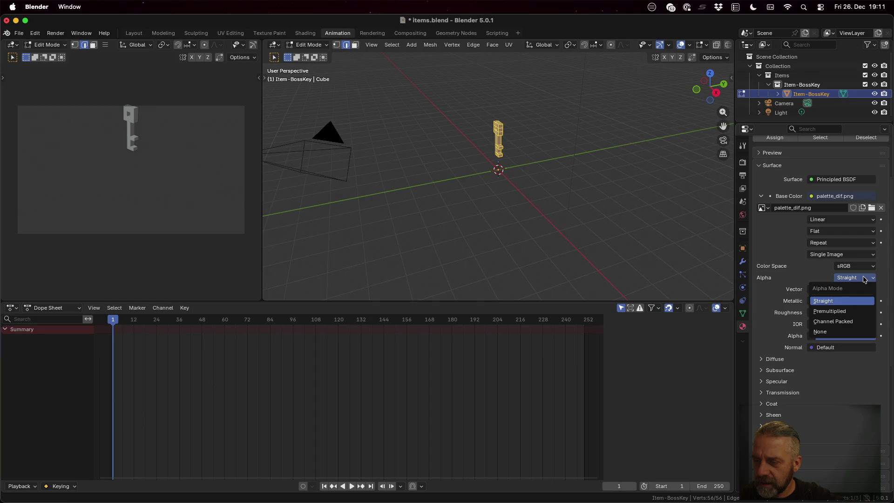
{"action": "left_click", "coordinate": [865, 279]}
{"action": "left_click", "coordinate": [865, 279]}
{"action": "left_click", "coordinate": [865, 278]}
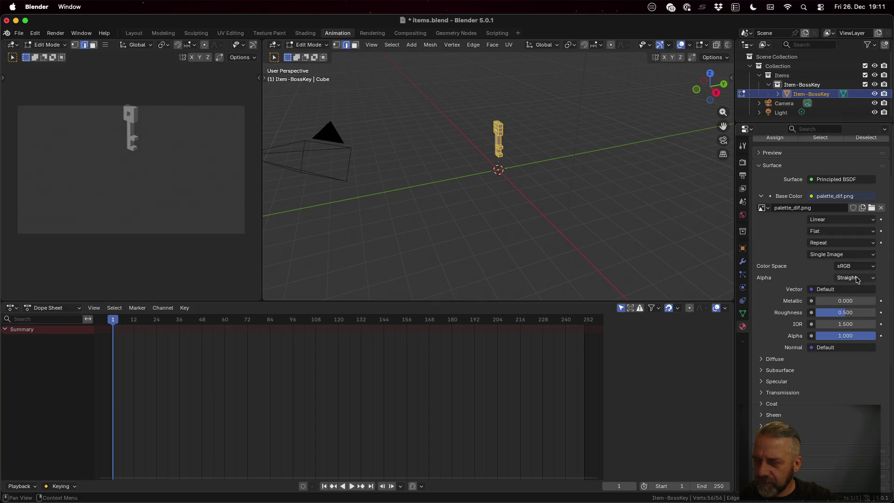
{"action": "scroll", "coordinate": [783, 268], "scroll_direction": "down", "scroll_amount": 1}
{"action": "scroll", "coordinate": [782, 268], "scroll_direction": "down", "scroll_amount": 5}
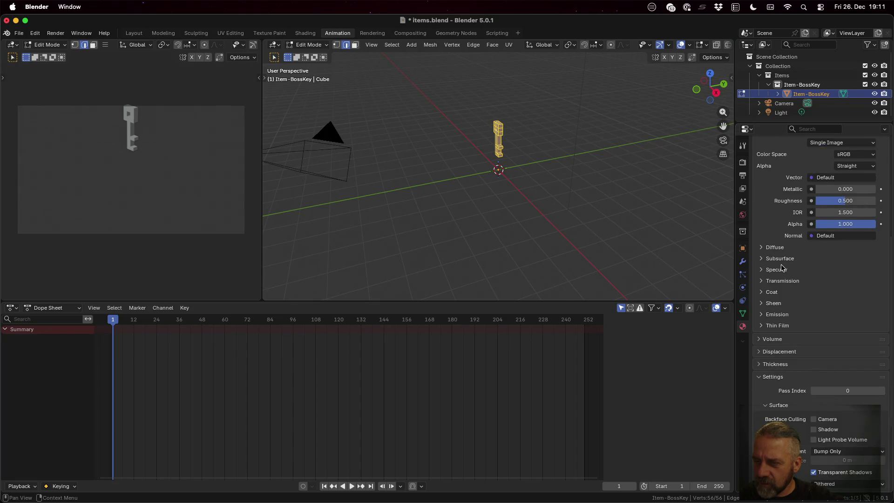
{"action": "scroll", "coordinate": [782, 268], "scroll_direction": "down", "scroll_amount": 4}
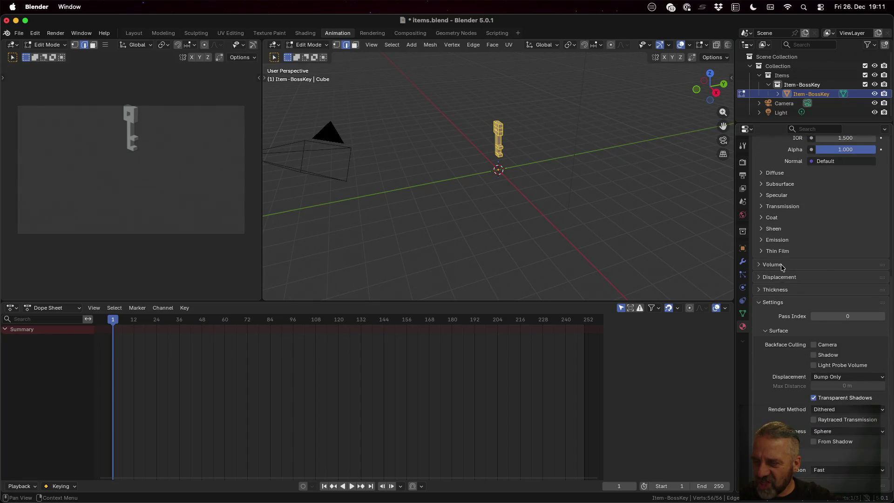
{"action": "scroll", "coordinate": [782, 267], "scroll_direction": "up", "scroll_amount": 14}
{"action": "scroll", "coordinate": [782, 268], "scroll_direction": "down", "scroll_amount": 3}
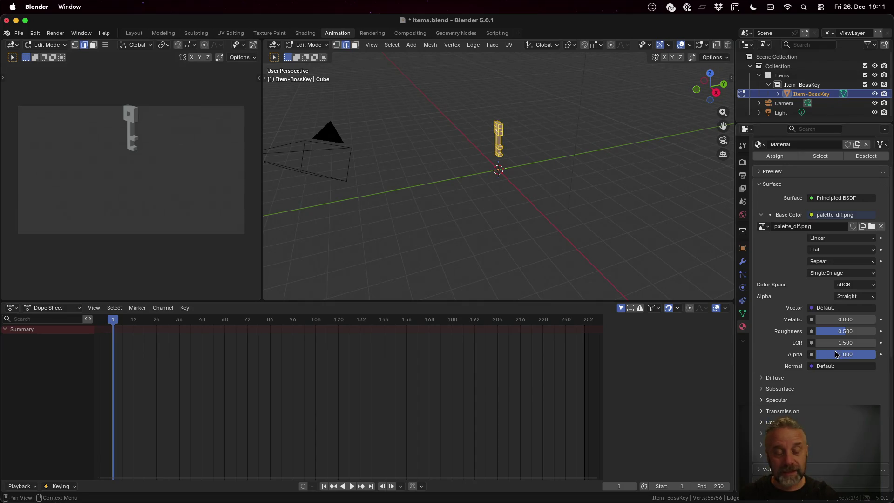
{"action": "left_click", "coordinate": [881, 355]}
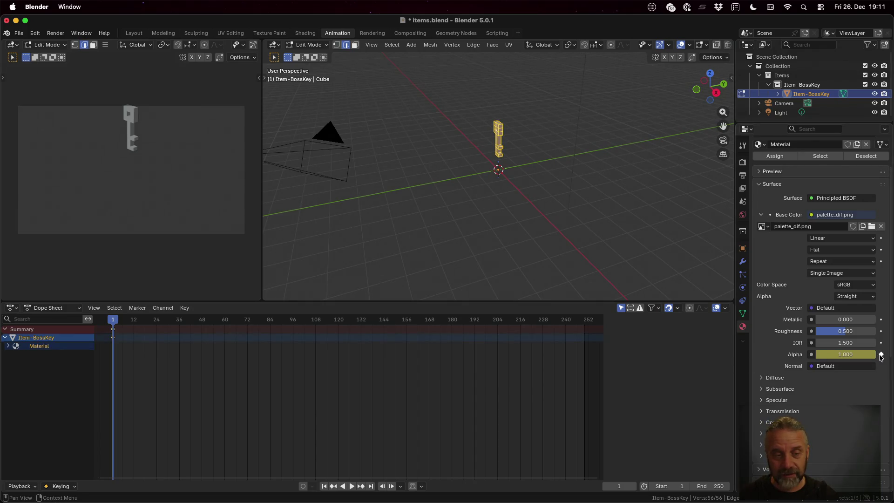
Keyframe the material's Alpha at 0 on frame 24
{"action": "left_click_drag", "start_coordinate": [112, 320], "coordinate": [158, 325]}
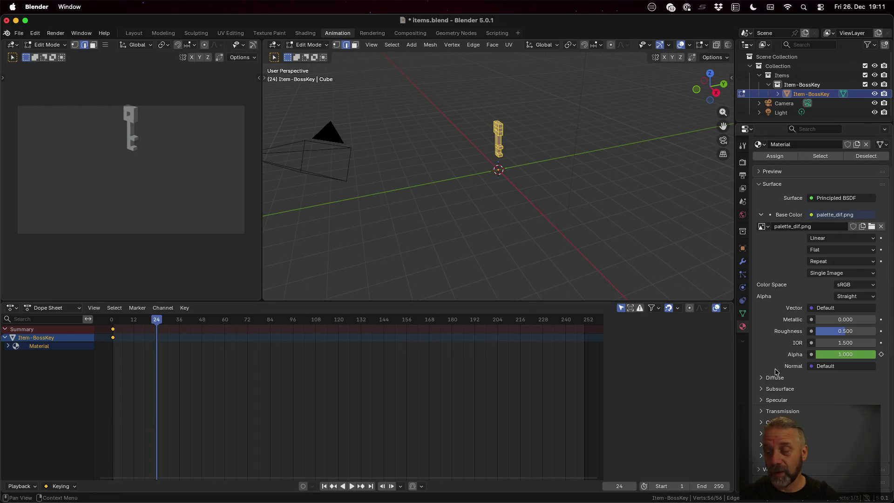
{"action": "left_click", "coordinate": [850, 354]}
{"action": "type", "text": "0"}
{"action": "key", "text": "Return"}
{"action": "left_click", "coordinate": [880, 355]}
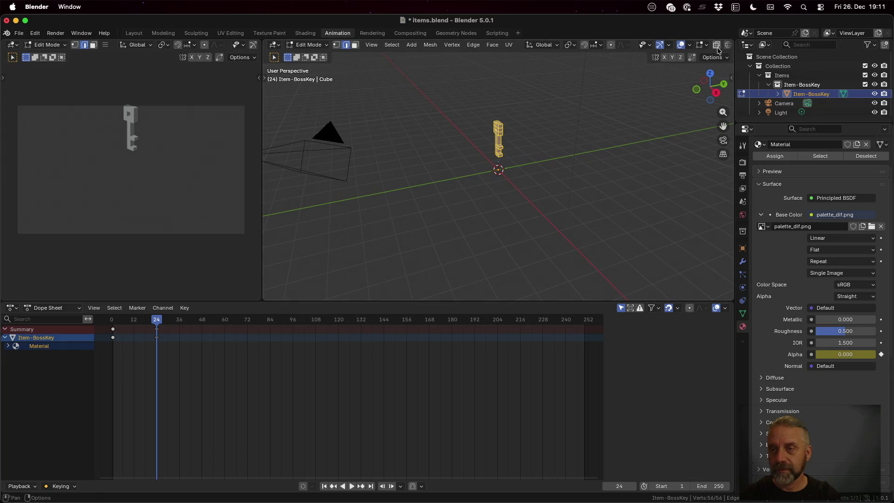
Widen the viewport, use Rendered shading in Object Mode, and scrub through the Alpha fade
{"action": "left_click_drag", "start_coordinate": [262, 83], "coordinate": [219, 82]}
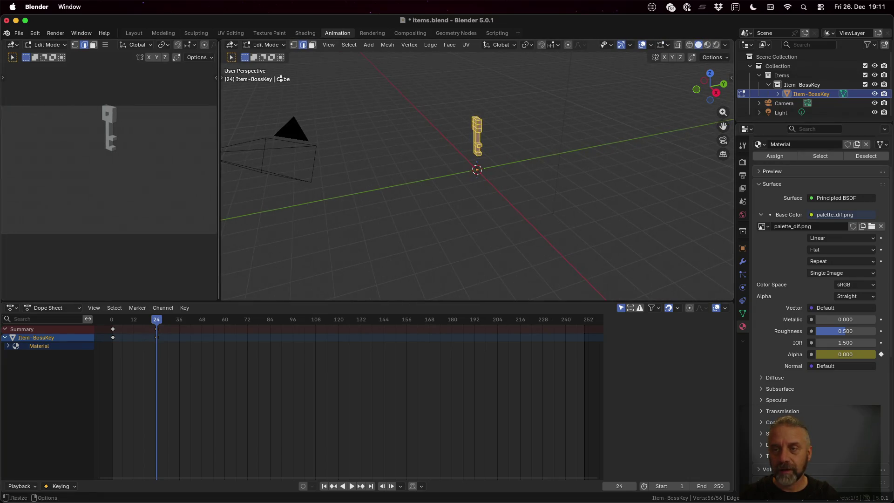
{"action": "left_click", "coordinate": [716, 46]}
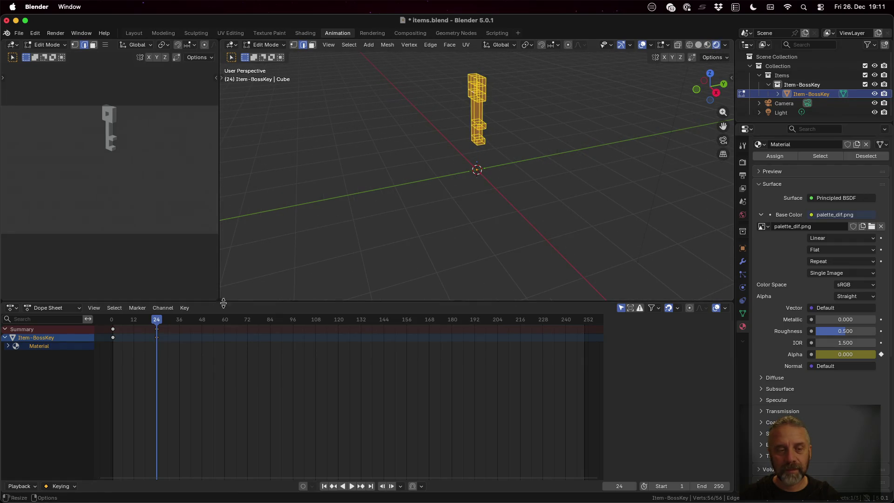
{"action": "mouse_move", "coordinate": [156, 323]}
{"action": "left_mouse_down"}
{"action": "mouse_move", "coordinate": [112, 320]}
{"action": "mouse_move", "coordinate": [136, 319]}
{"action": "left_mouse_up"}
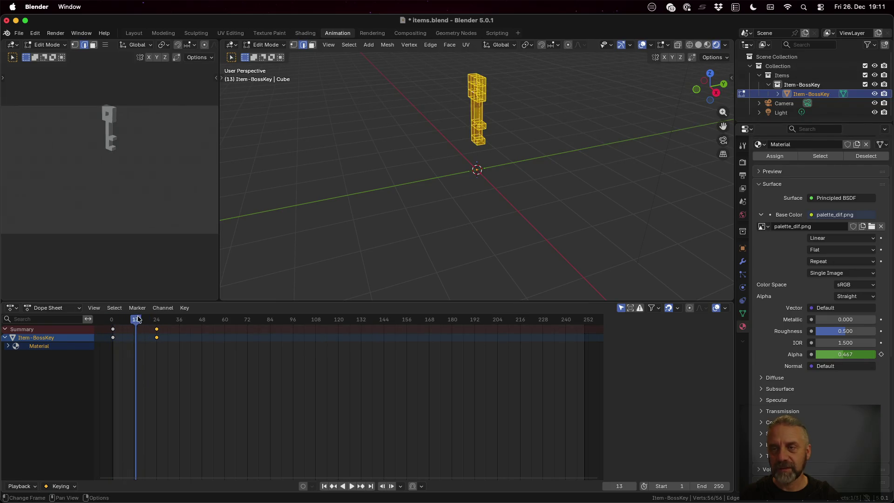
{"action": "left_click", "coordinate": [678, 48]}
{"action": "key", "text": "Tab"}
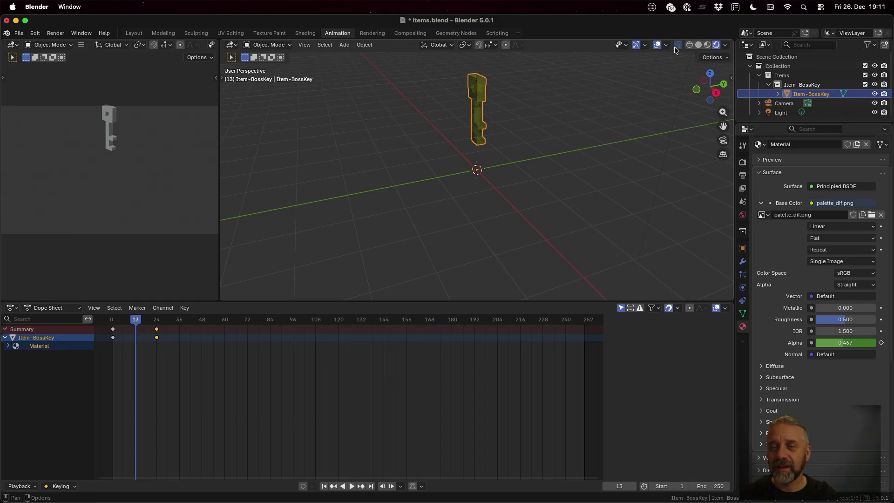
{"action": "left_click", "coordinate": [676, 47]}
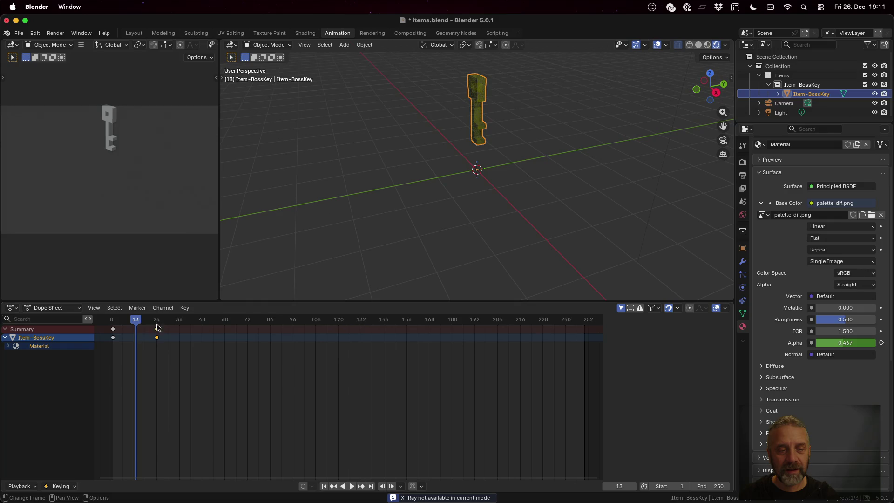
{"action": "mouse_move", "coordinate": [136, 322]}
{"action": "left_mouse_down"}
{"action": "mouse_move", "coordinate": [105, 322]}
{"action": "mouse_move", "coordinate": [157, 323]}
{"action": "left_mouse_up"}
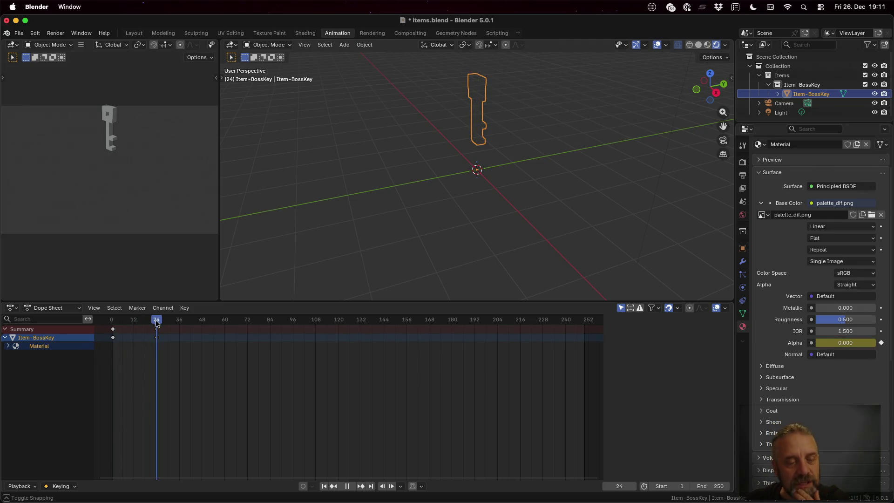
{"action": "left_click", "coordinate": [73, 309]}
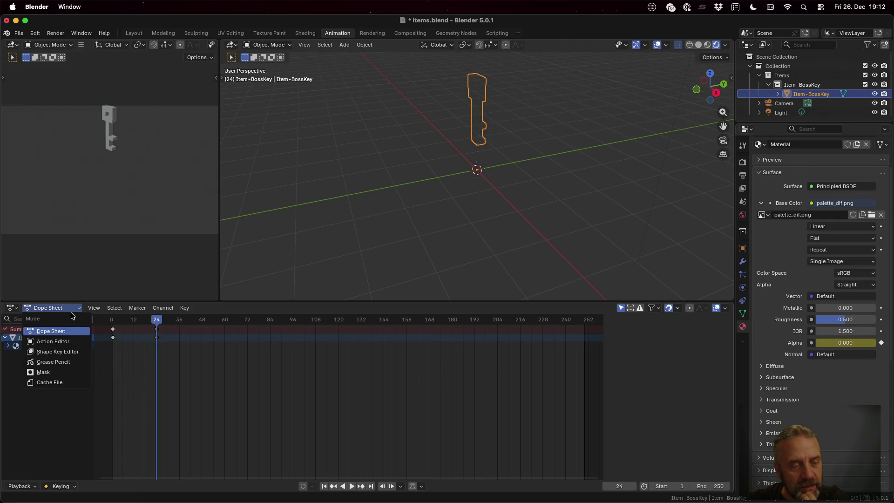
Switch the Dope Sheet to the Action Editor, create a new action, and rename it Pickup
{"action": "left_click", "coordinate": [70, 342]}
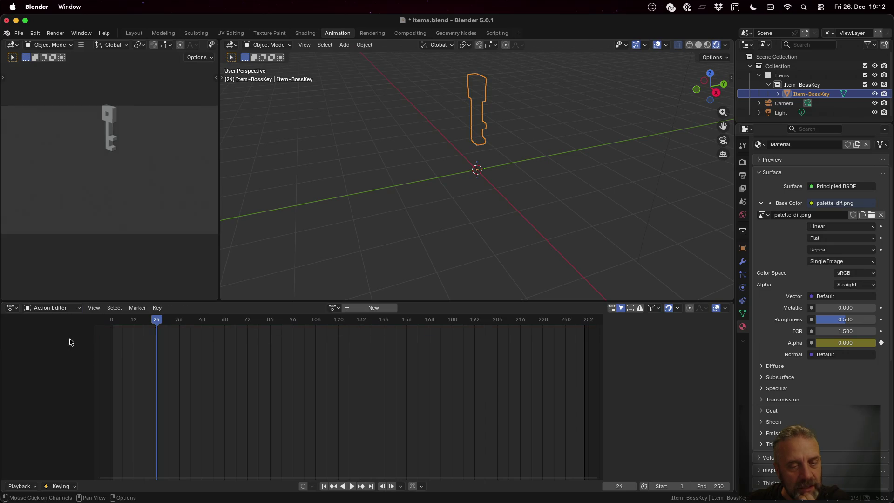
{"action": "left_click", "coordinate": [368, 311]}
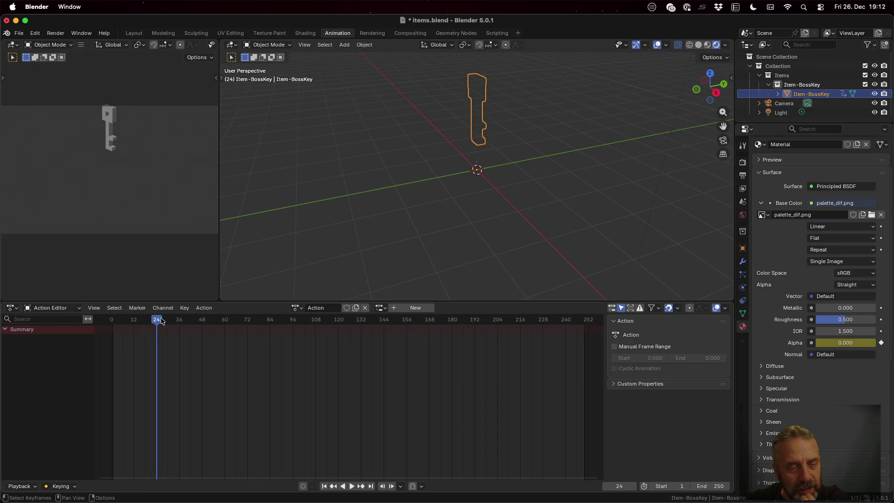
{"action": "left_click_drag", "start_coordinate": [155, 322], "coordinate": [114, 323]}
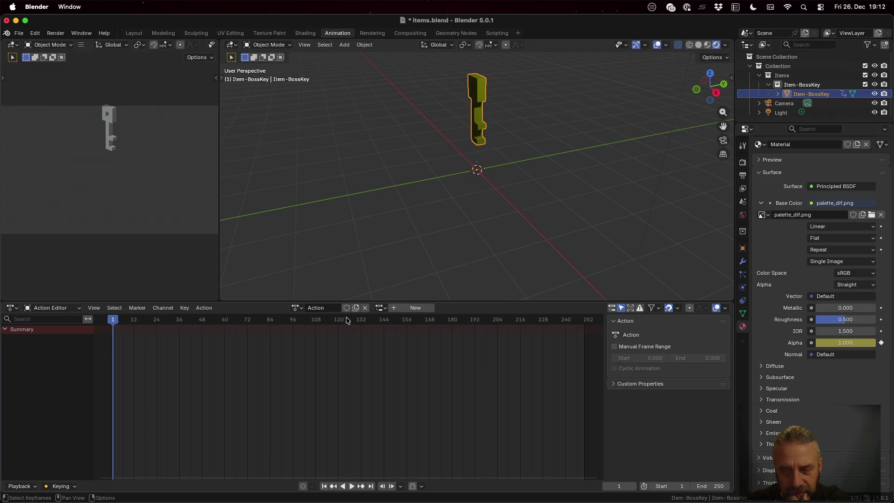
{"action": "key", "text": "Tab"}
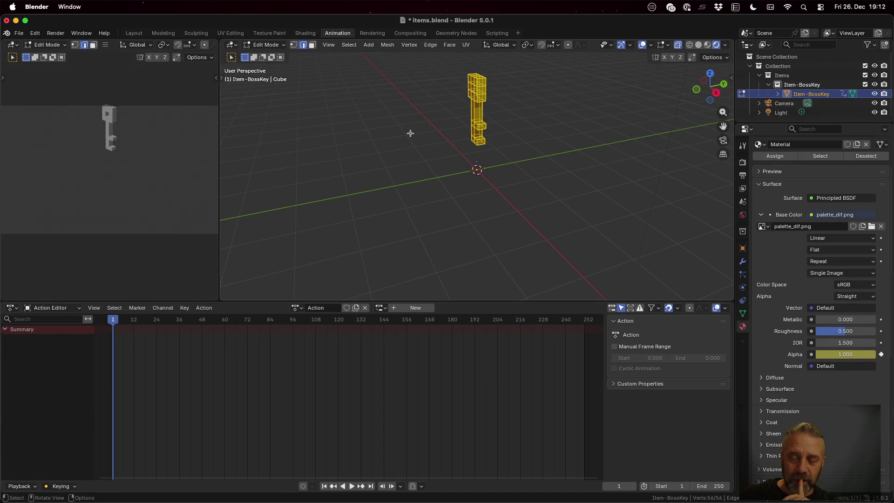
{"action": "left_click", "coordinate": [612, 384]}
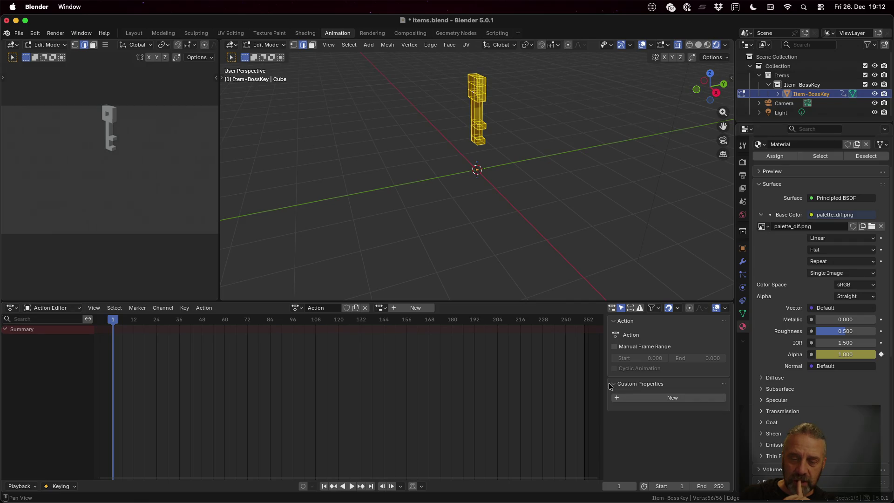
{"action": "left_click", "coordinate": [611, 385]}
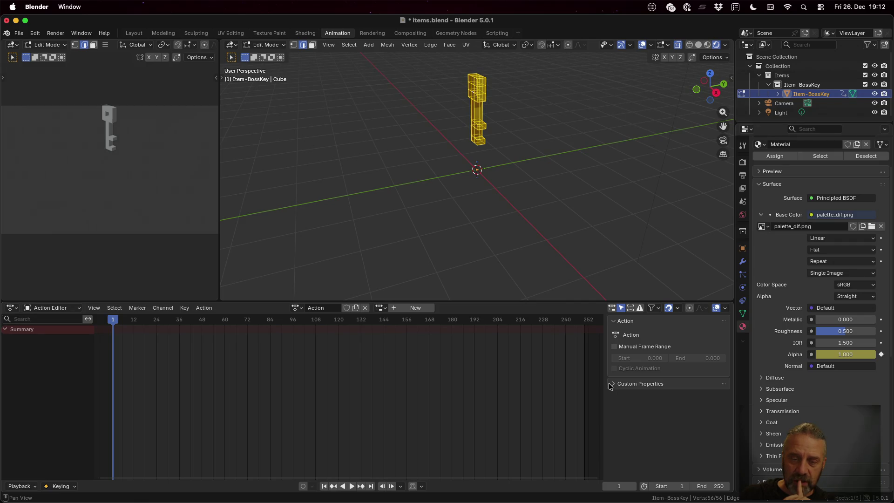
{"action": "left_click", "coordinate": [321, 310]}
{"action": "type", "text": "Pickup"}
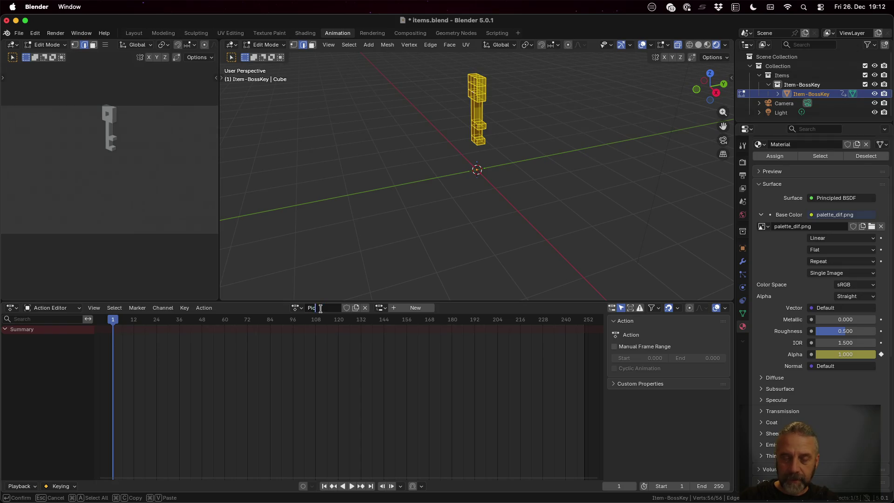
{"action": "key", "text": "Return"}
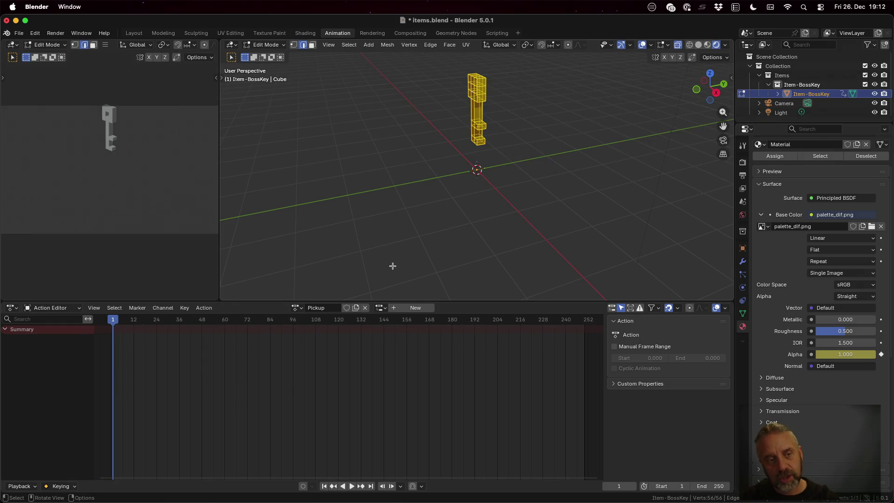
{"action": "left_click", "coordinate": [53, 308]}
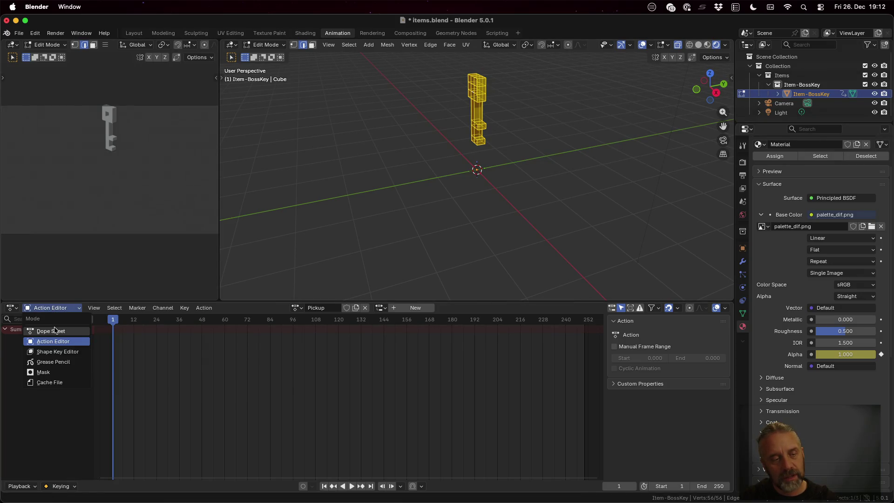
Inspect the material's Shader Nodetree keyframes and the Pickup action in the Dope Sheet and Outliner
{"action": "left_click", "coordinate": [54, 328]}
{"action": "left_click", "coordinate": [9, 347]}
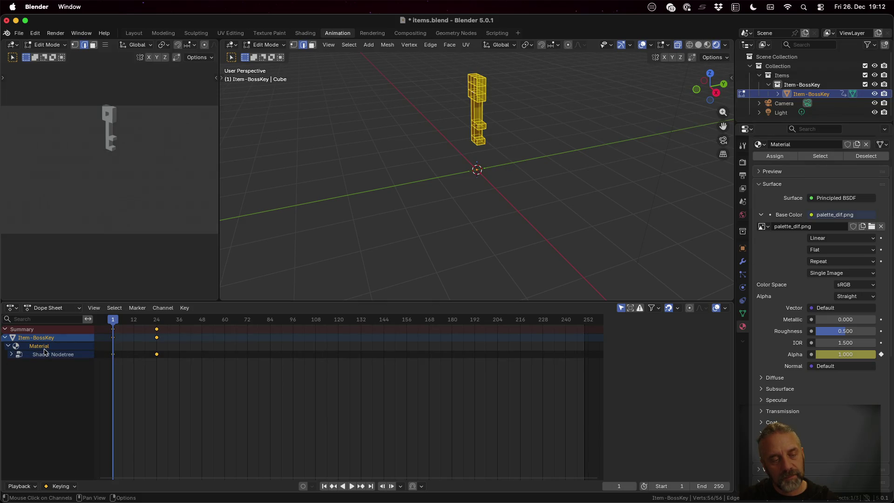
{"action": "left_click", "coordinate": [61, 309]}
{"action": "left_click", "coordinate": [64, 342]}
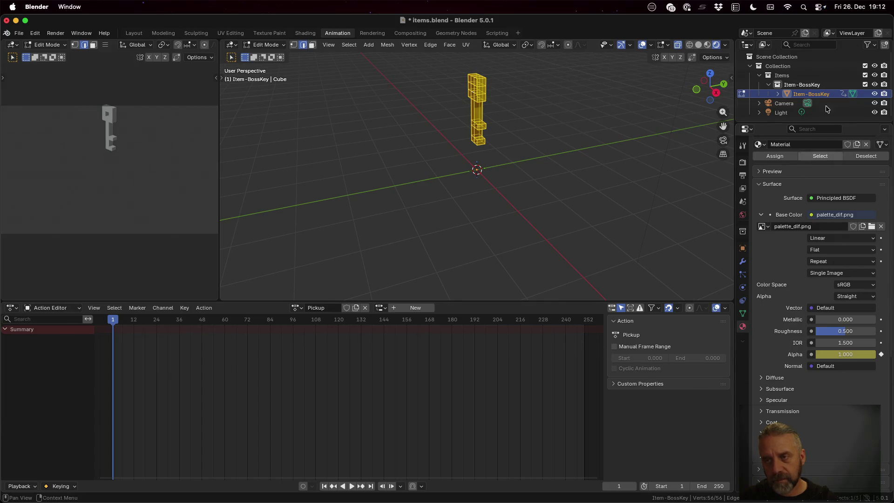
{"action": "left_click", "coordinate": [778, 94]}
{"action": "left_click", "coordinate": [787, 103]}
{"action": "scroll", "coordinate": [788, 100], "scroll_direction": "down", "scroll_amount": 3}
{"action": "left_click", "coordinate": [787, 94]}
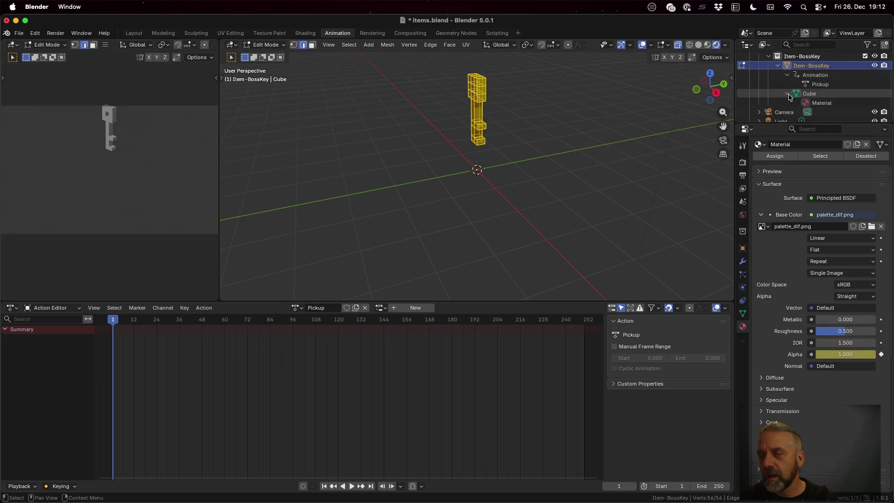
{"action": "left_click", "coordinate": [818, 103]}
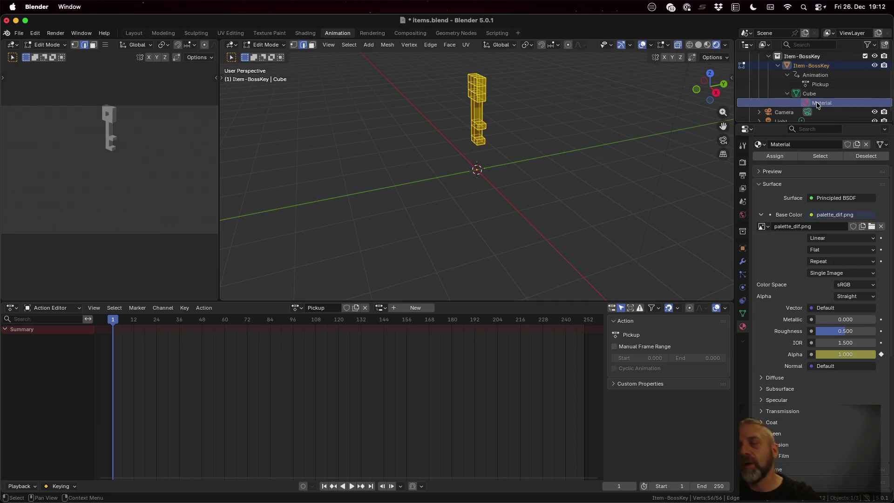
{"action": "right_click", "coordinate": [818, 104]}
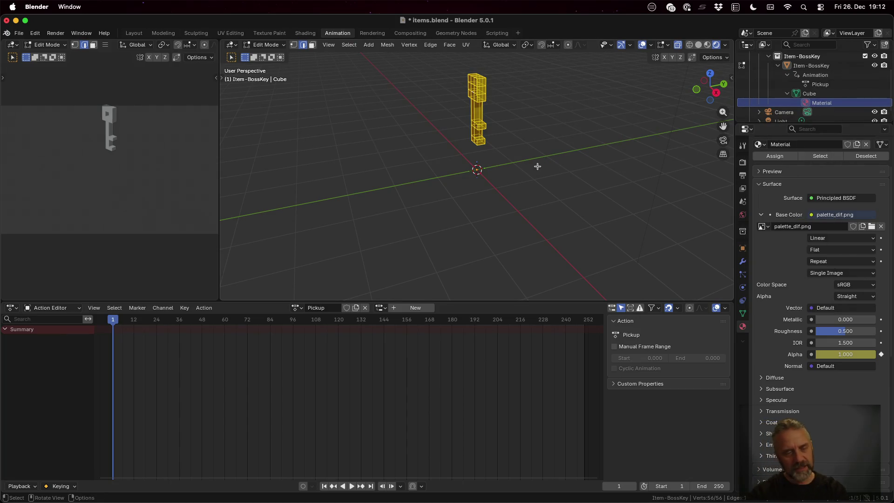
{"action": "left_click", "coordinate": [70, 486]}
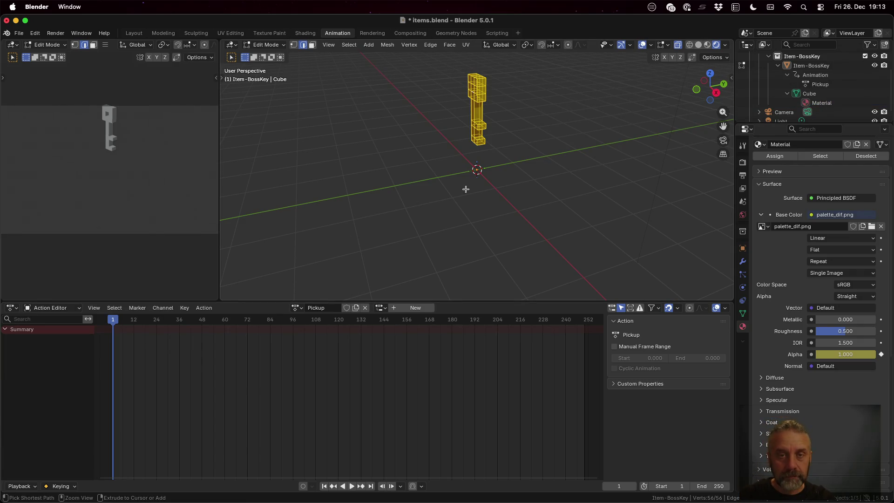
Undo the Pickup action and Alpha keyframes, save items.blend, and return to Godot
{"action": "key", "text": "ctrl+z"}
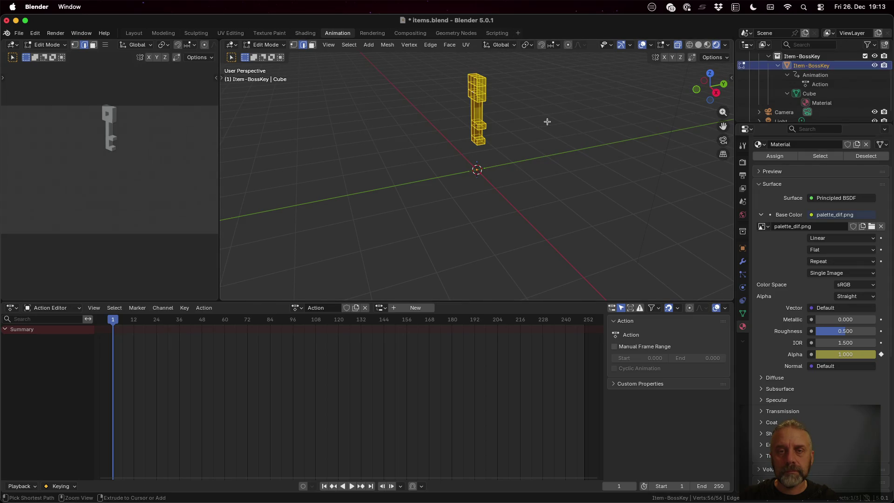
{"action": "key", "text": "ctrl+z"}
{"action": "key", "text": "ctrl+z"}
{"action": "key", "text": "ctrl+z"}
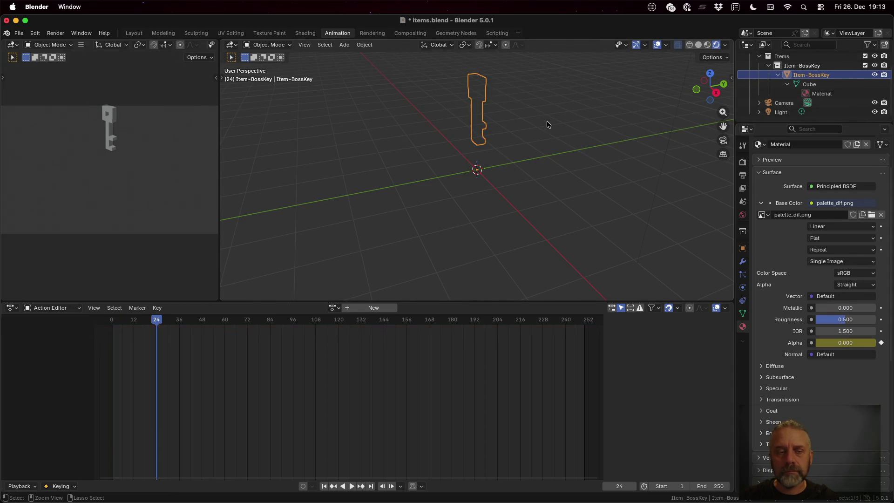
{"action": "key", "text": "ctrl+z"}
{"action": "key", "text": "ctrl+z"}
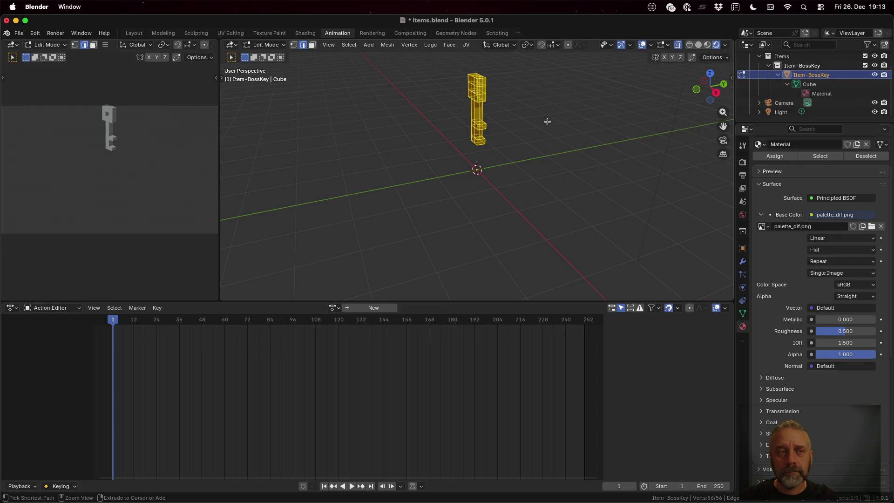
{"action": "key", "text": "ctrl"}
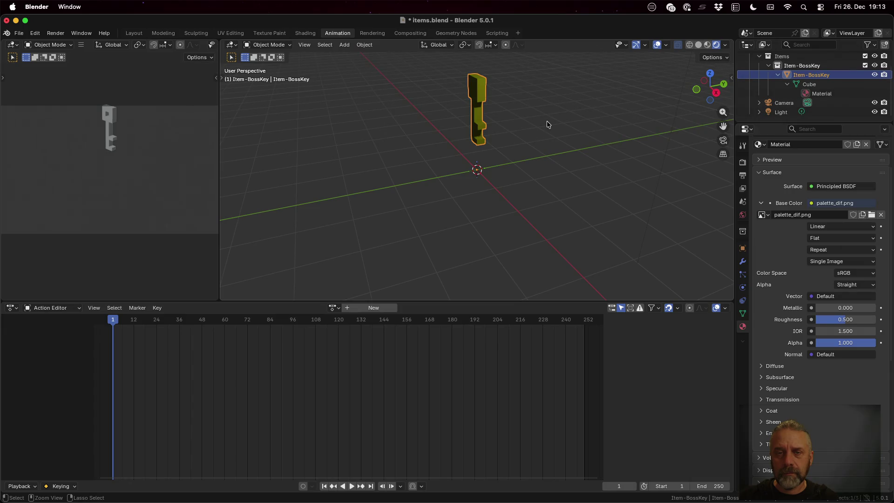
{"action": "key", "text": "super+s"}
{"action": "key", "text": "super+Tab"}
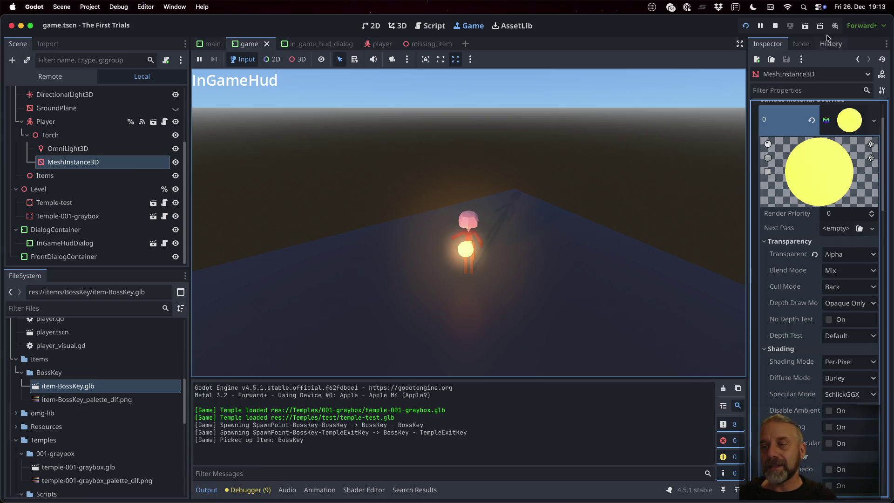
Stop the running game and place the caret in item.gd's pickup function
{"action": "left_click", "coordinate": [780, 27]}
{"action": "left_click", "coordinate": [377, 181]}
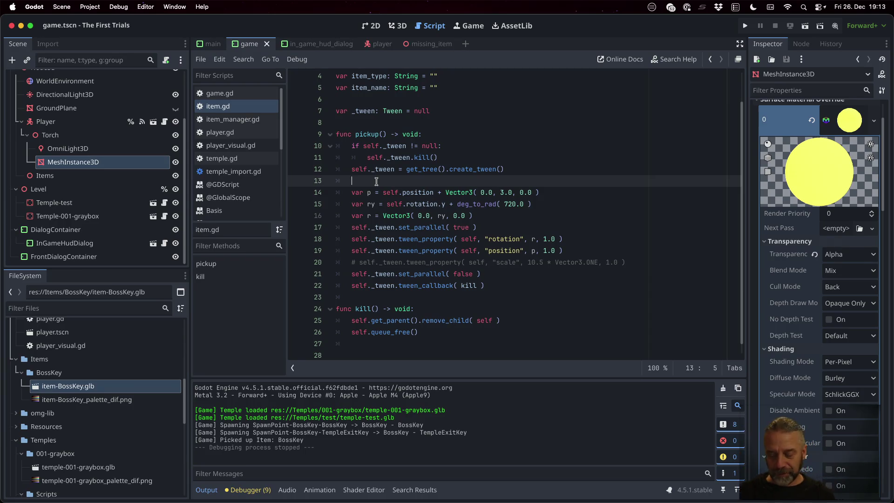
Select the Game/Dialogs folder, switch to the 2D view, and bring up the folder's options
{"action": "scroll", "coordinate": [376, 181], "scroll_direction": "up", "scroll_amount": 2}
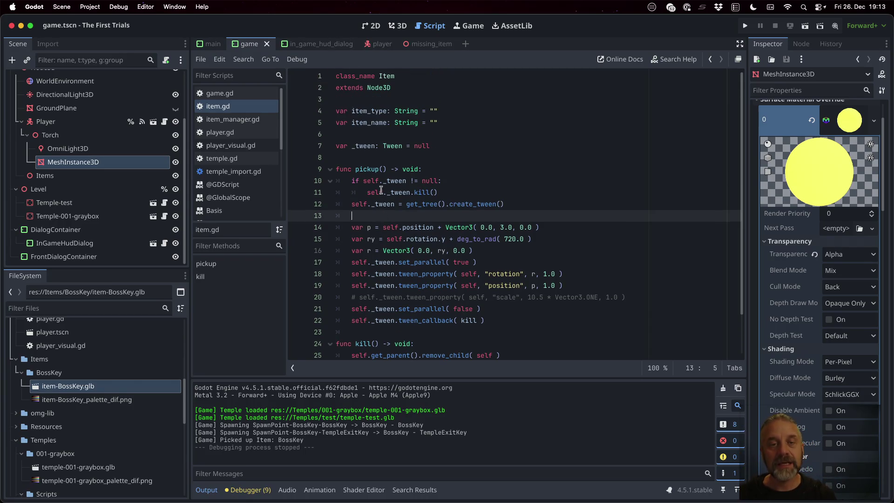
{"action": "scroll", "coordinate": [381, 190], "scroll_direction": "down", "scroll_amount": 1}
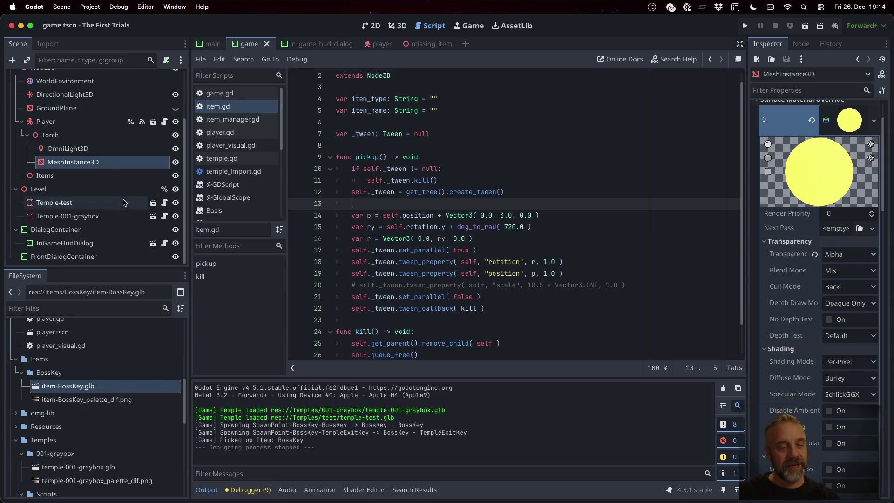
{"action": "scroll", "coordinate": [141, 430], "scroll_direction": "up", "scroll_amount": 2}
{"action": "scroll", "coordinate": [142, 430], "scroll_direction": "up", "scroll_amount": 10}
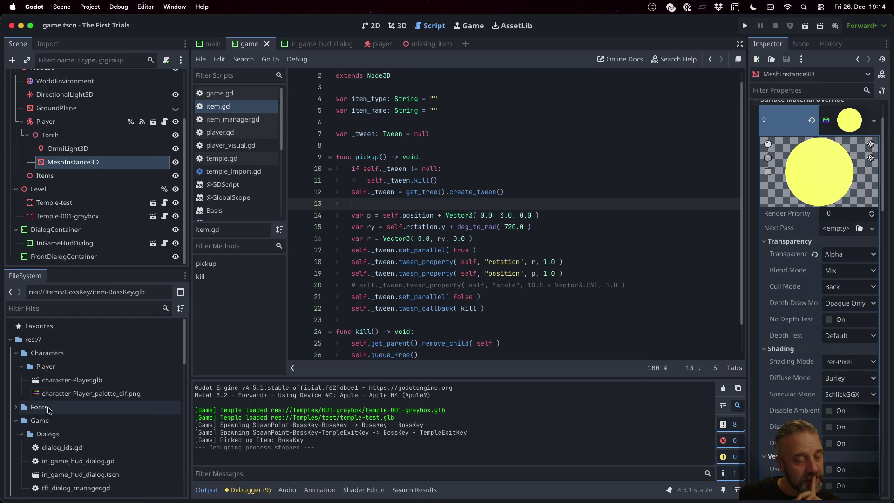
{"action": "left_click", "coordinate": [34, 434]}
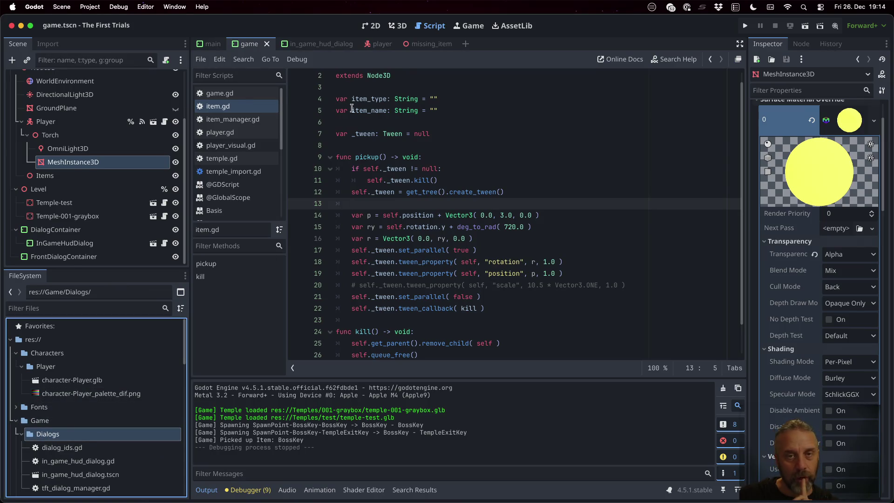
{"action": "left_click", "coordinate": [372, 26]}
{"action": "scroll", "coordinate": [107, 434], "scroll_direction": "down", "scroll_amount": 1}
{"action": "scroll", "coordinate": [106, 434], "scroll_direction": "down", "scroll_amount": 3}
{"action": "right_click", "coordinate": [78, 369]}
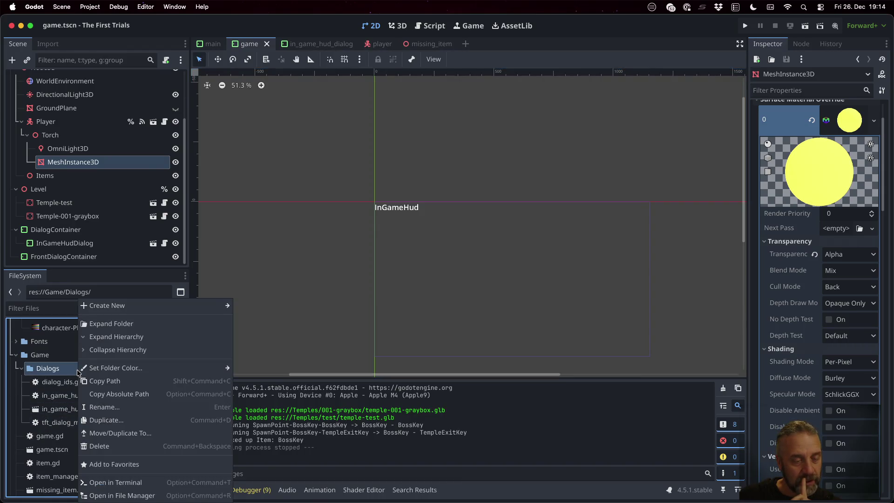
Add a Dialog child under DialogContainer, rename it InventoryDialog, and open its dialog.gd script
{"action": "mouse_move", "coordinate": [135, 306]}
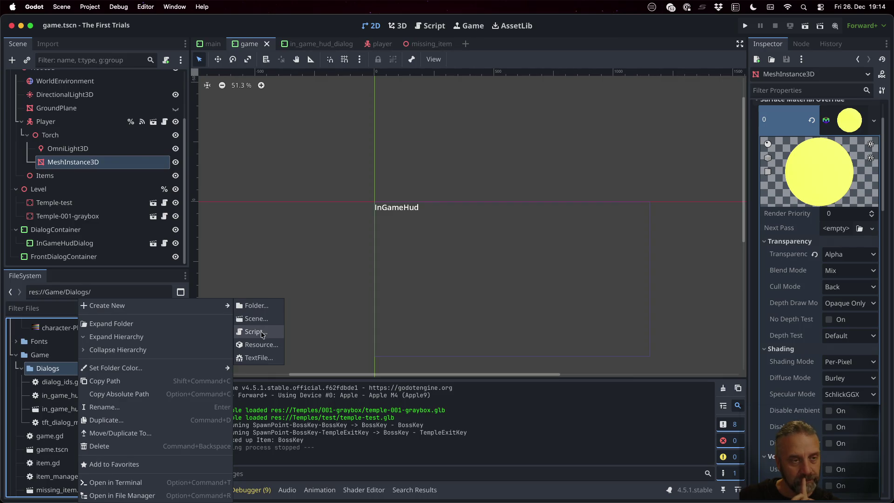
{"action": "left_click", "coordinate": [75, 233]}
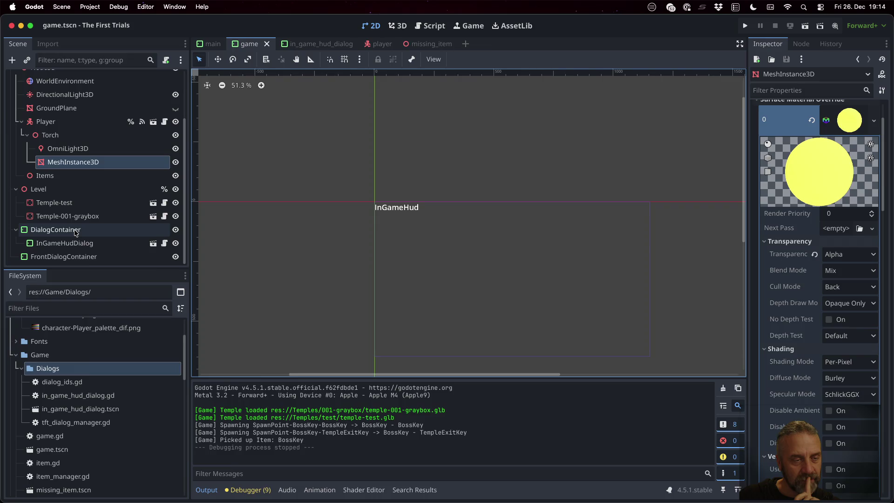
{"action": "left_click", "coordinate": [76, 233]}
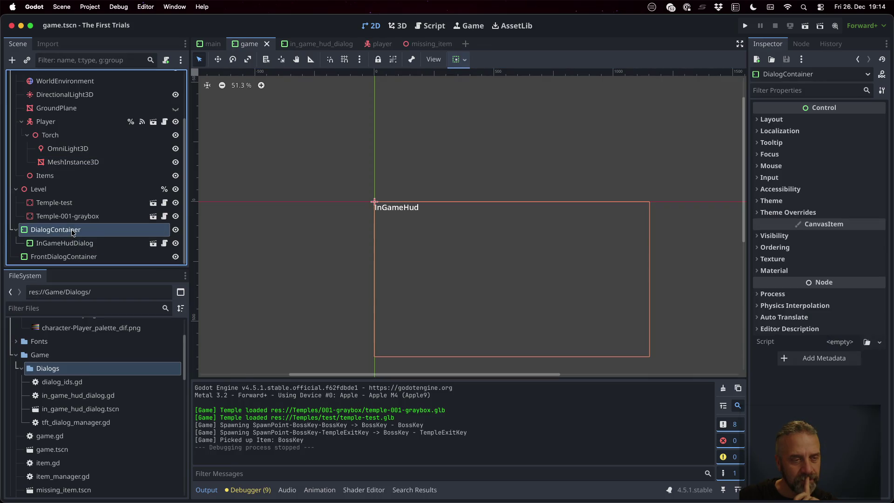
{"action": "right_click", "coordinate": [75, 232]}
{"action": "left_click", "coordinate": [110, 222]}
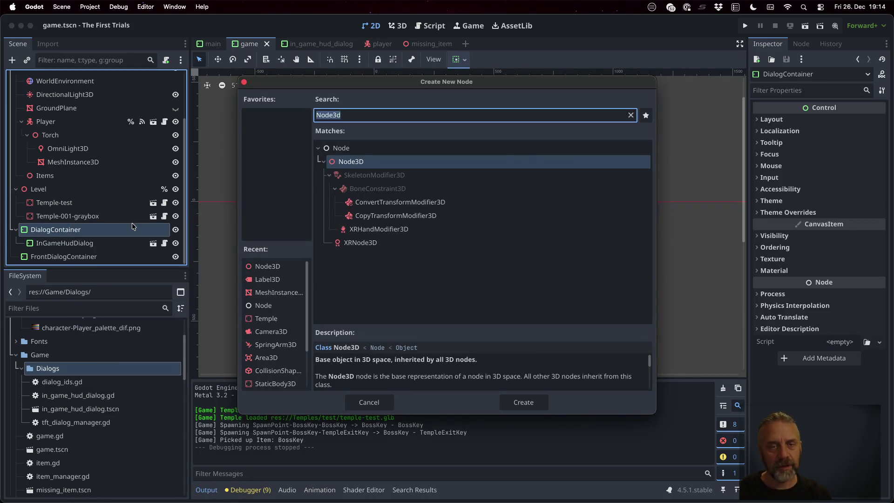
{"action": "type", "text": "Dialog"}
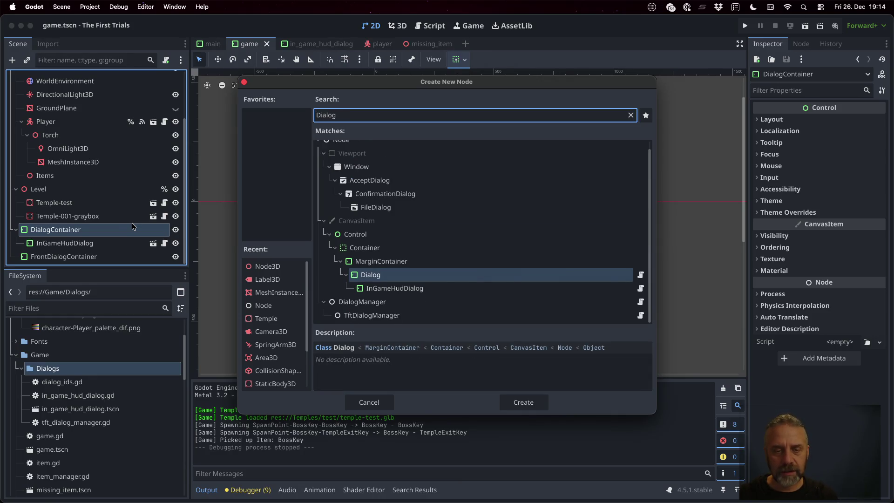
{"action": "key", "text": "Return"}
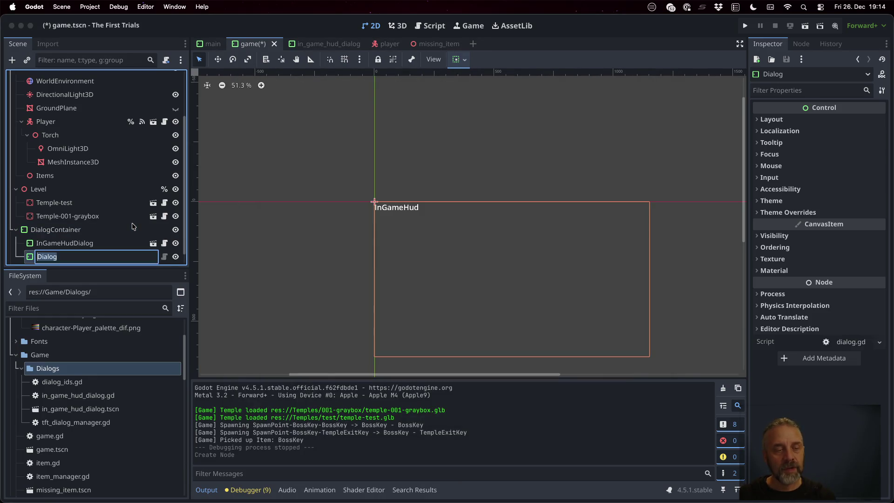
{"action": "type", "text": "In"}
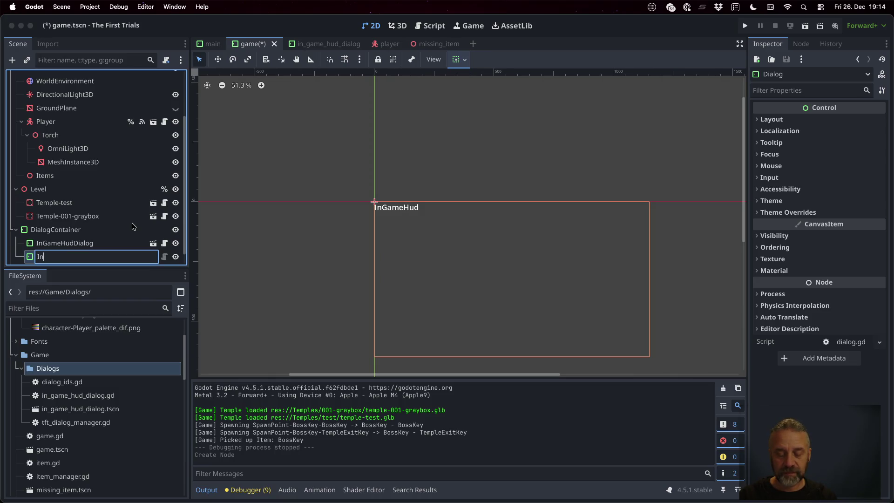
{"action": "type", "text": "ventoryDialog"}
{"action": "key", "text": "Return"}
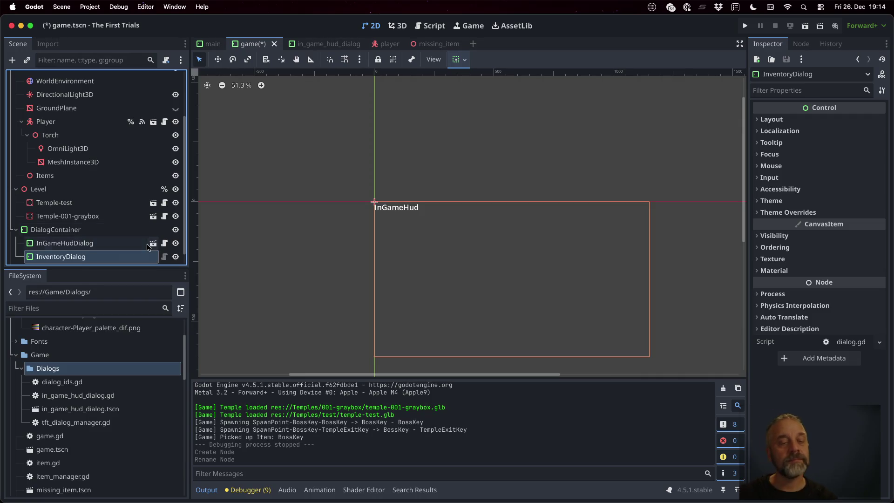
{"action": "left_click", "coordinate": [166, 244]}
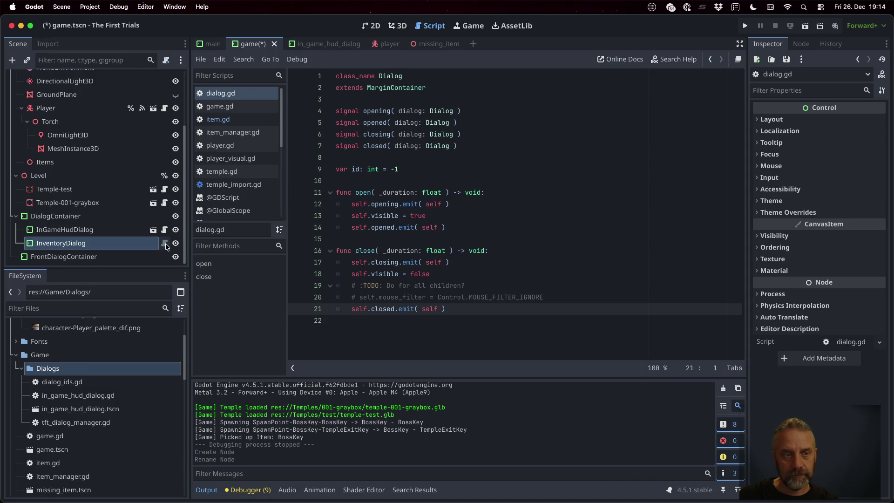
Extend InventoryDialog with a new script saved at res://Game/Dialogs/inventory_dialog.gd
{"action": "left_click", "coordinate": [165, 231]}
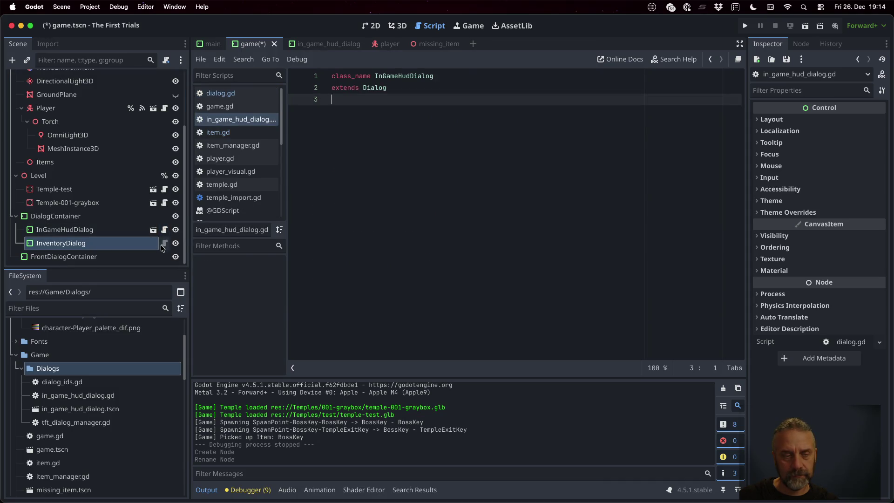
{"action": "left_click", "coordinate": [164, 243]}
{"action": "right_click", "coordinate": [118, 245]}
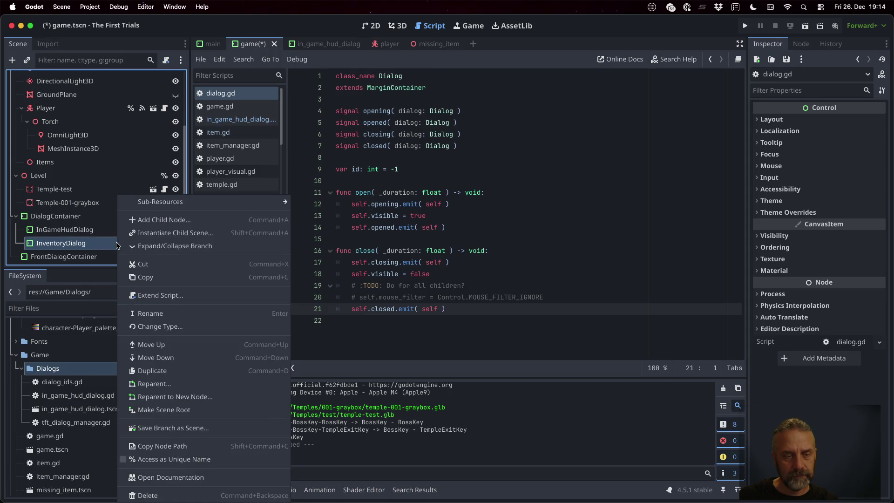
{"action": "left_click", "coordinate": [172, 295]}
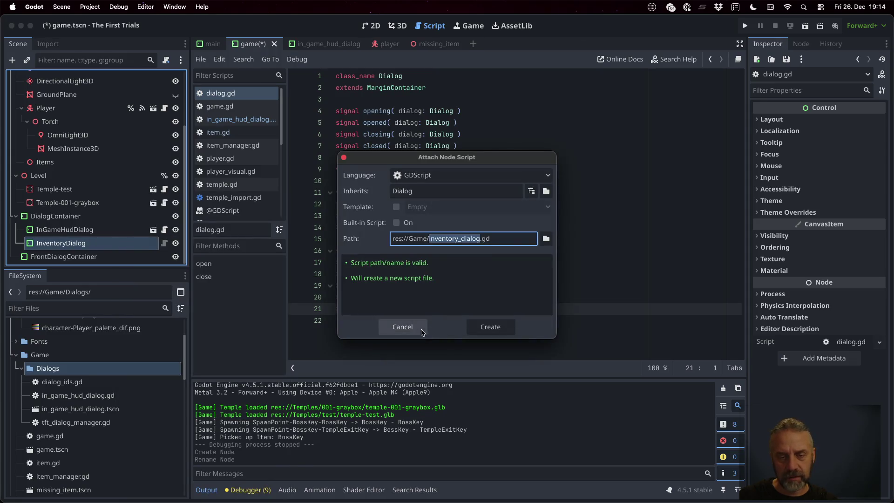
{"action": "left_click", "coordinate": [546, 238]}
{"action": "left_click", "coordinate": [295, 151]}
{"action": "double_click", "coordinate": [295, 150]}
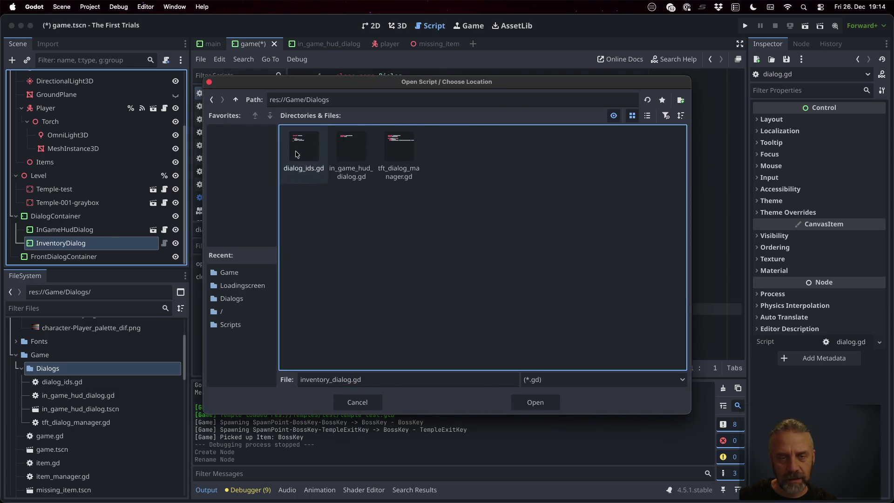
{"action": "left_click", "coordinate": [530, 397]}
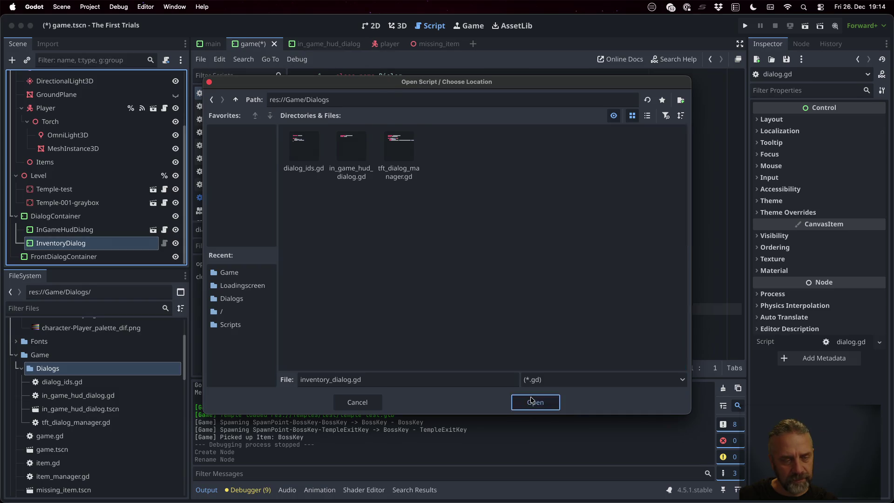
{"action": "left_click", "coordinate": [504, 327]}
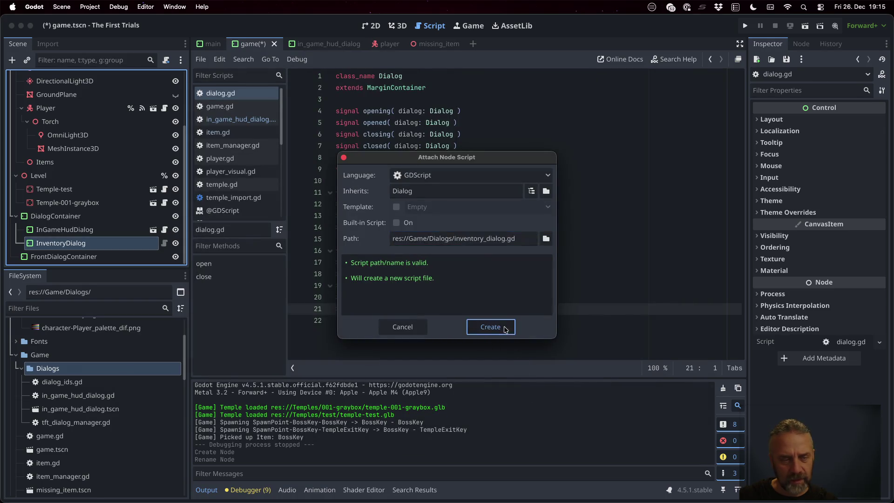
Begin saving the InventoryDialog branch as the scene inventory_dialog.tscn
{"action": "scroll", "coordinate": [119, 414], "scroll_direction": "down", "scroll_amount": 2}
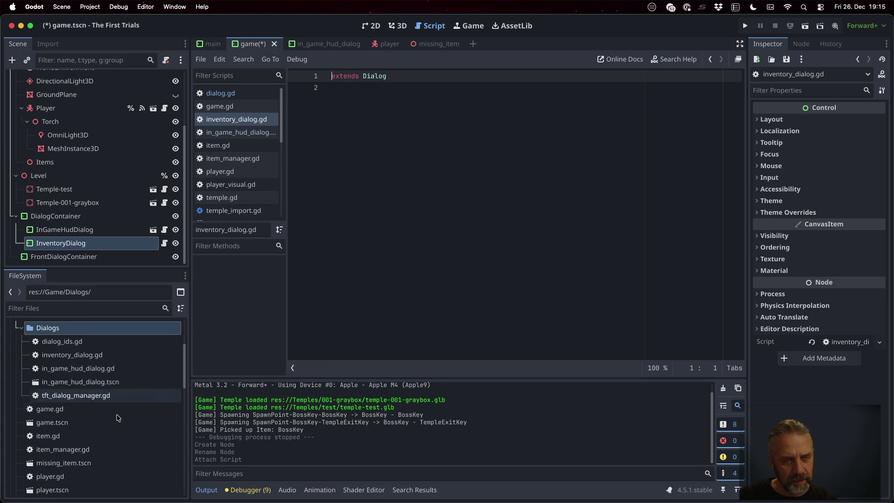
{"action": "right_click", "coordinate": [85, 248]}
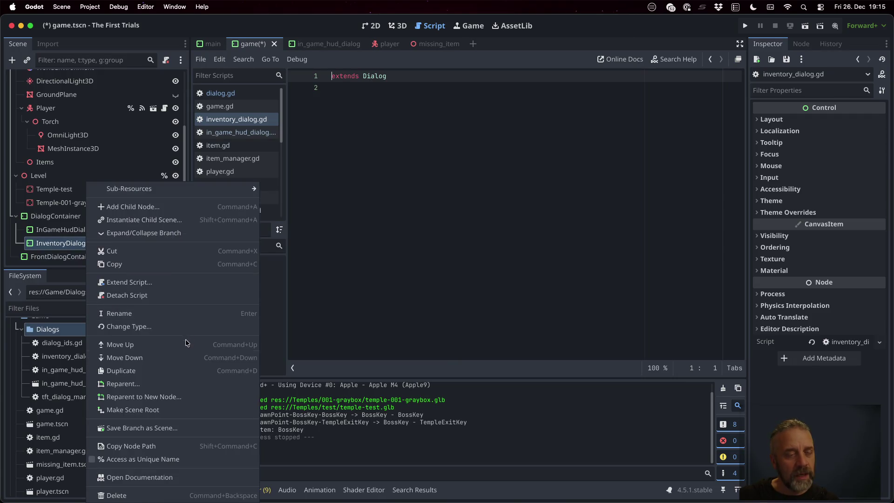
{"action": "left_click", "coordinate": [199, 430]}
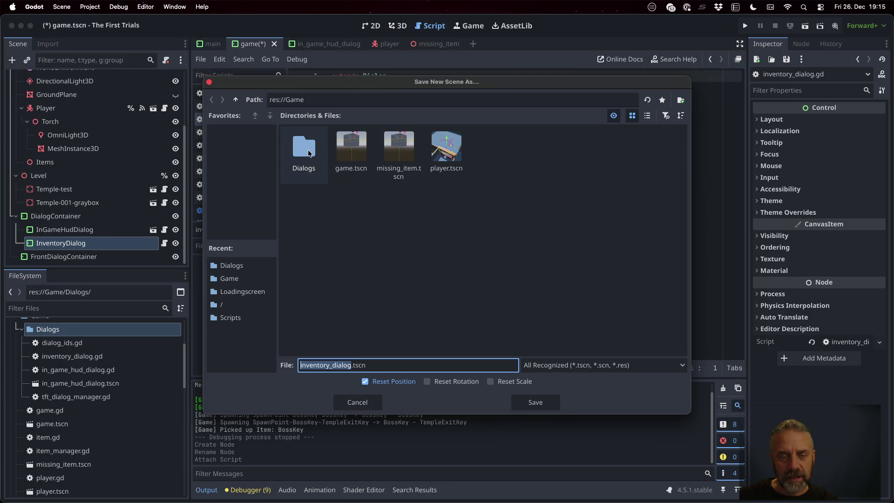
Save the scene as inventory_dialog.tscn in Dialogs and add 'class_name InventoryDialog' above 'extends Dialog'
{"action": "double_click", "coordinate": [317, 157]}
{"action": "left_click", "coordinate": [536, 405]}
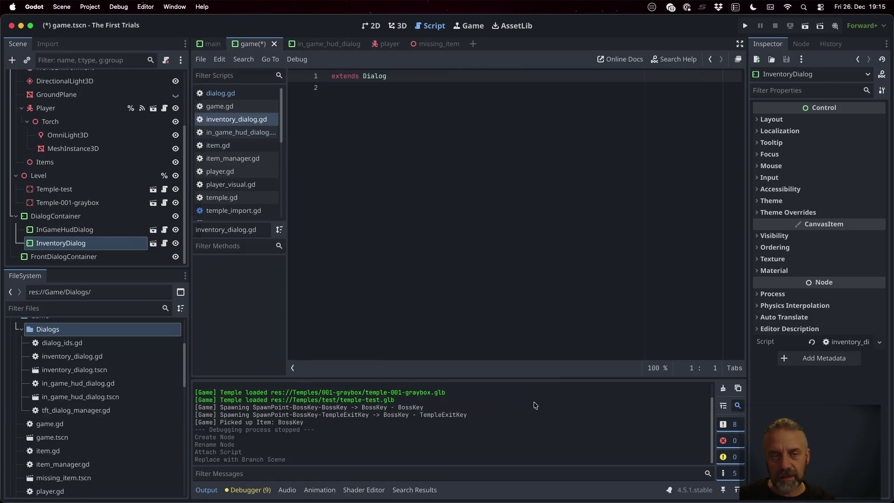
{"action": "key", "text": "Return"}
{"action": "key", "text": "Up"}
{"action": "type", "text": "class_n"}
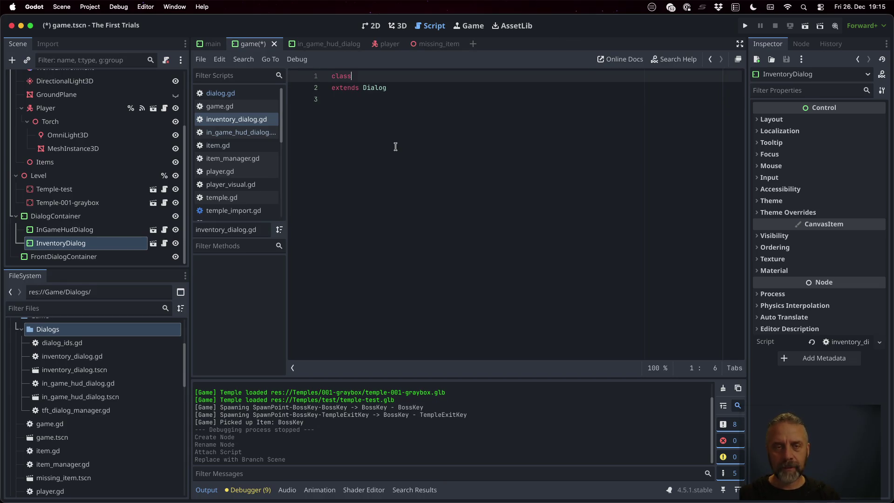
{"action": "key", "text": "Return"}
{"action": "type", "text": "Inventory"}
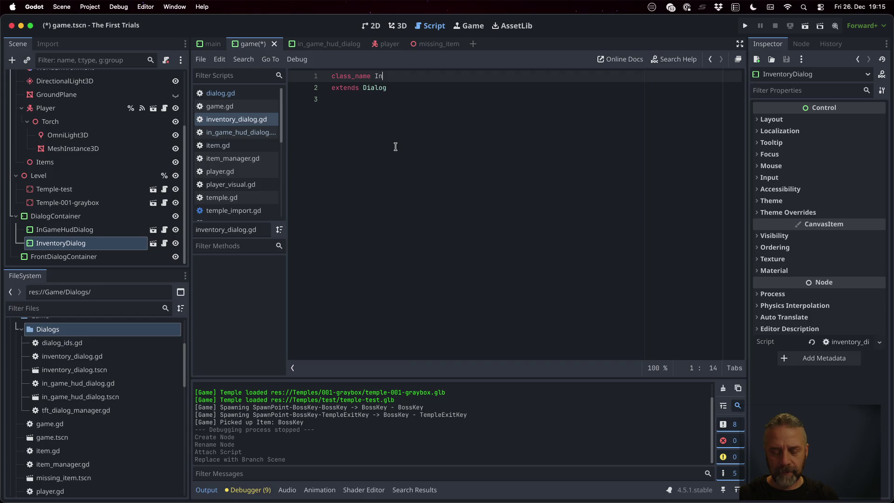
{"action": "type", "text": "Dialog"}
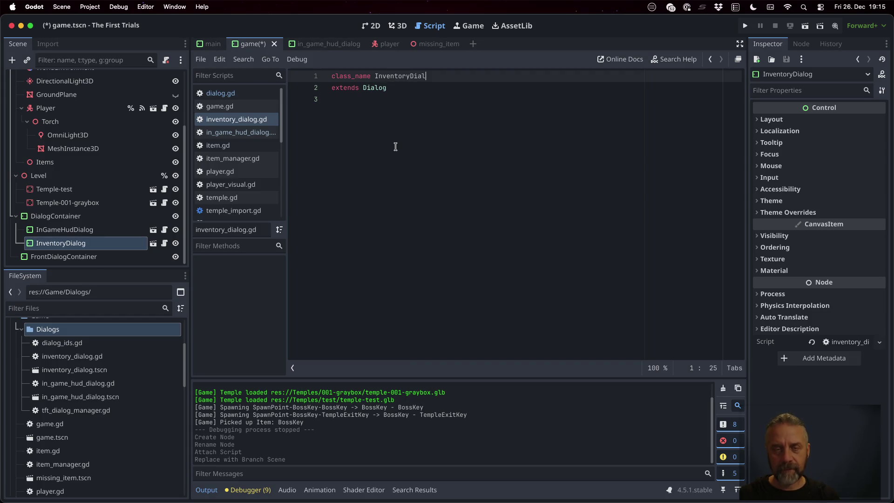
Save the scene and the updated inventory_dialog.gd script
{"action": "key", "text": "cmd+s"}
{"action": "left_click", "coordinate": [412, 125]}
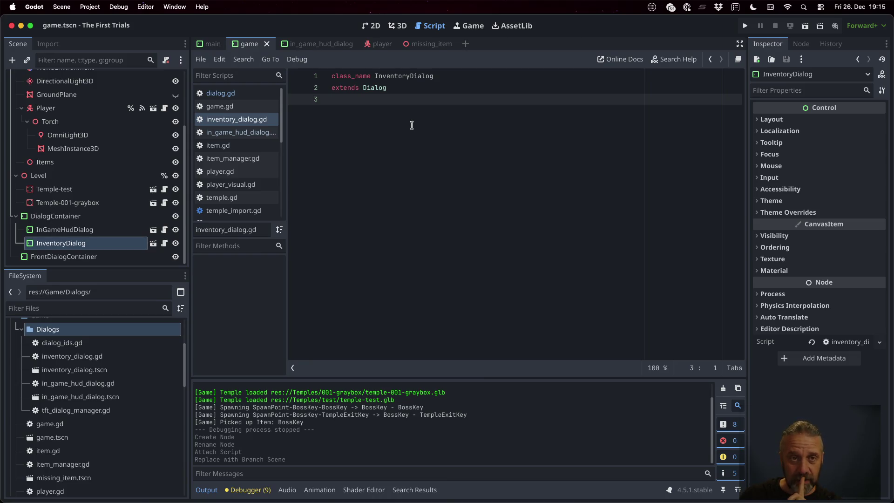
{"action": "key", "text": "shift+alt+o"}
In dialog_ids.gd, add an INVENTORY = 2 entry after IN_GAME_HUD and save the file
{"action": "type", "text": "dialog"}
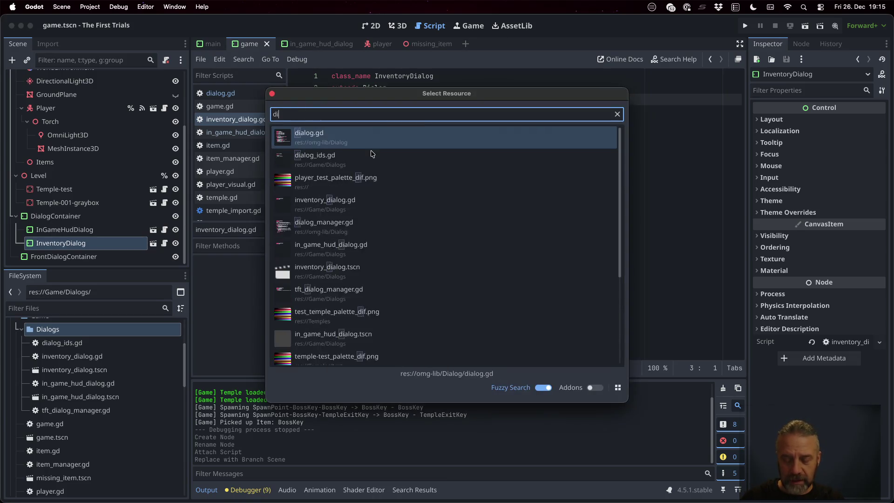
{"action": "double_click", "coordinate": [371, 155]}
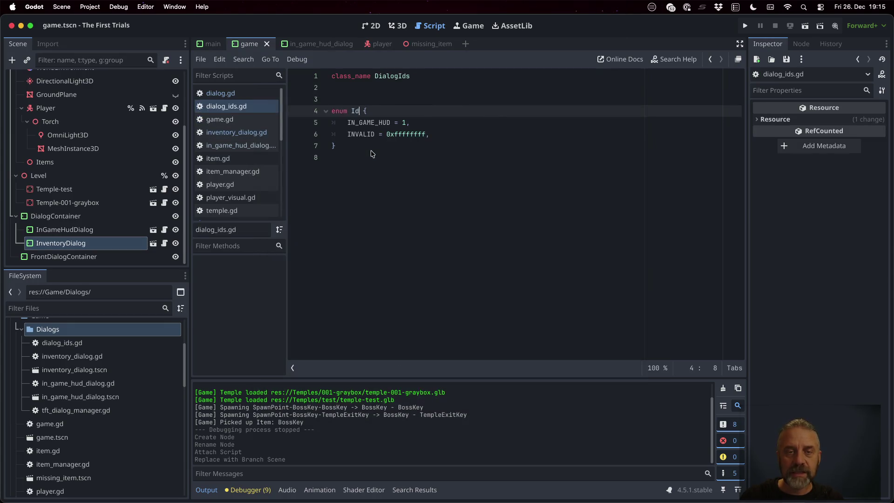
{"action": "key", "text": "Return"}
{"action": "type", "text": "INVENTO"}
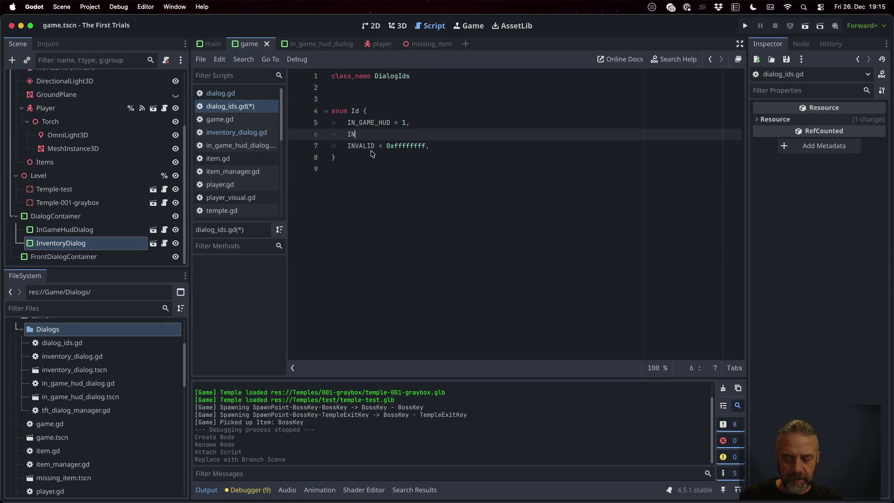
{"action": "type", "text": "RY"}
{"action": "type", "text": "RY"}
{"action": "key", "text": "super+s"}
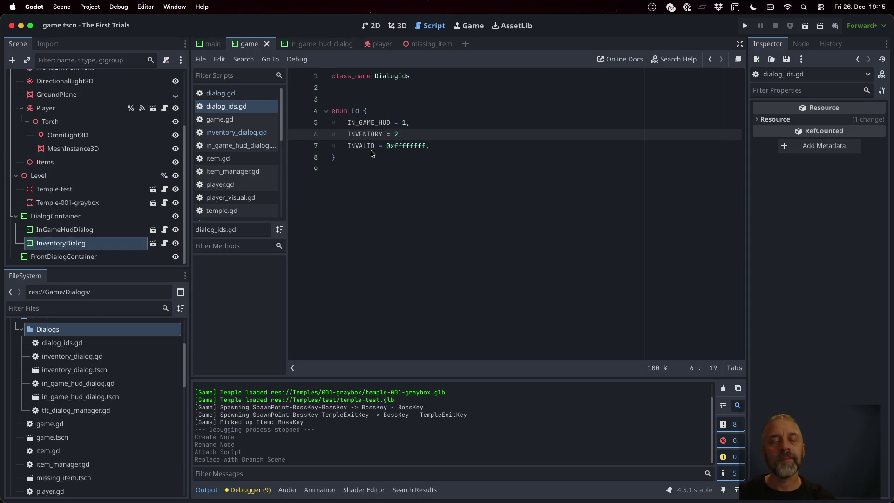
{"action": "left_click", "coordinate": [406, 192]}
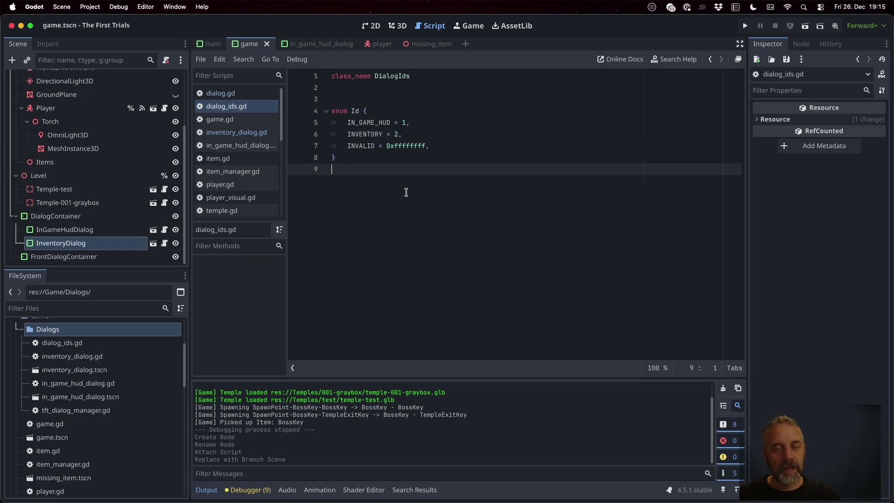
{"action": "key", "text": "super+alt+o"}
In tft_dialog_manager.gd, duplicate the preload_dialog line and change its id to INVENTORY
{"action": "type", "text": "tftdi"}
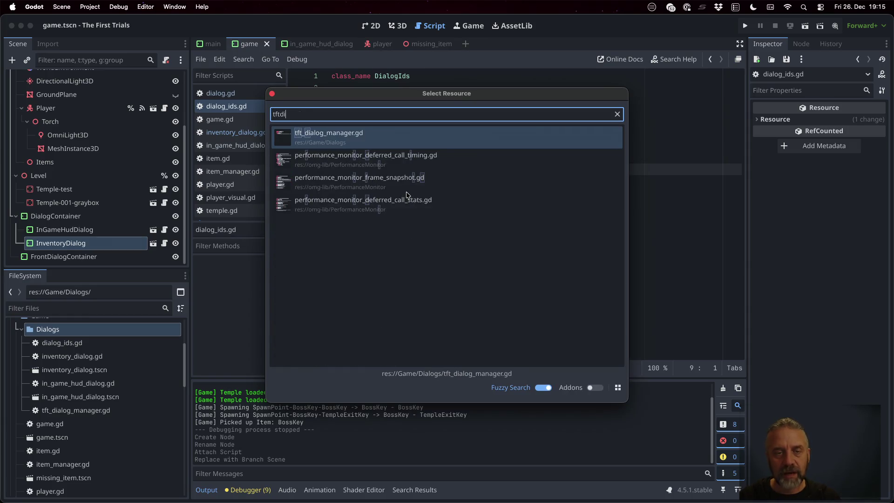
{"action": "key", "text": "Return"}
{"action": "key", "text": "Down"}
{"action": "key", "text": "super+shift+d"}
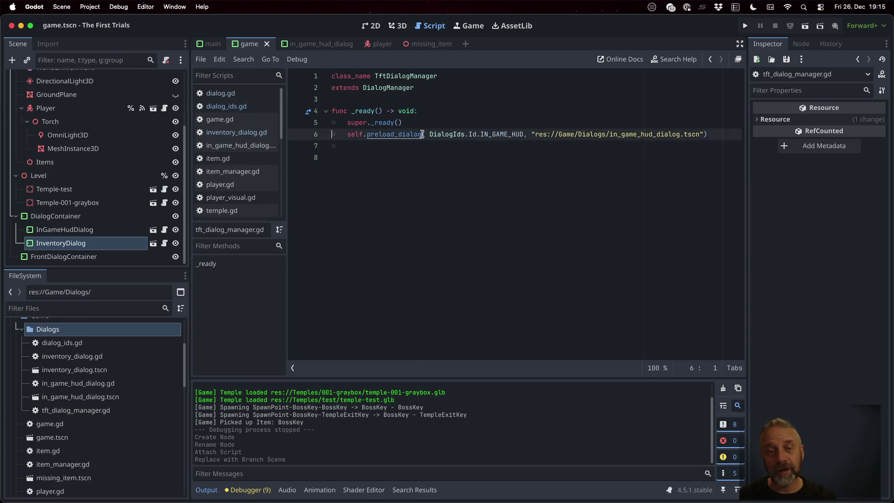
{"action": "key", "text": "Down"}
{"action": "key", "text": "Up"}
{"action": "key", "text": "Right"}
{"action": "key", "text": "Right"}
{"action": "key", "text": "Right"}
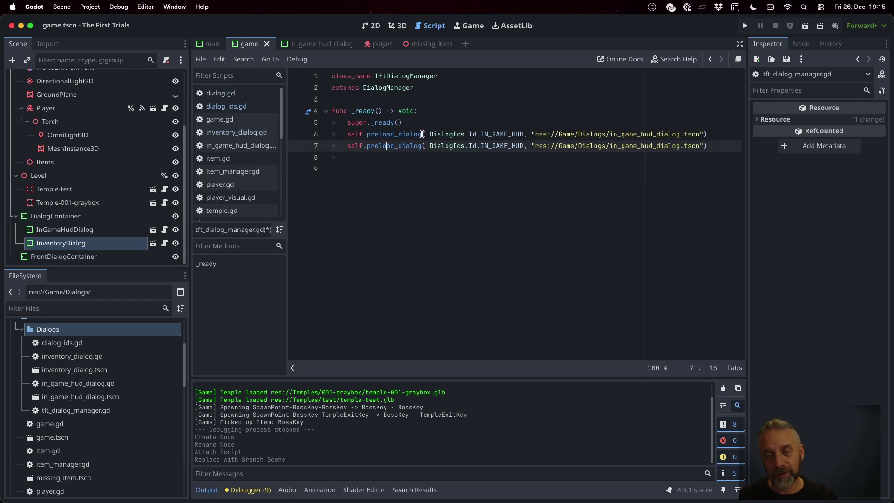
{"action": "key", "text": "shift+Right"}
{"action": "key", "text": "shift+Right"}
{"action": "key", "text": "shift+Right"}
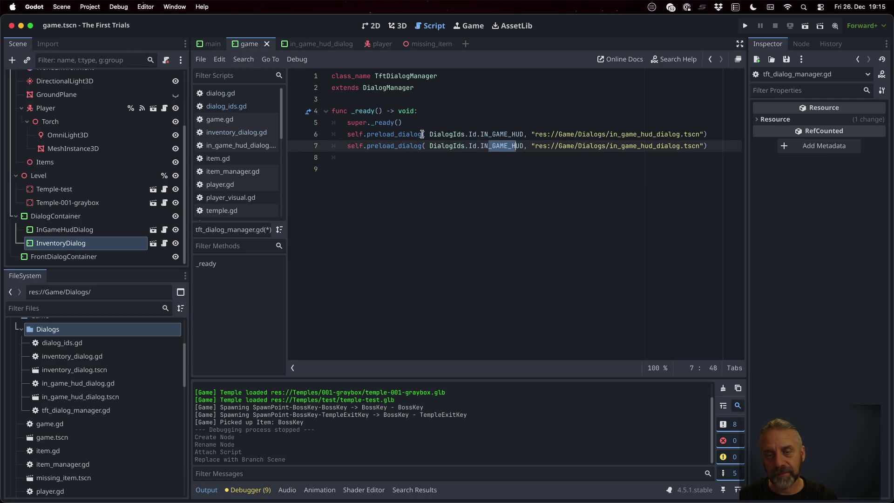
{"action": "type", "text": "NN"}
{"action": "key", "text": "Return"}
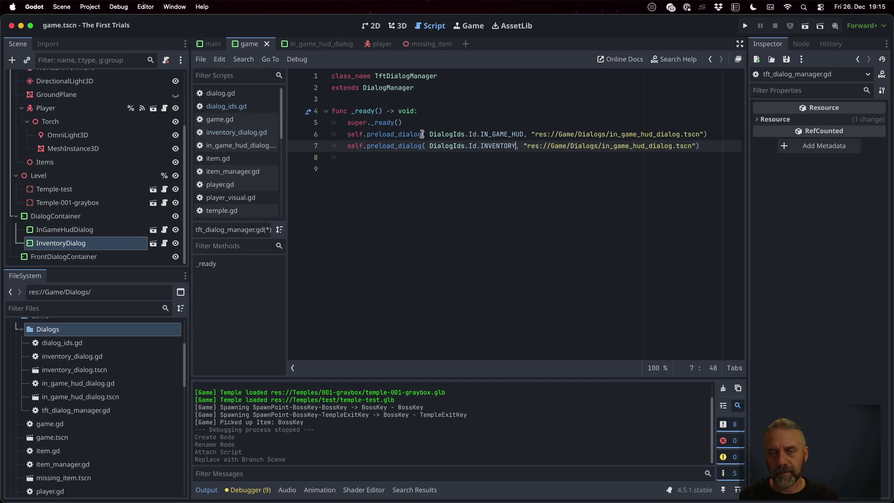
Replace the duplicated line's path with res://Game/Dialogs/inventory_dialog.tscn and fix its quotes
{"action": "key", "text": "shift+Right"}
{"action": "key", "text": "shift+Right"}
{"action": "key", "text": "shift+Right"}
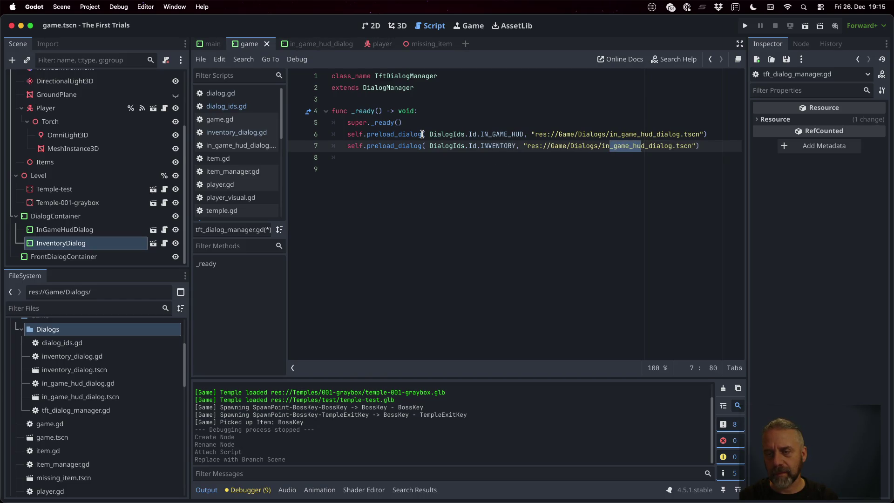
{"action": "type", "text": "v"}
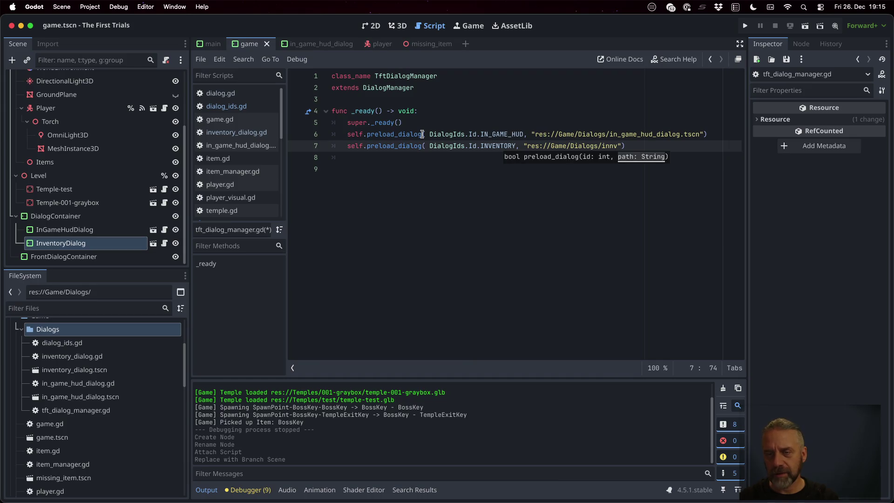
{"action": "type", "text": "e"}
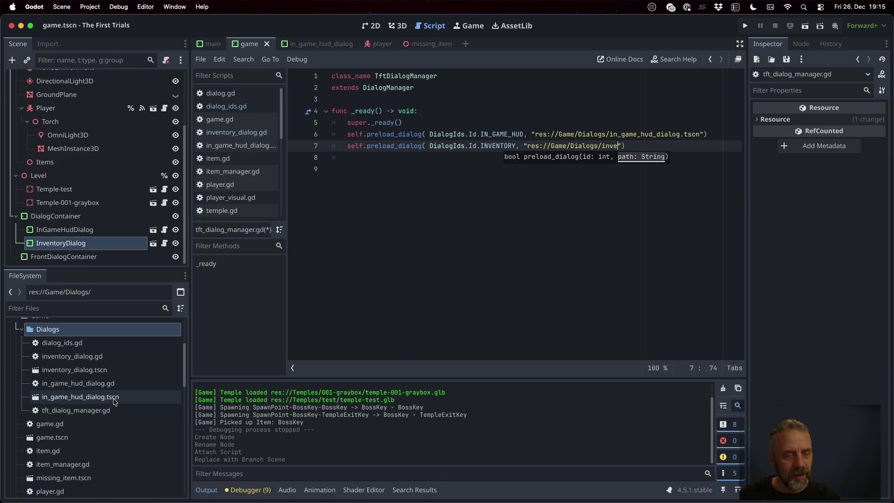
{"action": "mouse_move", "coordinate": [100, 368]}
{"action": "left_mouse_down"}
{"action": "mouse_move", "coordinate": [526, 157]}
{"action": "mouse_move", "coordinate": [527, 146]}
{"action": "left_mouse_up"}
{"action": "key", "text": "shift+End"}
{"action": "key", "text": "shift+Left"}
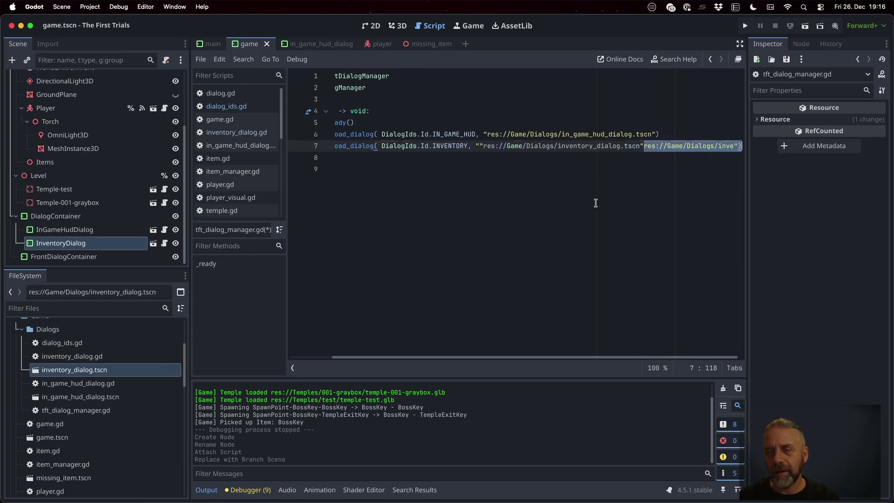
{"action": "key", "text": "Delete"}
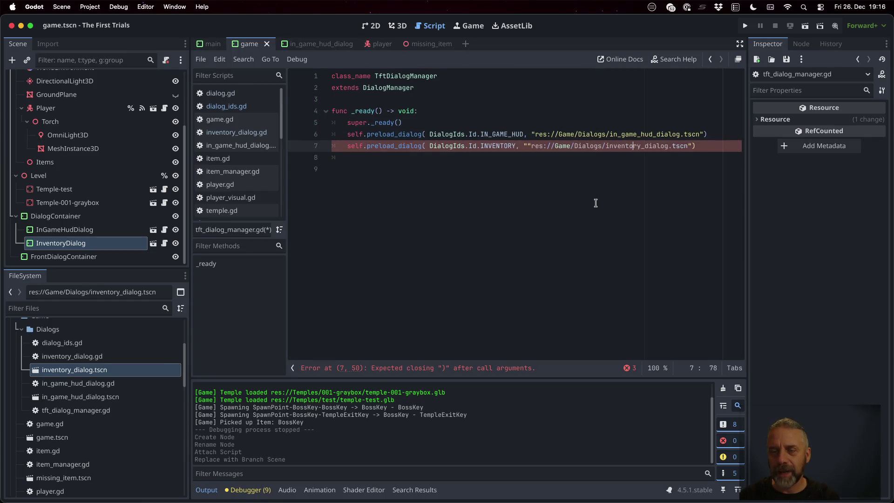
{"action": "key", "text": "BackSpace"}
{"action": "key", "text": "BackSpace"}
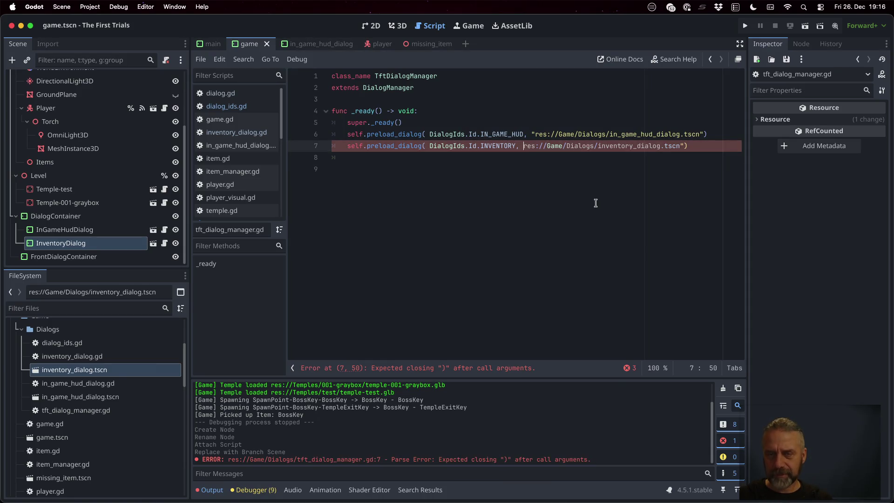
{"action": "type", "text": "\""}
{"action": "key", "text": "Escape"}
{"action": "key", "text": "Down"}
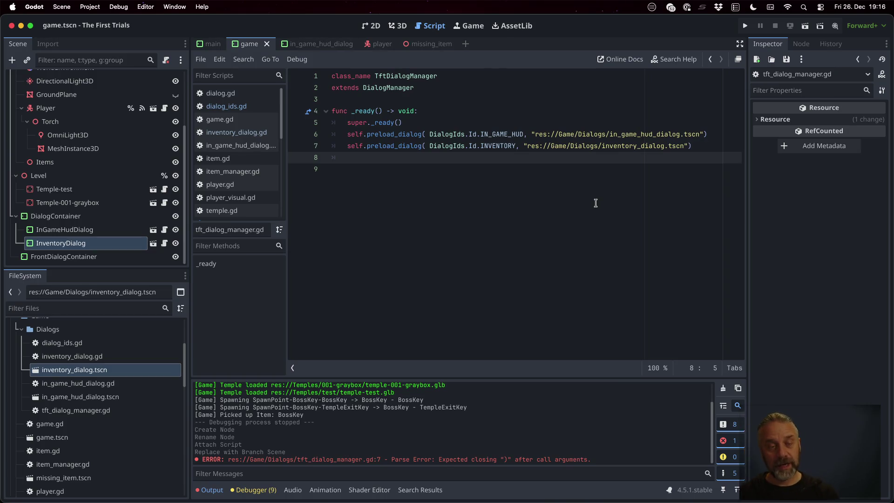
{"action": "left_click", "coordinate": [153, 243]}
Apply the Full Rect anchor preset to the InventoryDialog root in the 2D editor
{"action": "left_click", "coordinate": [378, 27]}
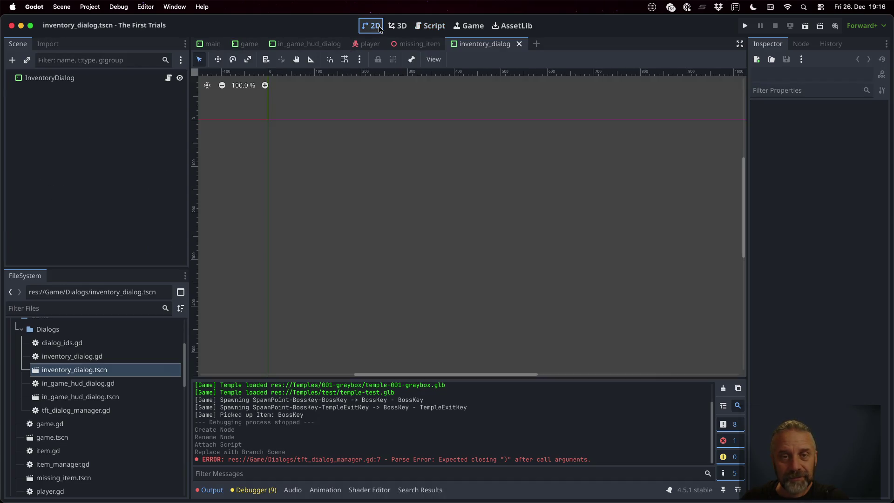
{"action": "left_click", "coordinate": [87, 79]}
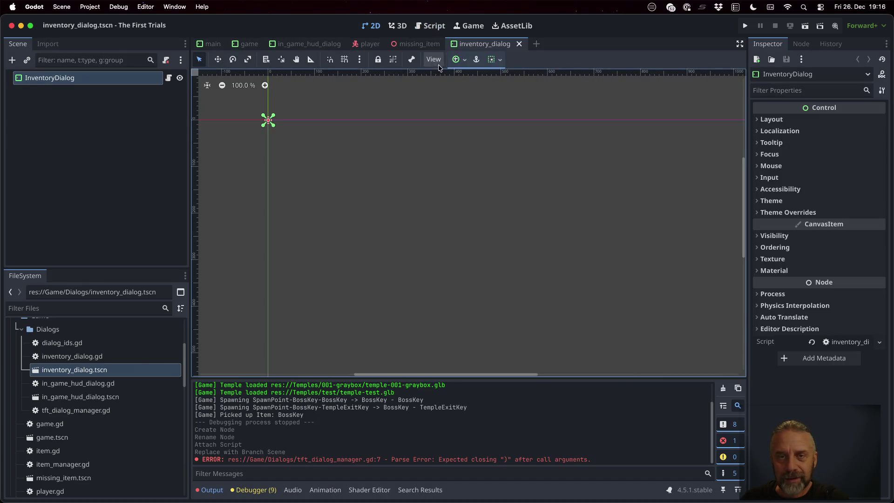
{"action": "left_click", "coordinate": [476, 59]}
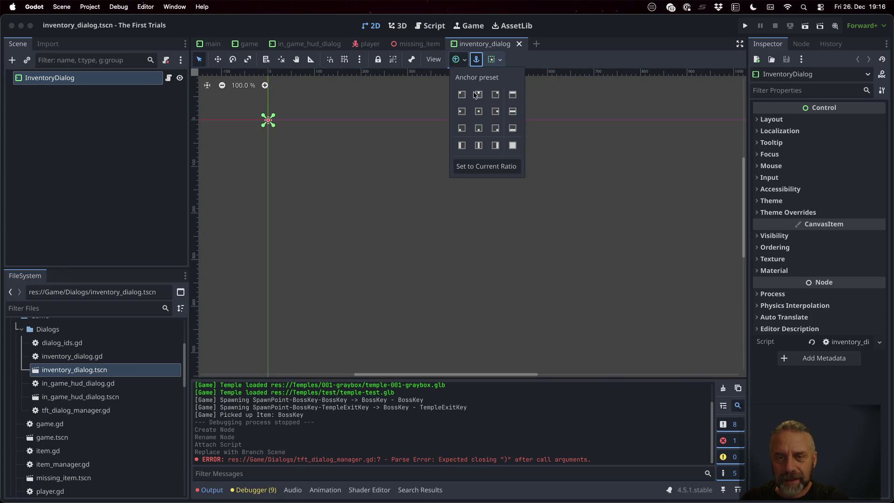
{"action": "left_click", "coordinate": [517, 145]}
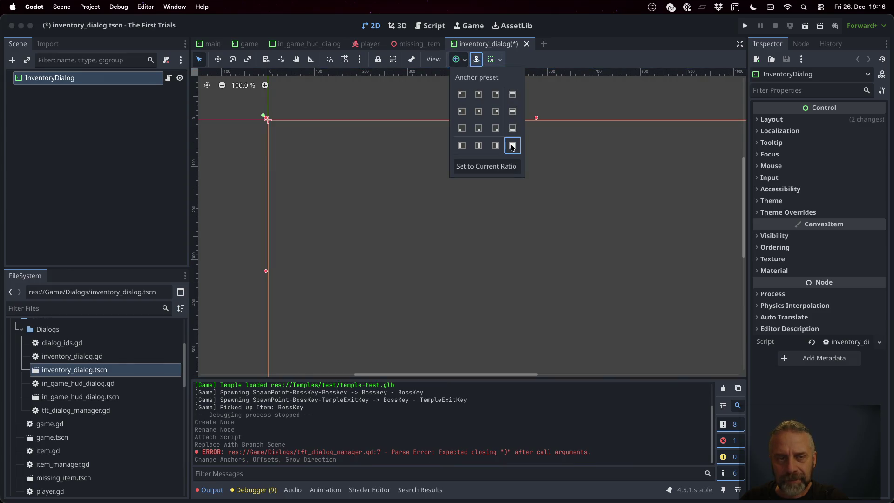
{"action": "left_click", "coordinate": [772, 170]}
Set InventoryDialog's Mouse Filter to Ignore
{"action": "left_click", "coordinate": [773, 171]}
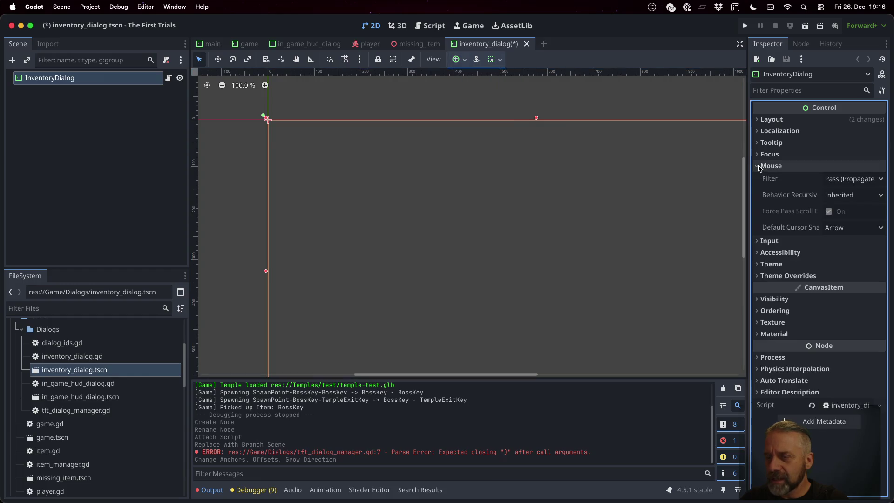
{"action": "left_click", "coordinate": [846, 178]}
{"action": "left_click", "coordinate": [845, 218]}
{"action": "scroll", "coordinate": [501, 198], "scroll_direction": "down", "scroll_amount": 2}
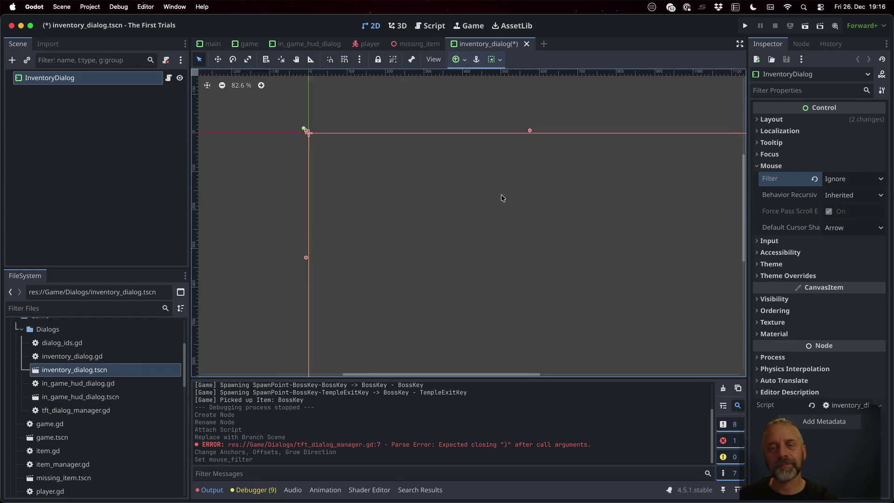
{"action": "scroll", "coordinate": [502, 198], "scroll_direction": "down", "scroll_amount": 2}
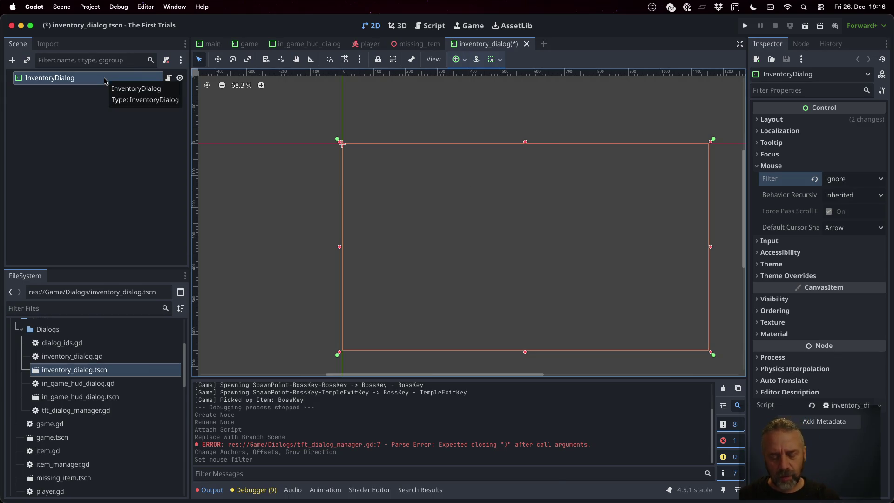
{"action": "key", "text": "super+a"}
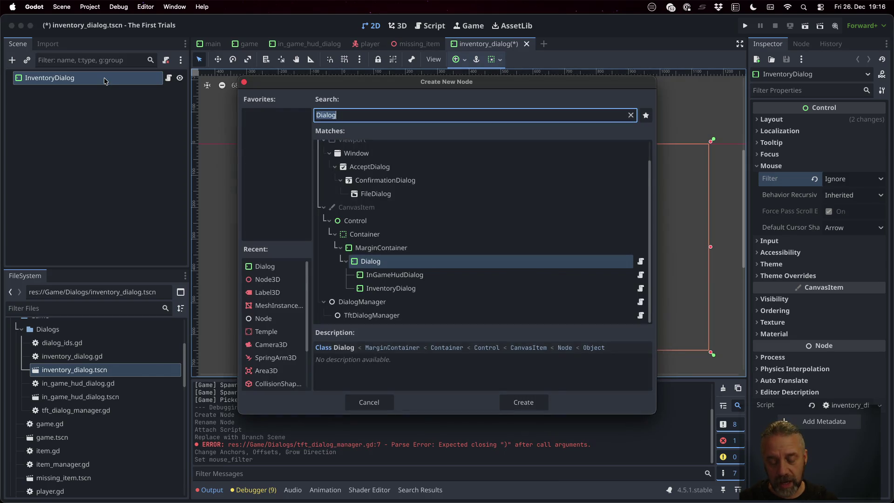
Add a VBoxContainer child to InventoryDialog and name it Items
{"action": "type", "text": "vb"}
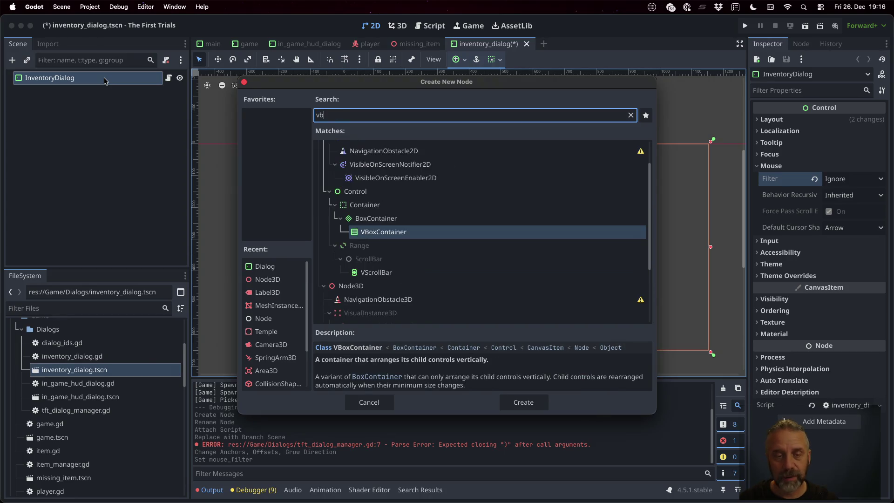
{"action": "key", "text": "Return"}
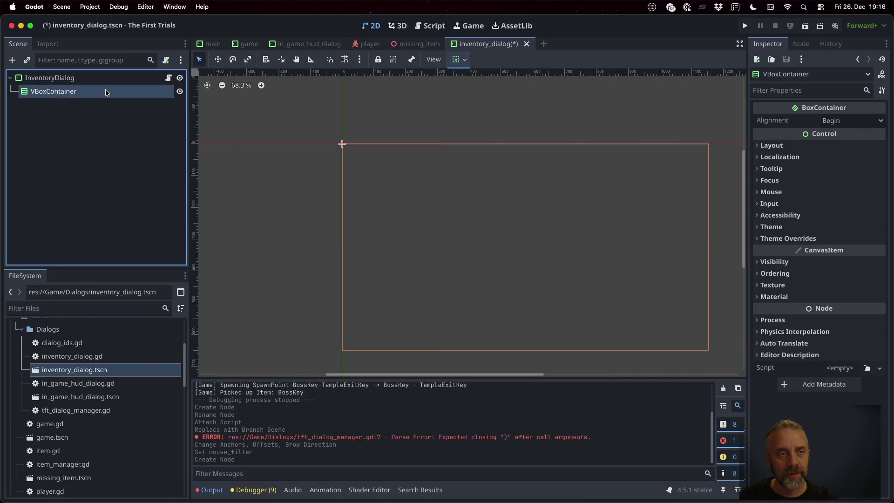
{"action": "double_click", "coordinate": [106, 91]}
{"action": "type", "text": "Items"}
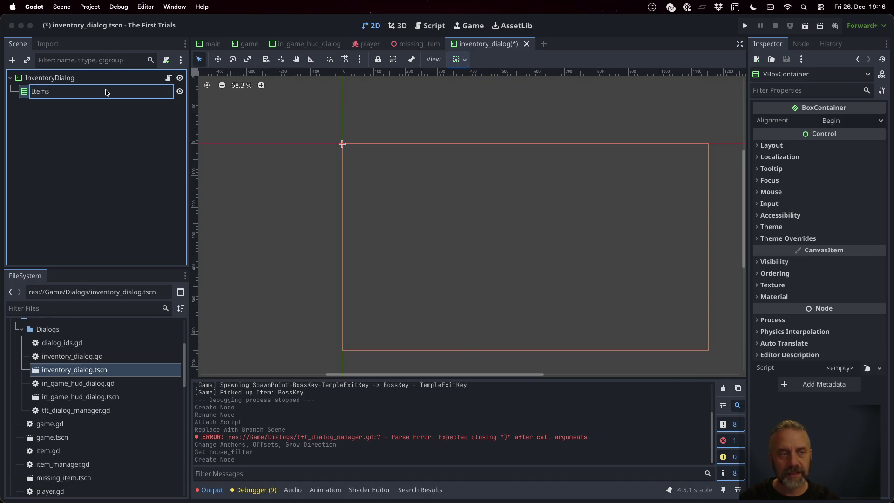
{"action": "key", "text": "Return"}
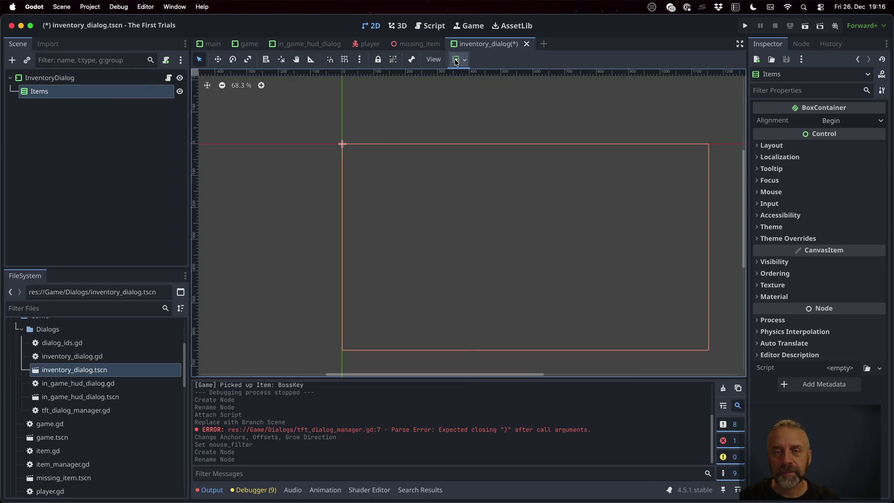
Align Items to the right edge and top, then save the scene
{"action": "left_click", "coordinate": [467, 60]}
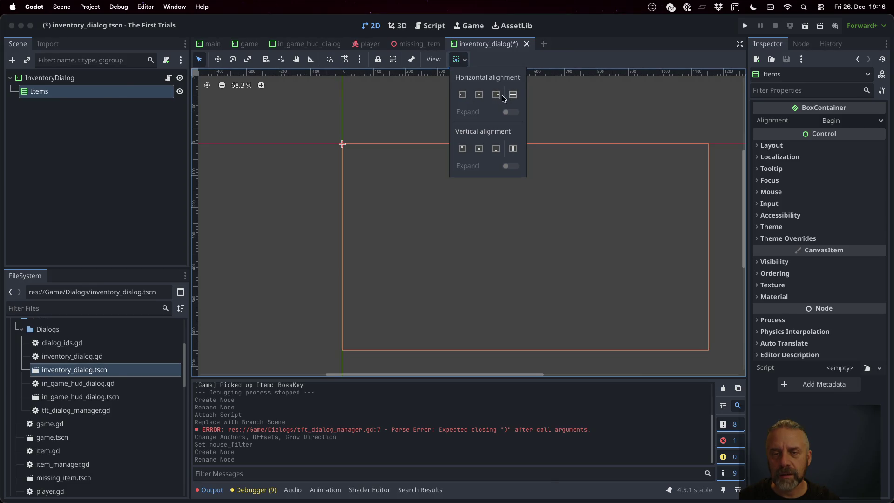
{"action": "left_click", "coordinate": [493, 96]}
{"action": "left_click", "coordinate": [463, 148]}
{"action": "left_click", "coordinate": [598, 47]}
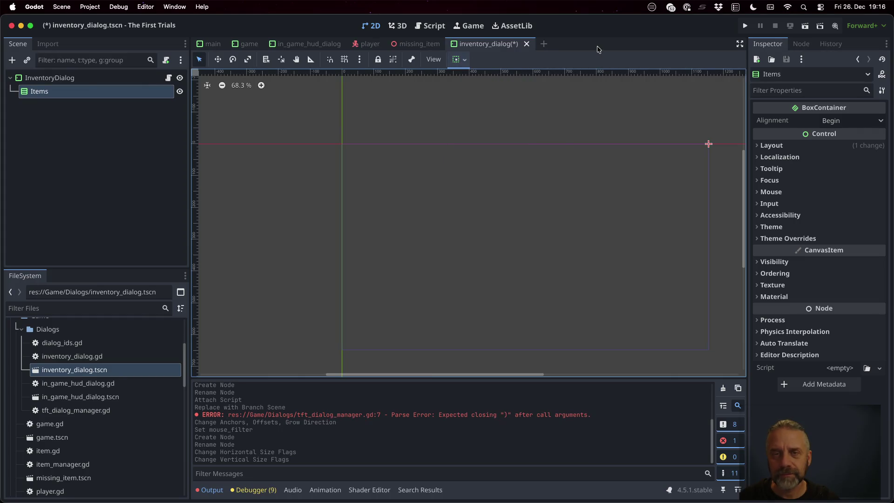
{"action": "key", "text": "super+s"}
Give Items a 400 × 400 custom minimum size and save the scene
{"action": "left_click", "coordinate": [773, 147]}
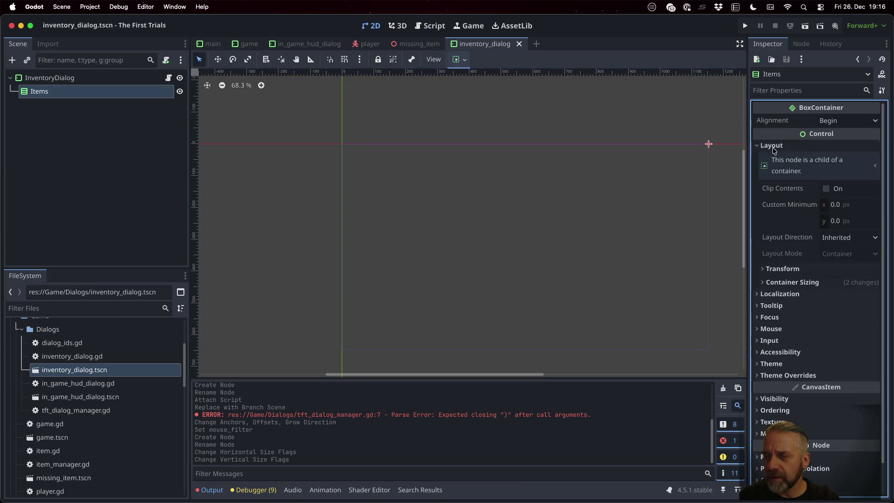
{"action": "left_click", "coordinate": [804, 283]}
{"action": "left_click", "coordinate": [790, 269]}
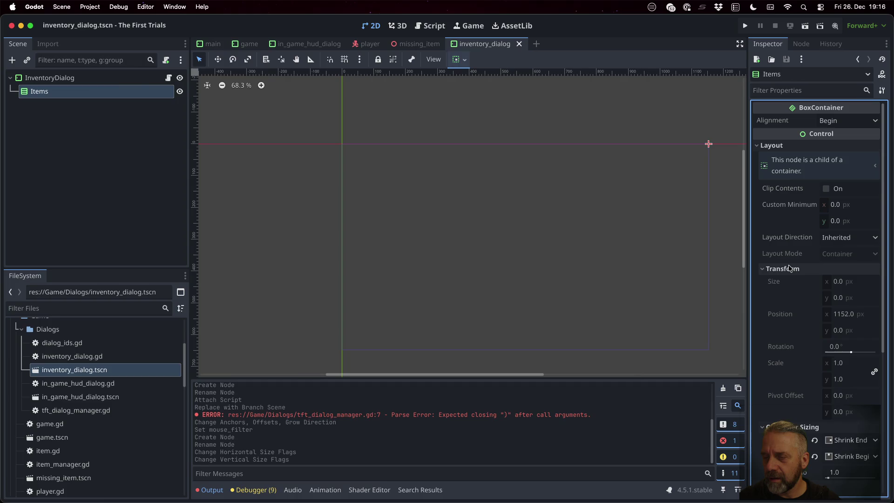
{"action": "left_click", "coordinate": [843, 222]}
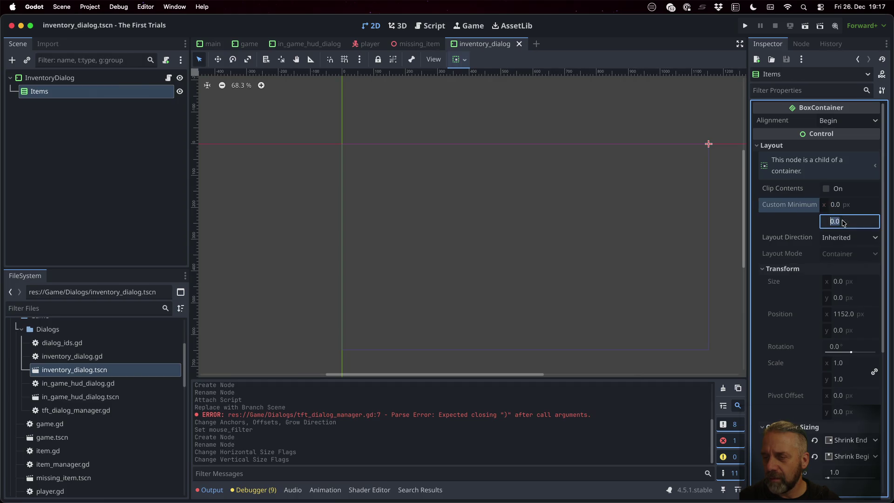
{"action": "left_click", "coordinate": [844, 206]}
{"action": "type", "text": "400"}
{"action": "key", "text": "Return"}
{"action": "left_click", "coordinate": [847, 222]}
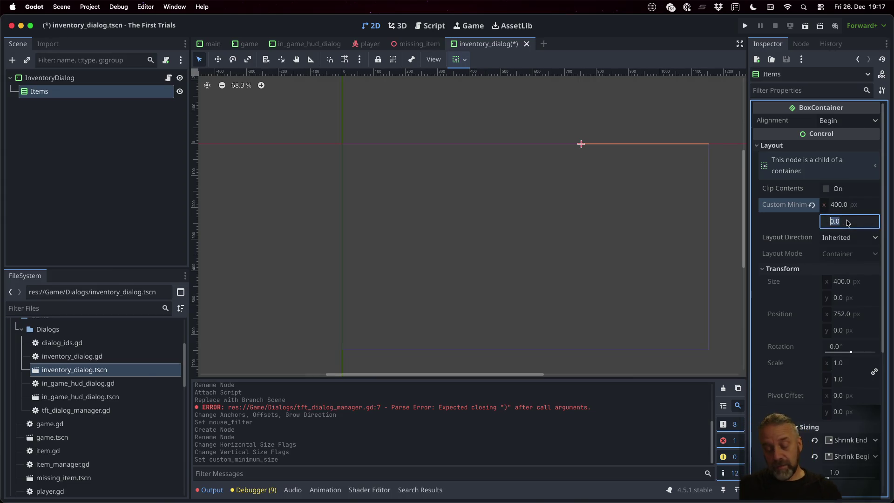
{"action": "type", "text": "400"}
{"action": "key", "text": "Return"}
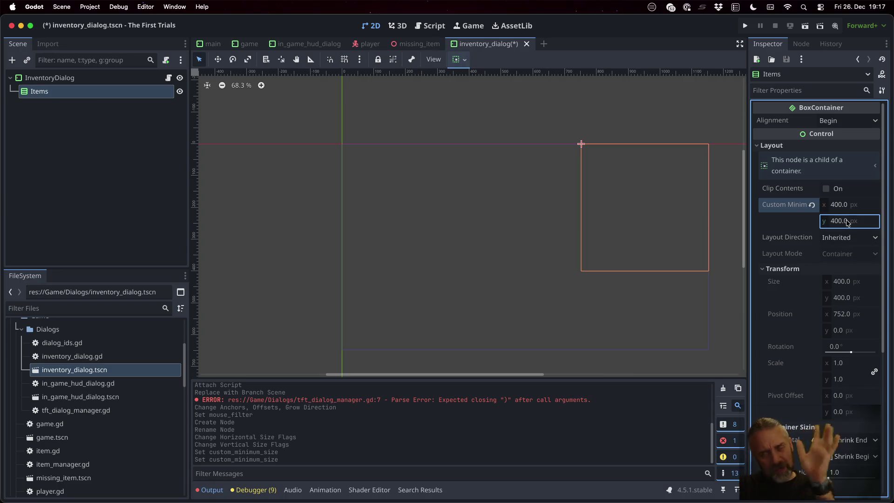
{"action": "key", "text": "super+s"}
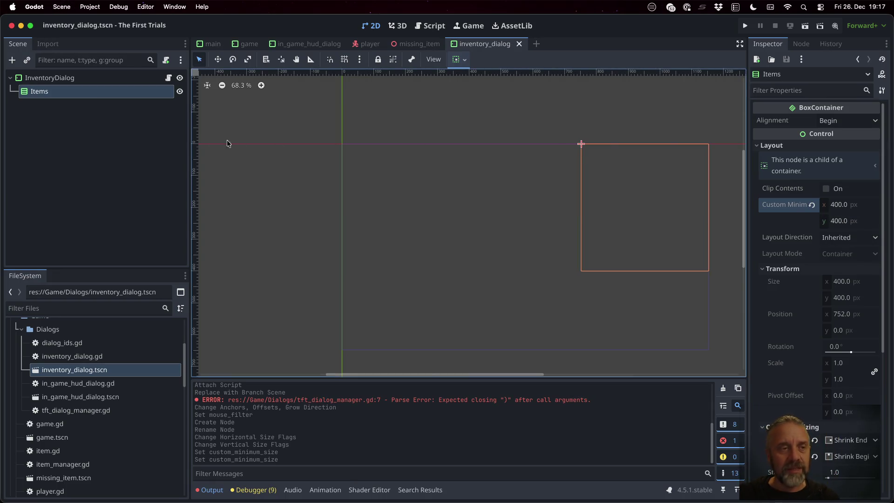
Cancel the Add Child Node dialog and select the InventoryDialog root
{"action": "key", "text": "super+a"}
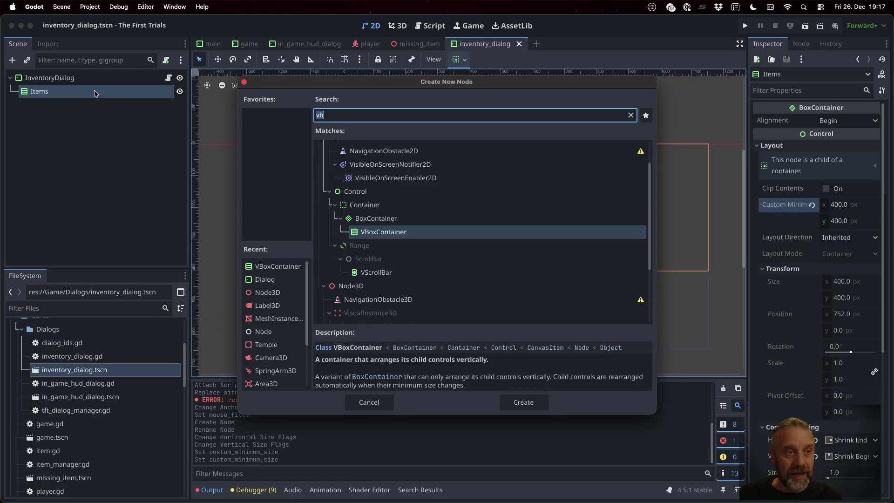
{"action": "key", "text": "Escape"}
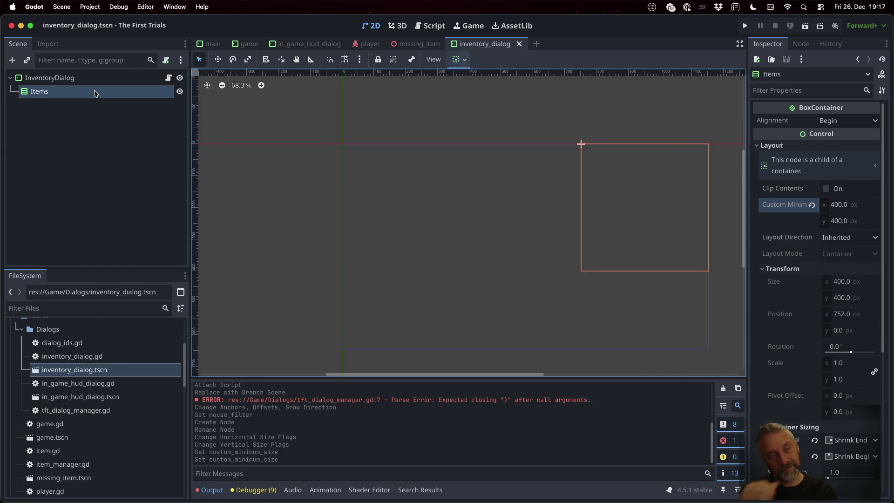
{"action": "left_click", "coordinate": [88, 80]}
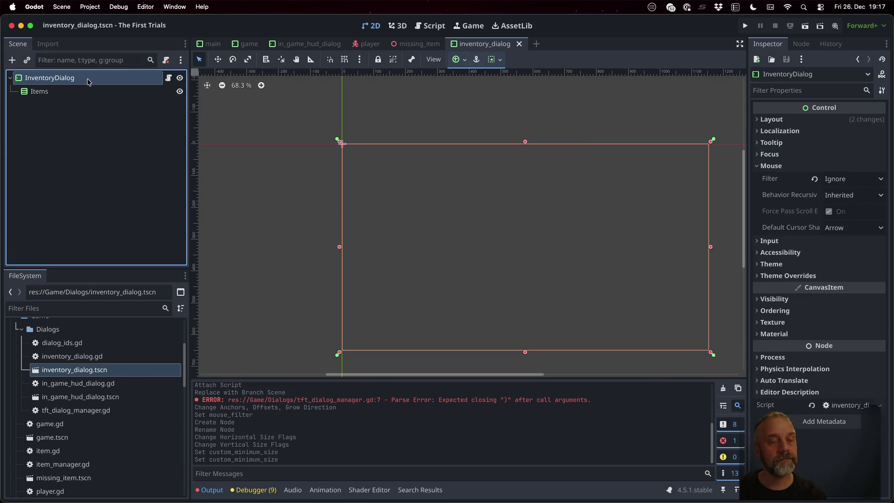
Add a VBoxContainer under InventoryDialog and move Items inside it
{"action": "key", "text": "super+a"}
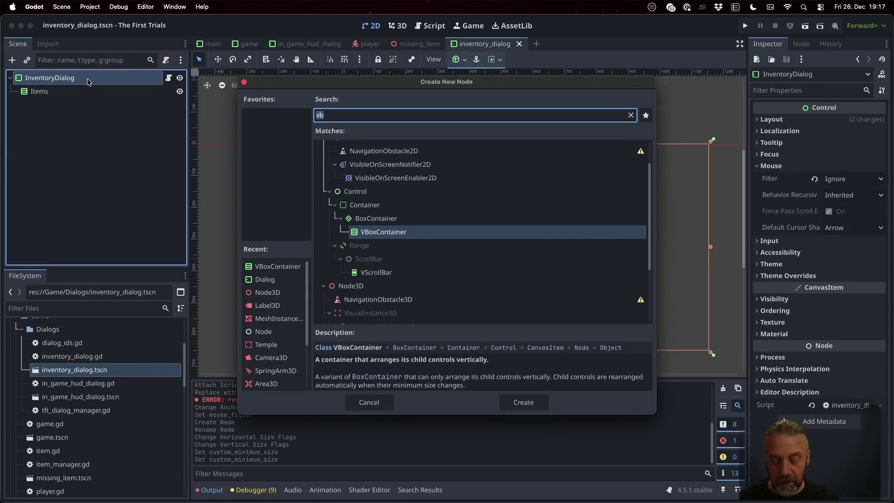
{"action": "key", "text": "Return"}
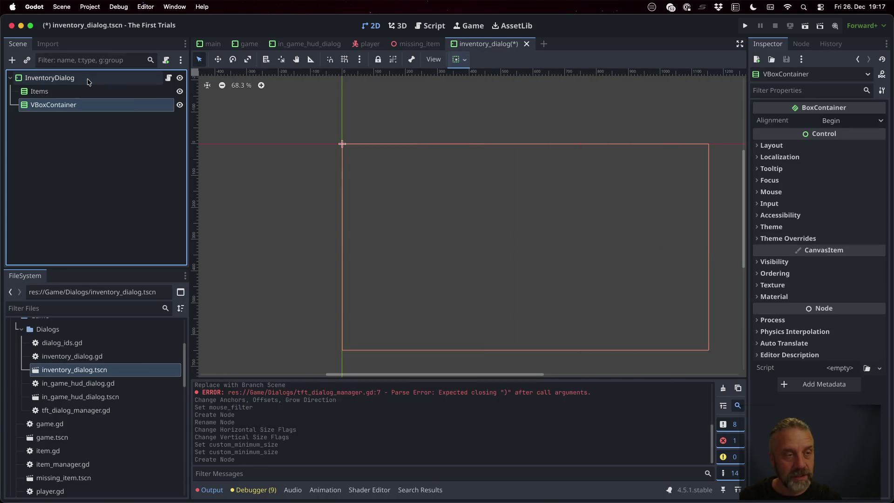
{"action": "left_click_drag", "start_coordinate": [37, 88], "coordinate": [53, 104]}
{"action": "left_click", "coordinate": [50, 92]}
Add a Label named InventoryLabel with text 'Inventory' and place it above Items
{"action": "key", "text": "ctrl+a"}
{"action": "type", "text": "label"}
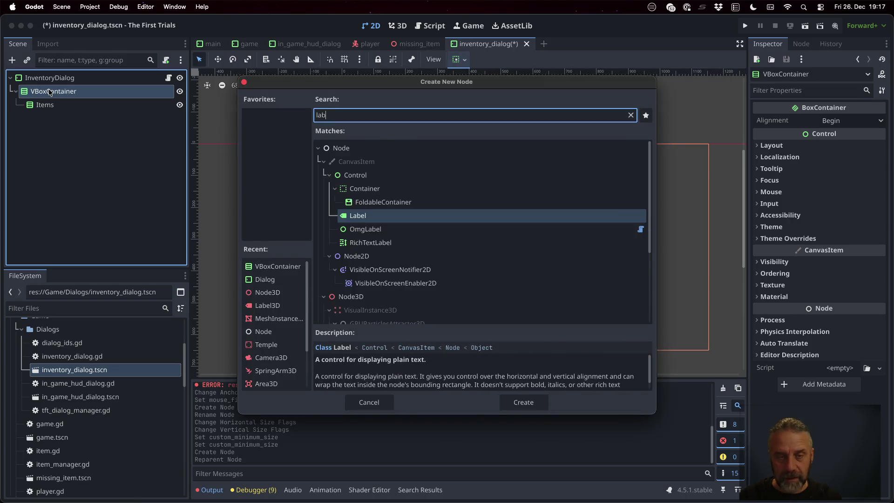
{"action": "key", "text": "Return"}
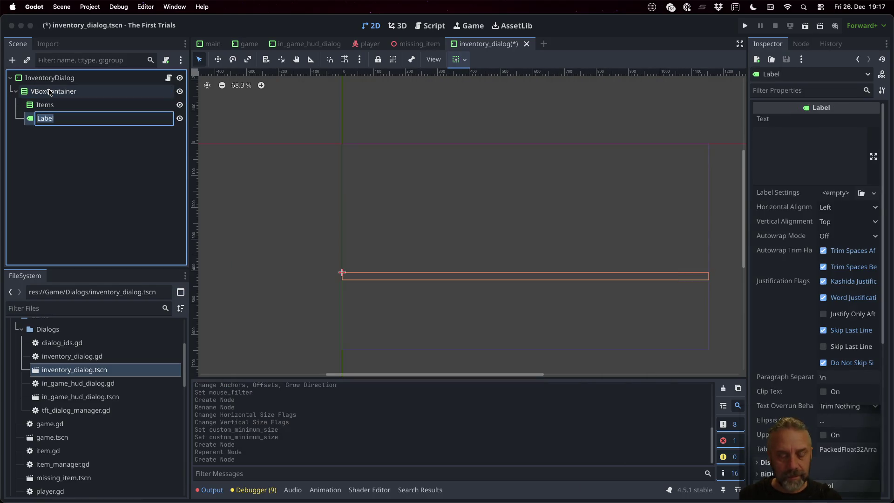
{"action": "type", "text": "InventoryLabe"}
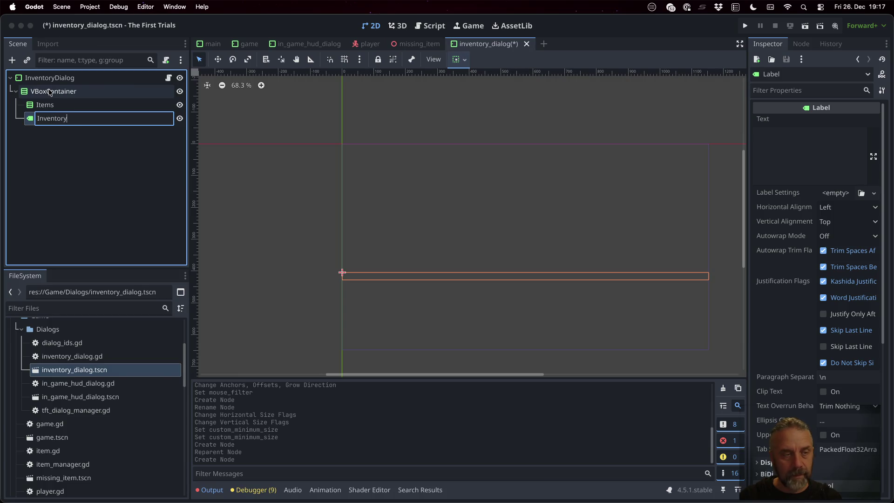
{"action": "key", "text": "Return"}
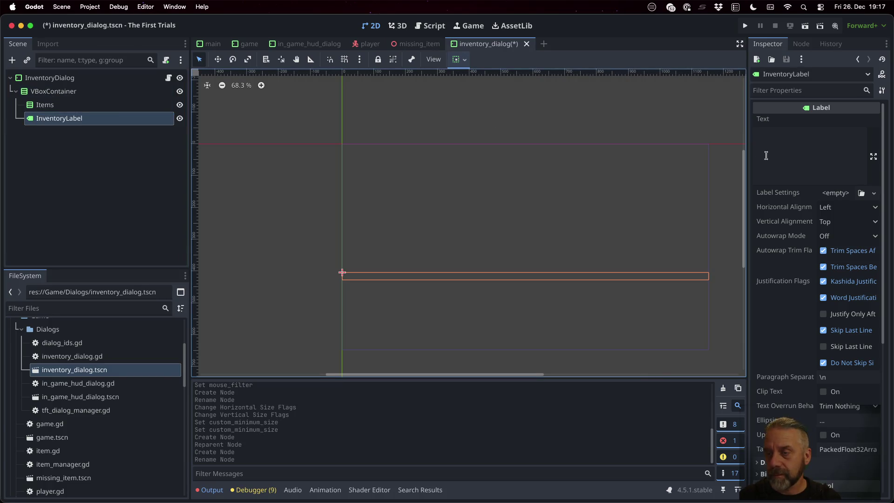
{"action": "left_click", "coordinate": [831, 158]}
{"action": "type", "text": "Inventory"}
{"action": "key", "text": "Return"}
{"action": "left_click_drag", "start_coordinate": [74, 119], "coordinate": [66, 98]}
{"action": "left_click", "coordinate": [56, 92]}
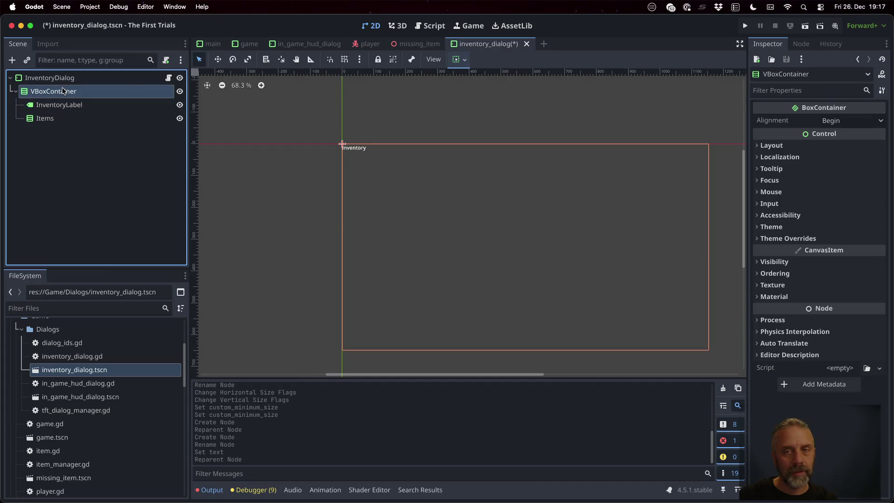
Set the VBoxContainer's alignment to horizontal End and vertical Begin, placing it top-right
{"action": "left_click", "coordinate": [94, 78]}
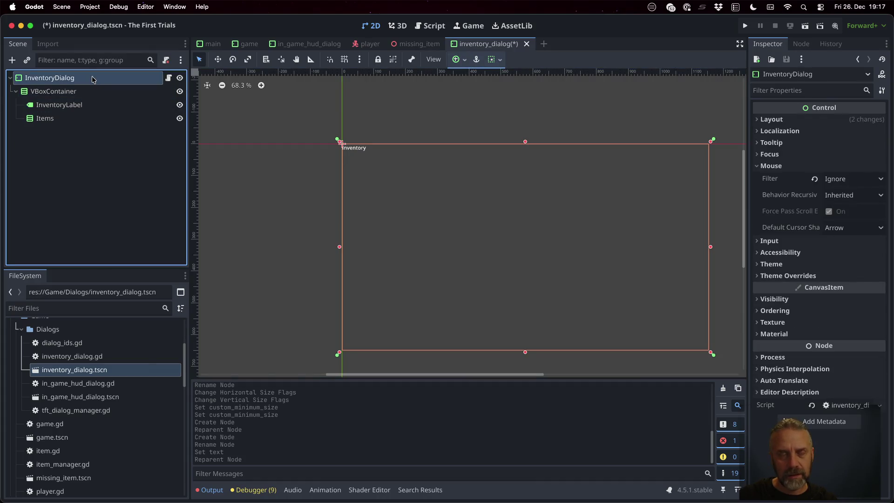
{"action": "left_click", "coordinate": [94, 96]}
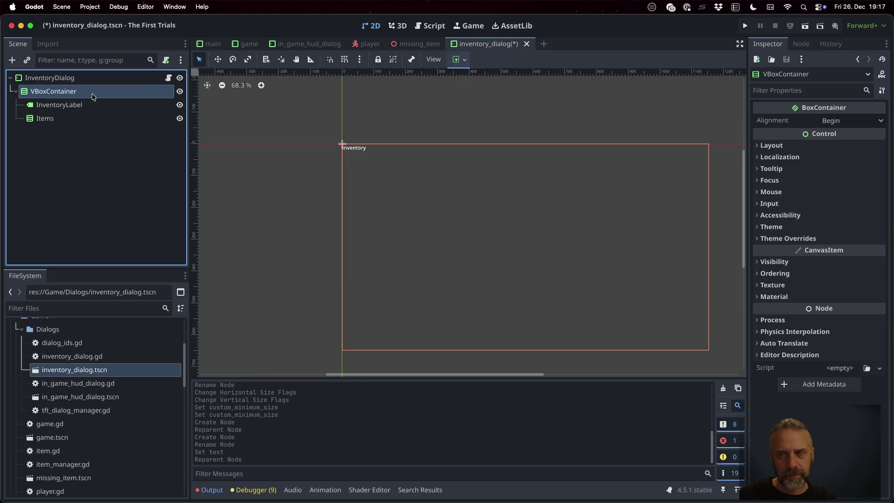
{"action": "left_click", "coordinate": [772, 146]}
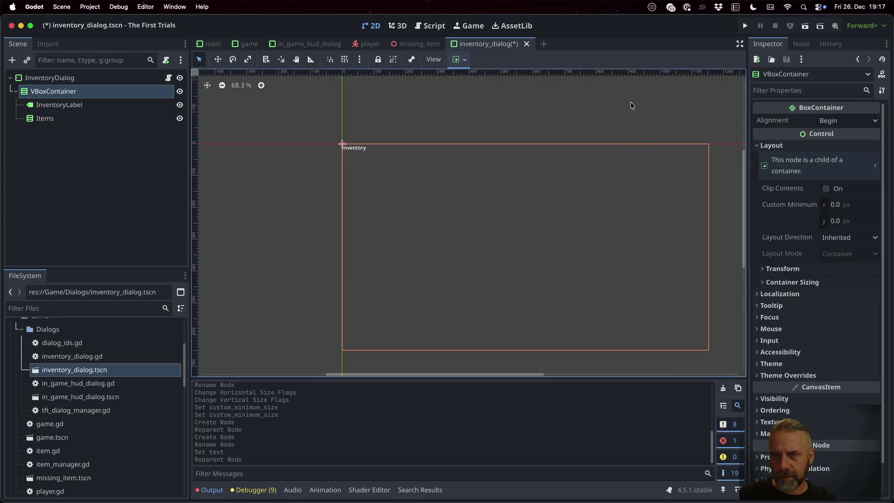
{"action": "left_click", "coordinate": [459, 59]}
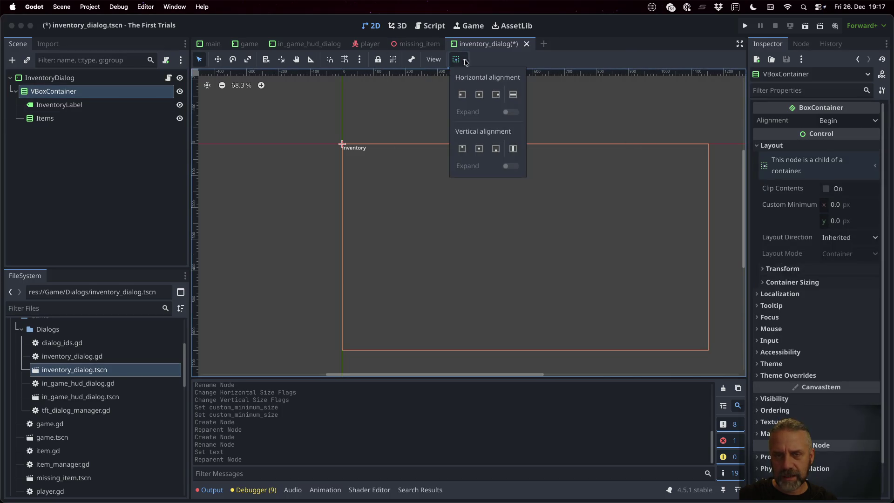
{"action": "left_click", "coordinate": [496, 95]}
{"action": "left_click", "coordinate": [462, 148]}
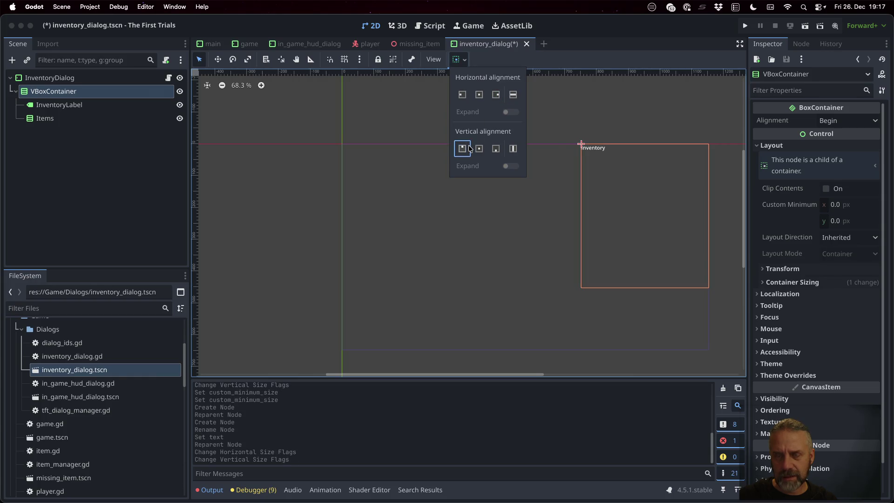
{"action": "left_click", "coordinate": [604, 36]}
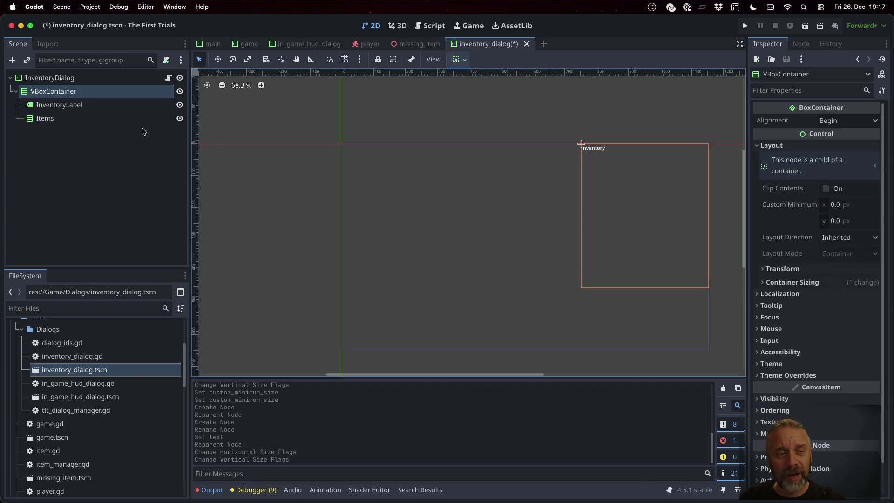
{"action": "left_click", "coordinate": [96, 119]}
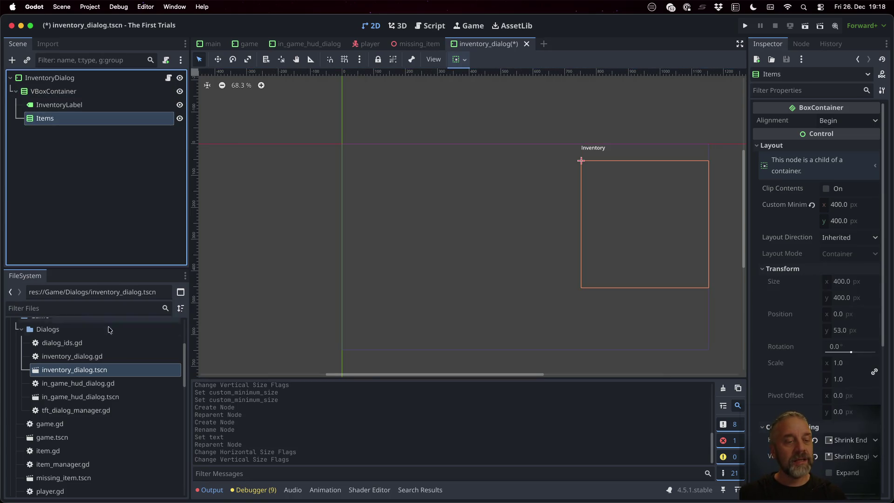
{"action": "left_click", "coordinate": [90, 329]}
{"action": "right_click", "coordinate": [91, 329]}
Create a folder named Inventory inside Game/Dialogs
{"action": "mouse_move", "coordinate": [143, 311]}
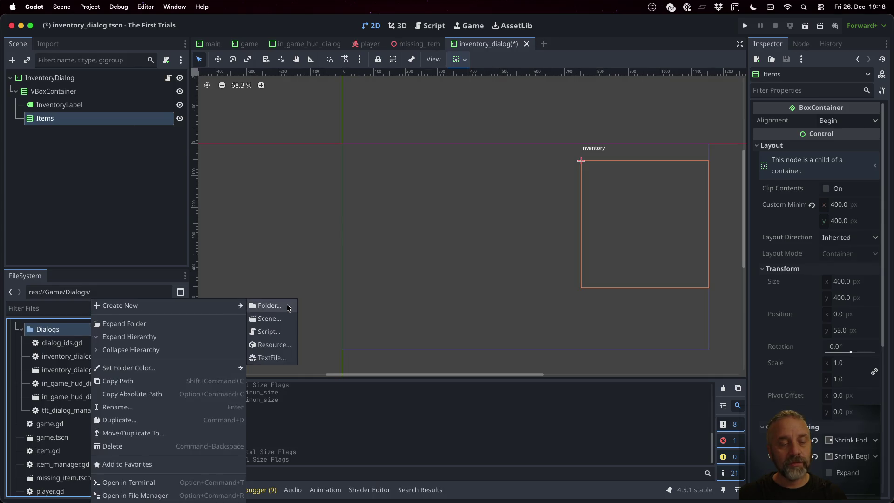
{"action": "left_click", "coordinate": [287, 303]}
{"action": "type", "text": "Inventory"}
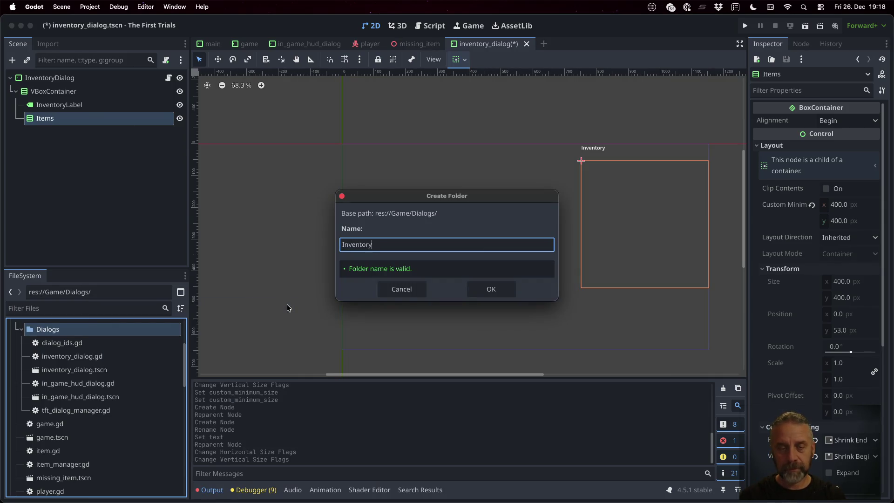
{"action": "key", "text": "Return"}
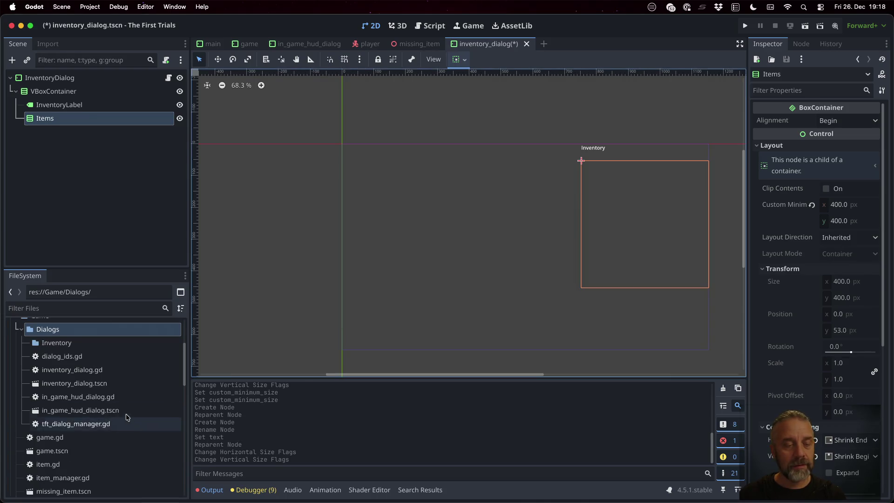
{"action": "left_click", "coordinate": [70, 343]}
Create a User Interface scene named inventory_item in the Inventory folder
{"action": "right_click", "coordinate": [85, 343]}
{"action": "mouse_move", "coordinate": [144, 306]}
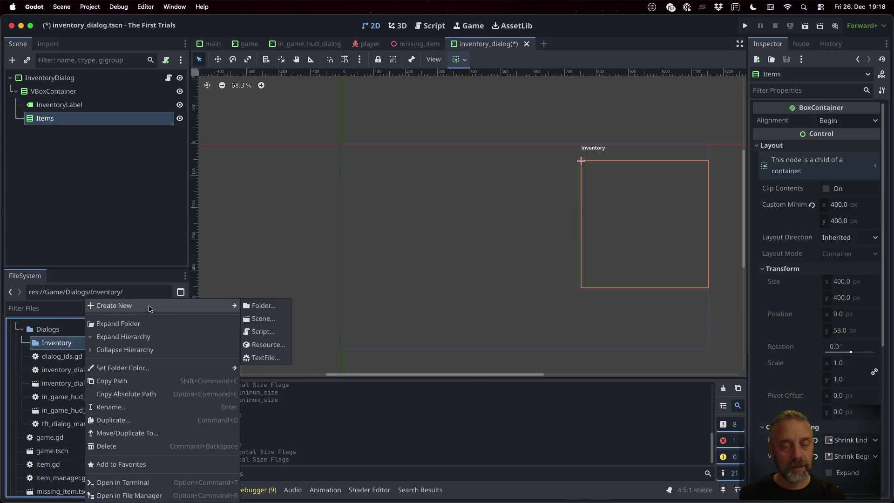
{"action": "left_click", "coordinate": [261, 318]}
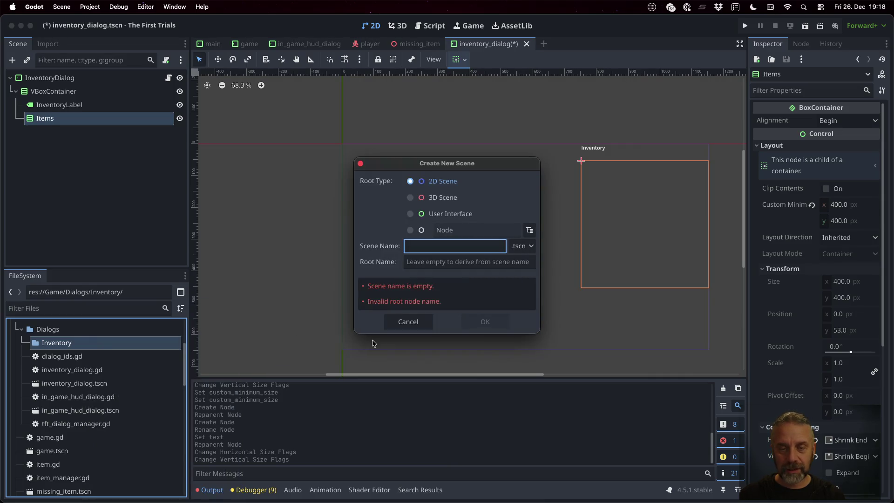
{"action": "left_click", "coordinate": [439, 217]}
{"action": "left_click", "coordinate": [445, 245]}
{"action": "type", "text": "inventory_it"}
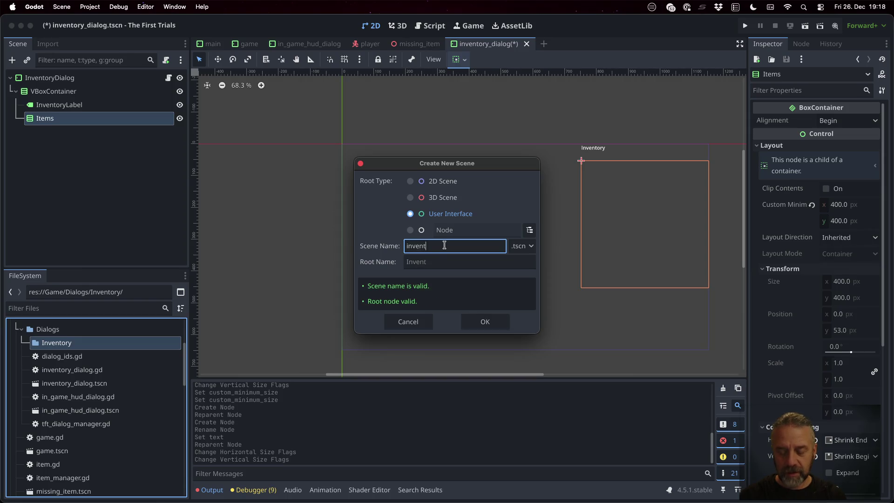
{"action": "type", "text": "em"}
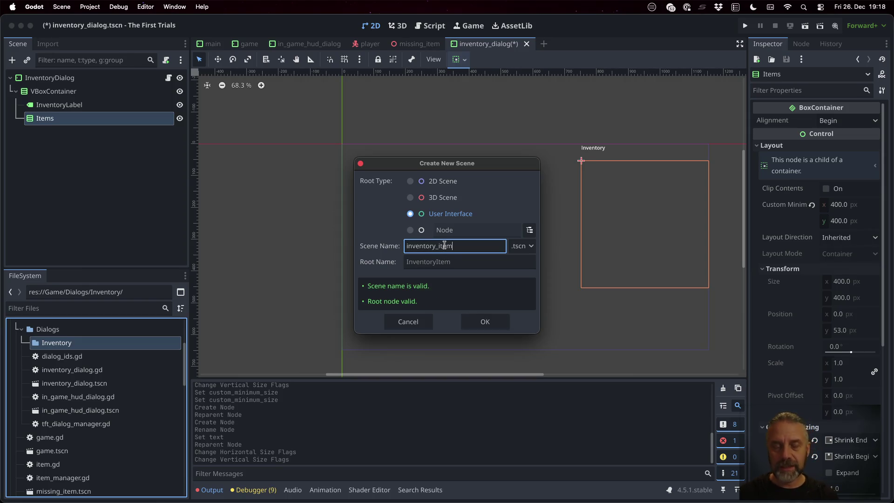
{"action": "left_click", "coordinate": [500, 320]}
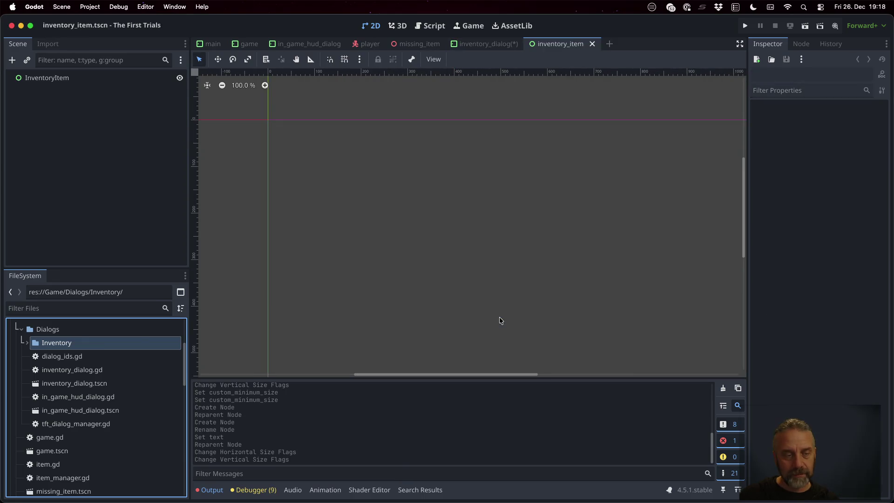
Change the InventoryItem root to a MarginContainer filling the whole area
{"action": "double_click", "coordinate": [75, 341]}
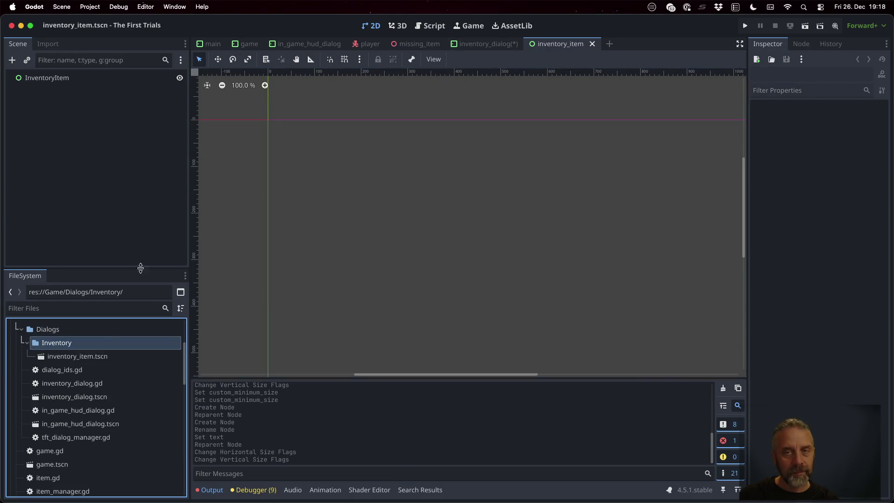
{"action": "left_click", "coordinate": [94, 78]}
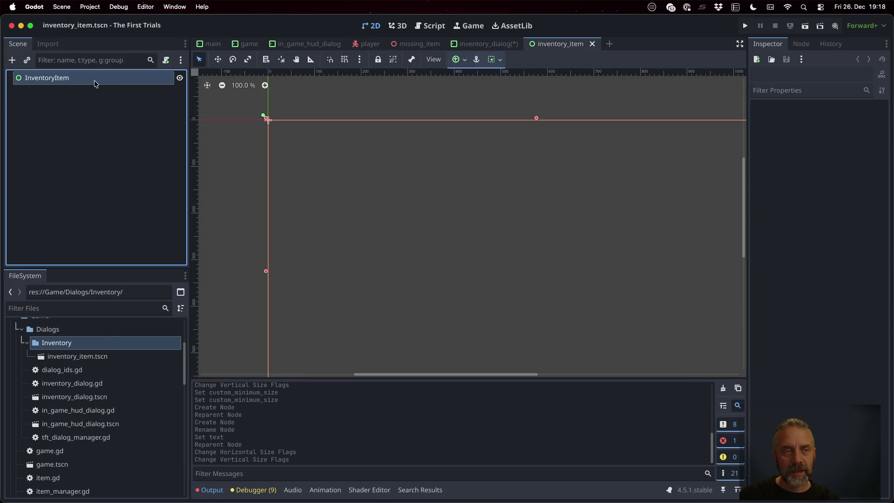
{"action": "right_click", "coordinate": [95, 83]}
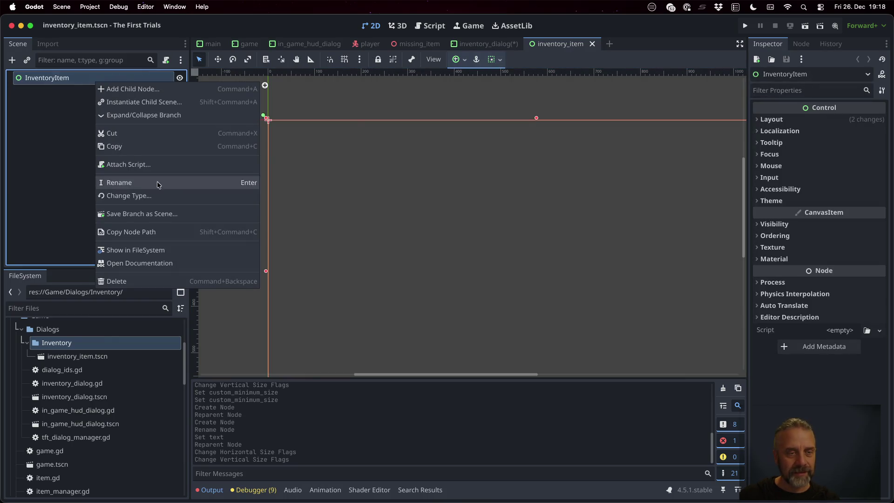
{"action": "left_click", "coordinate": [163, 195]}
{"action": "type", "text": "margin"}
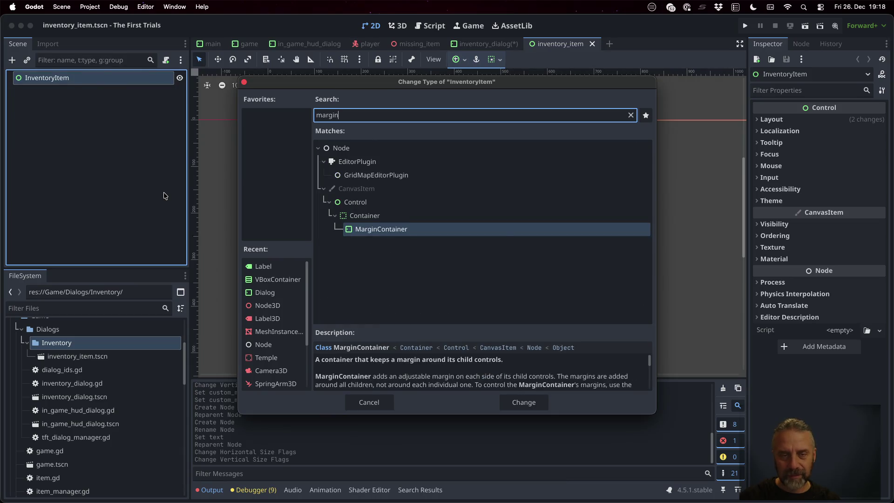
{"action": "key", "text": "Return"}
{"action": "left_click", "coordinate": [477, 60]}
{"action": "left_click", "coordinate": [465, 60]}
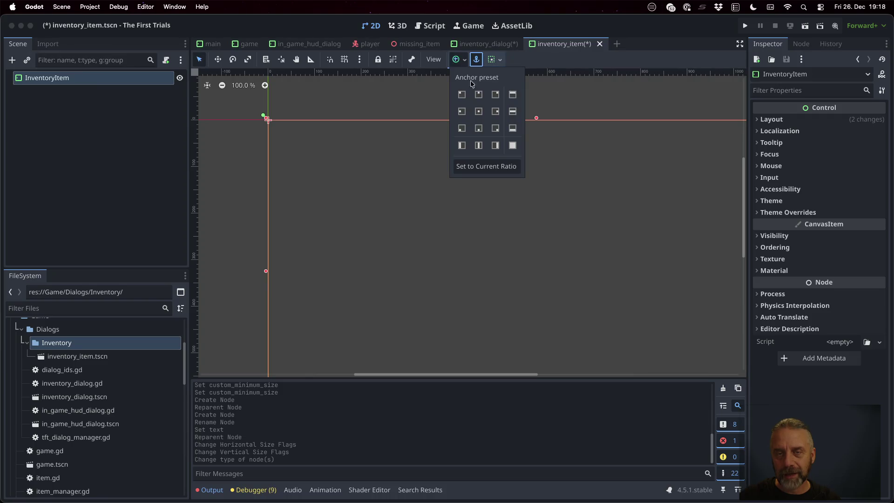
{"action": "left_click", "coordinate": [513, 145]}
{"action": "left_click", "coordinate": [78, 77]}
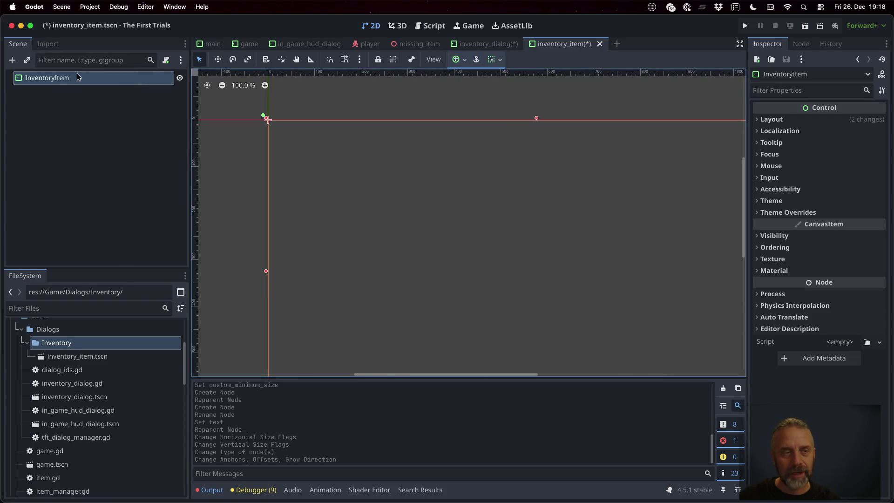
Add a Label child with text '[Inventory Item]' and save the inventory_item scene
{"action": "key", "text": "ctrl+a"}
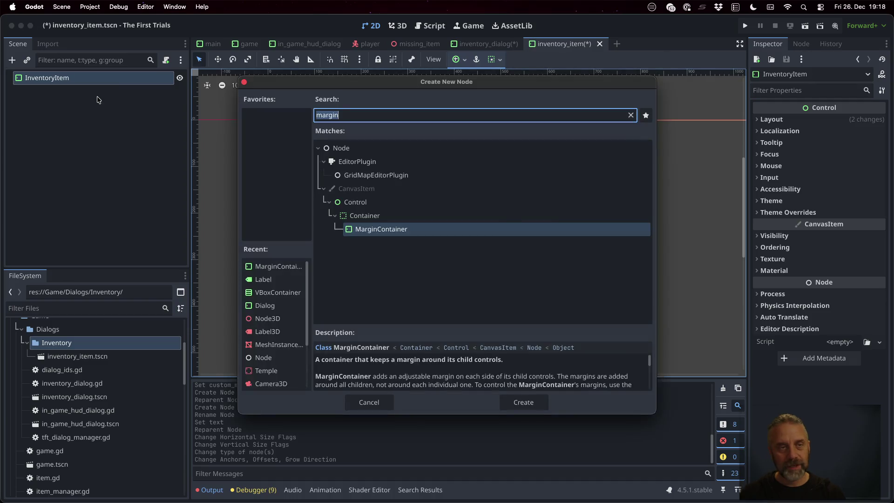
{"action": "type", "text": "label"}
{"action": "key", "text": "Return"}
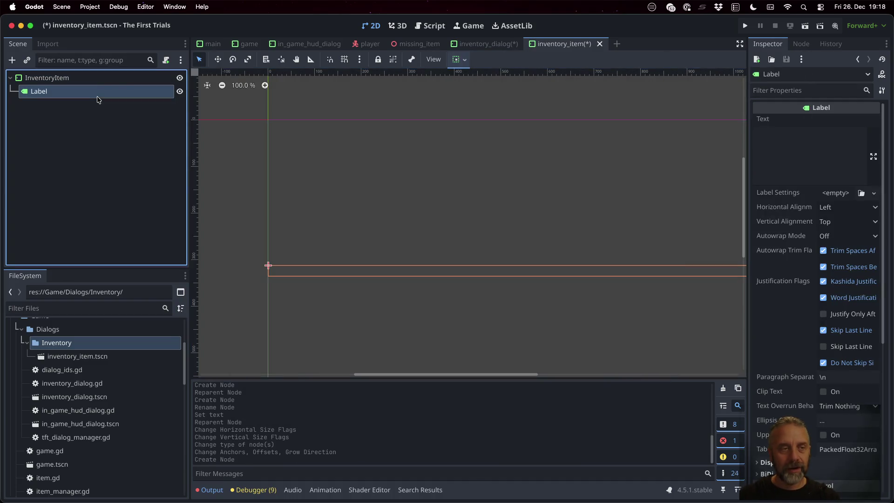
{"action": "left_click", "coordinate": [825, 150]}
{"action": "type", "text": "["}
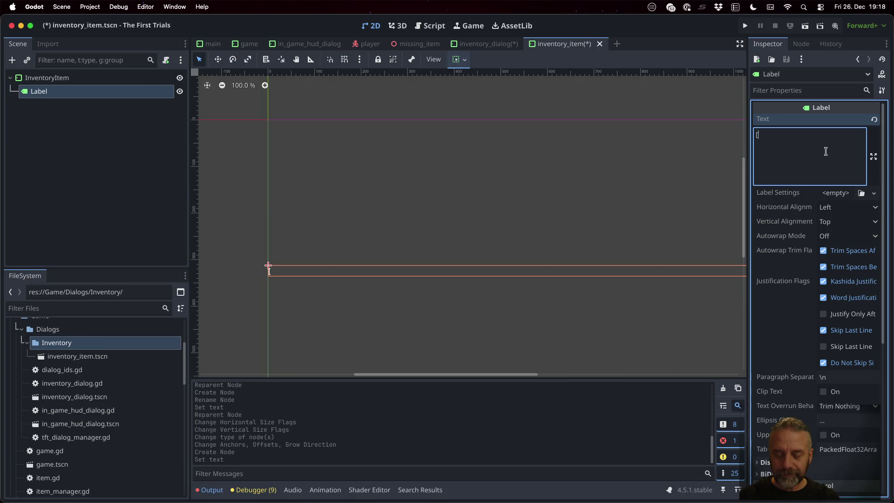
{"action": "type", "text": "Inventory I"}
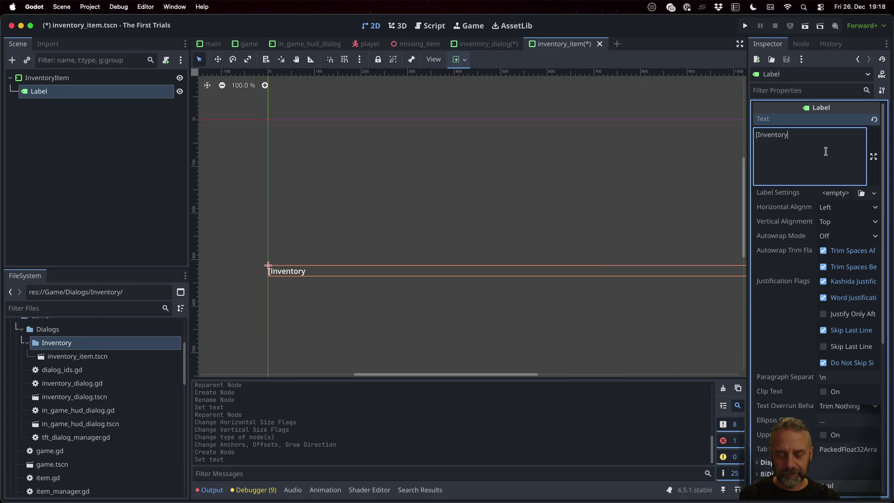
{"action": "type", "text": "tem]["}
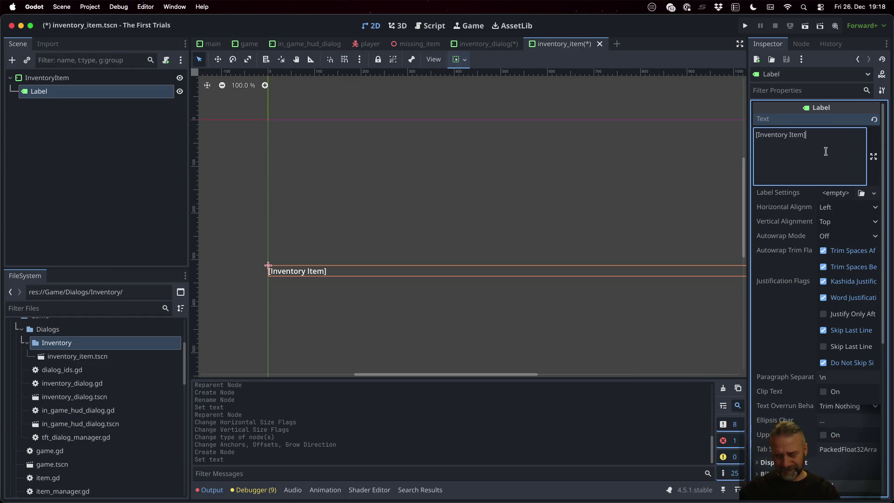
{"action": "key", "text": "super+s"}
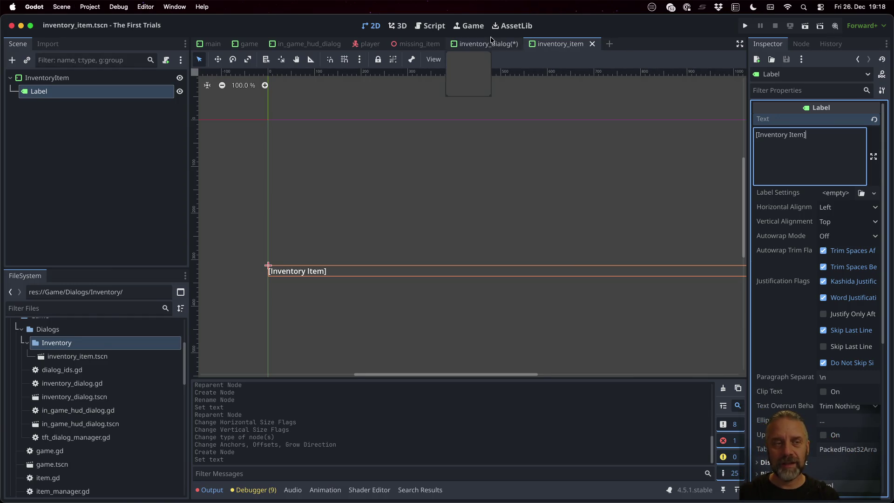
Instance inventory_item.tscn under Items in the inventory_dialog scene and save it
{"action": "left_click", "coordinate": [484, 43]}
{"action": "left_click_drag", "start_coordinate": [108, 356], "coordinate": [70, 122]}
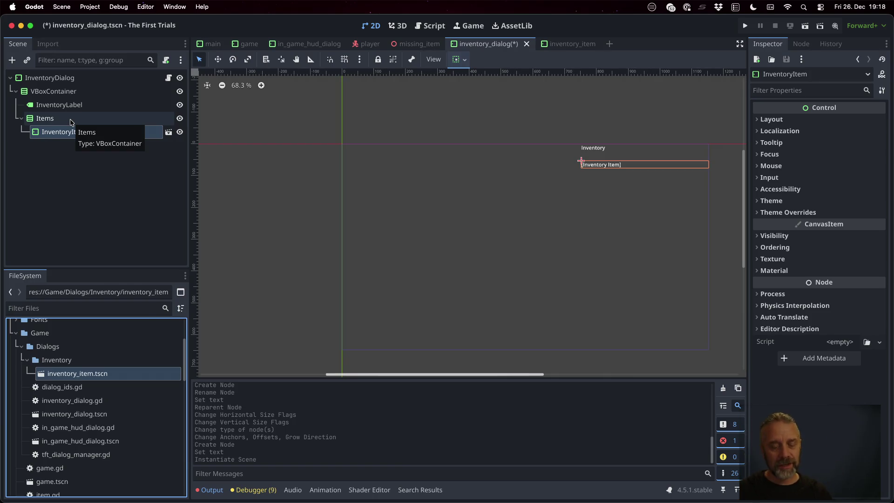
{"action": "key", "text": "cmd+s"}
{"action": "left_click", "coordinate": [168, 132]}
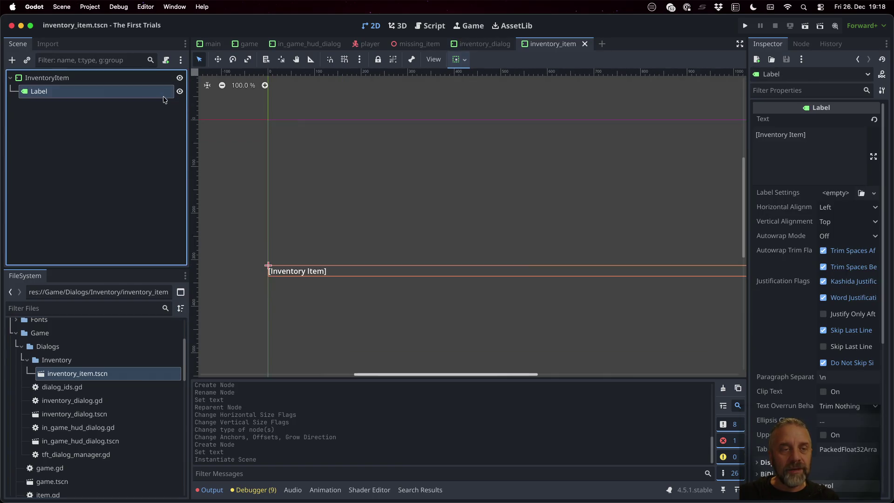
{"action": "left_click", "coordinate": [65, 78]}
{"action": "right_click", "coordinate": [69, 78]}
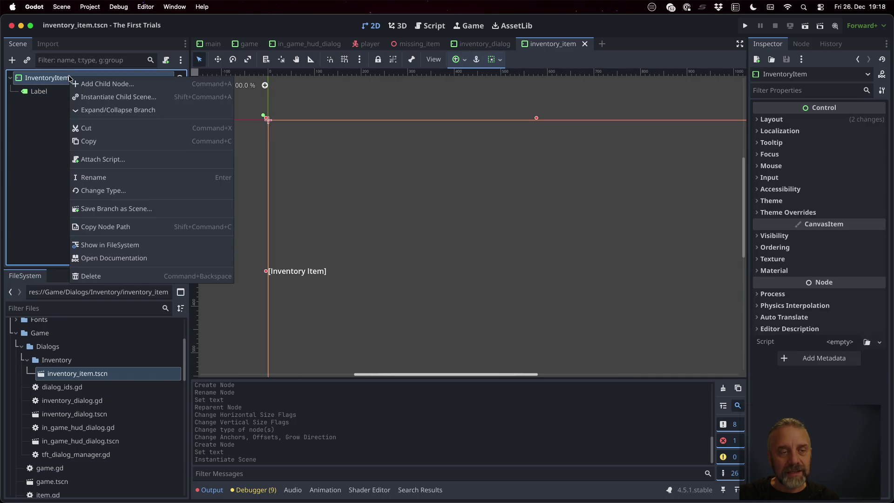
Attach a new script to InventoryItem and declare class_name InventoryItem at the top
{"action": "left_click", "coordinate": [140, 160]}
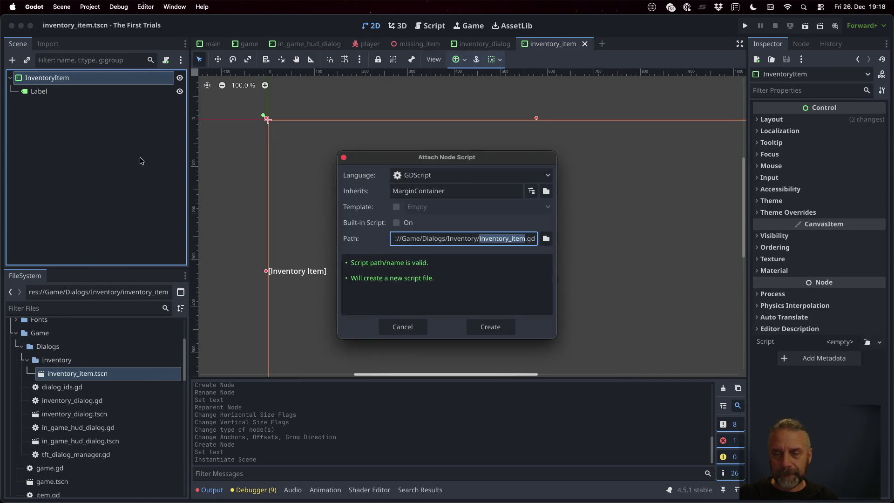
{"action": "key", "text": "Return"}
{"action": "key", "text": "Return"}
{"action": "key", "text": "Up"}
{"action": "type", "text": "class_name Inventor"}
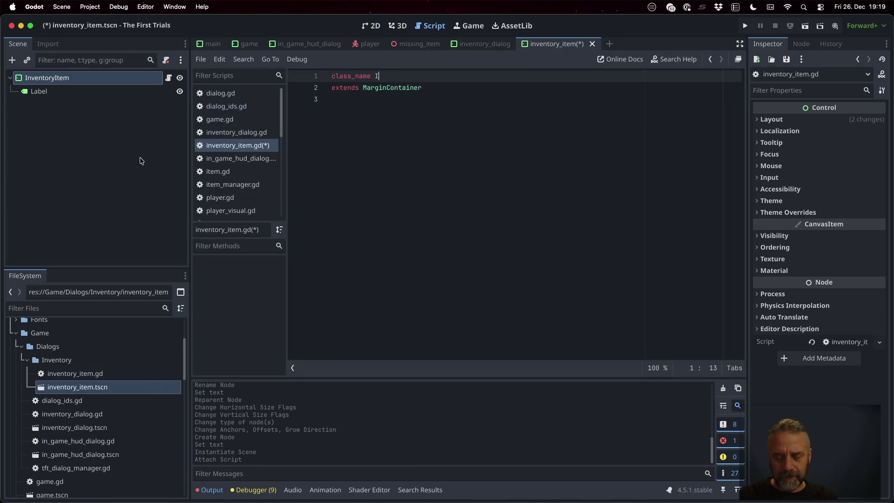
{"action": "type", "text": "yItem"}
{"action": "key", "text": "Down"}
{"action": "key", "text": "Down"}
{"action": "key", "text": "Return"}
{"action": "type", "text": "@export bva"}
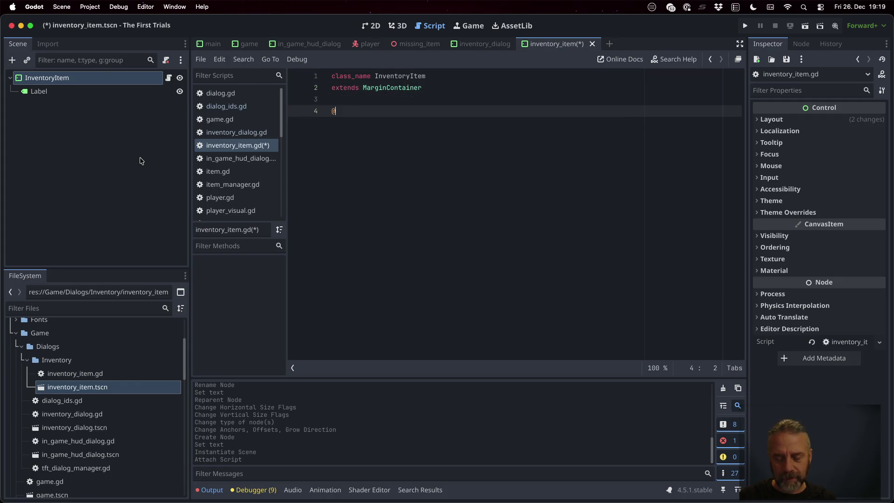
{"action": "key", "text": "BackSpace"}
{"action": "key", "text": "BackSpace"}
{"action": "key", "text": "BackSpace"}
{"action": "type", "text": "var item_name ="}
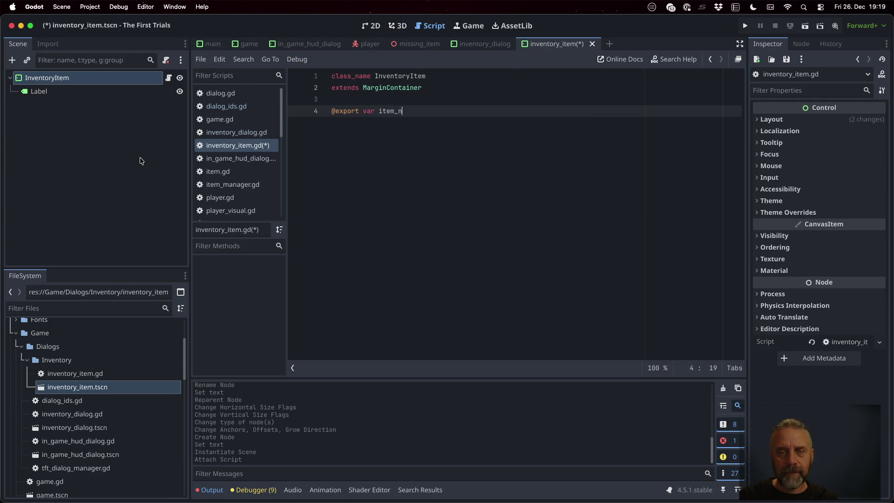
{"action": "type", "text": "Str"}
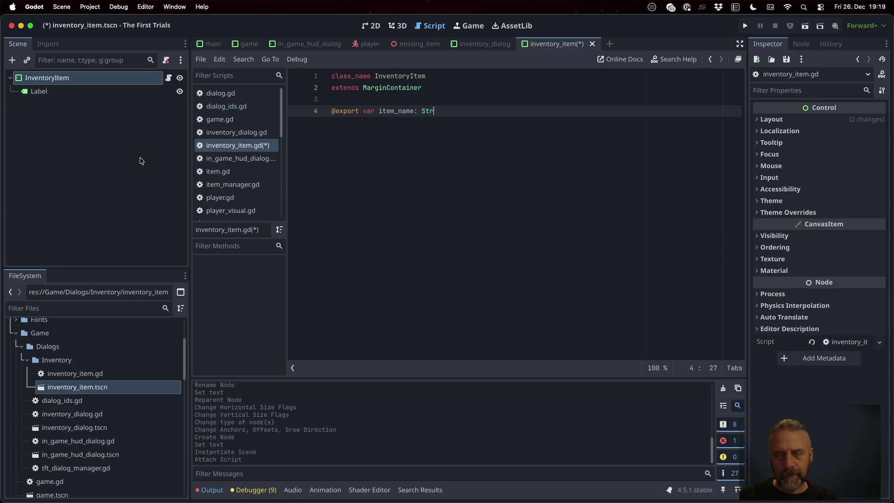
{"action": "type", "text": "ll"}
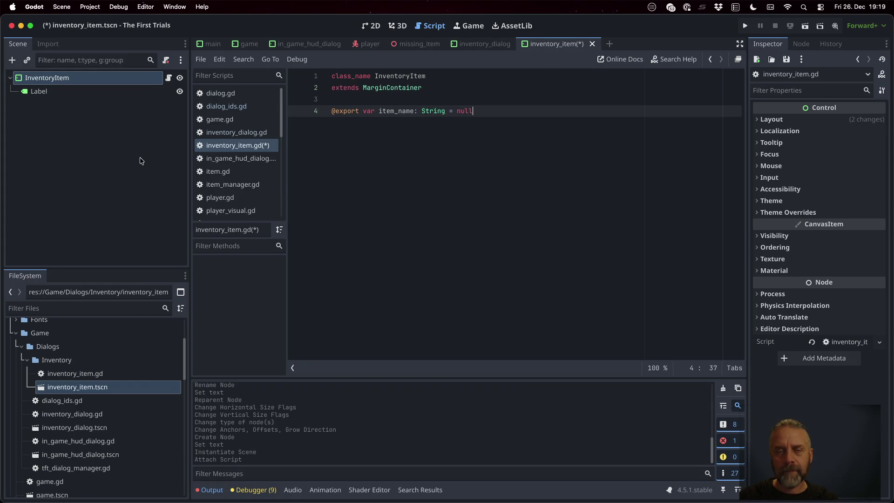
{"action": "key", "text": "Return"}
{"action": "key", "text": "Return"}
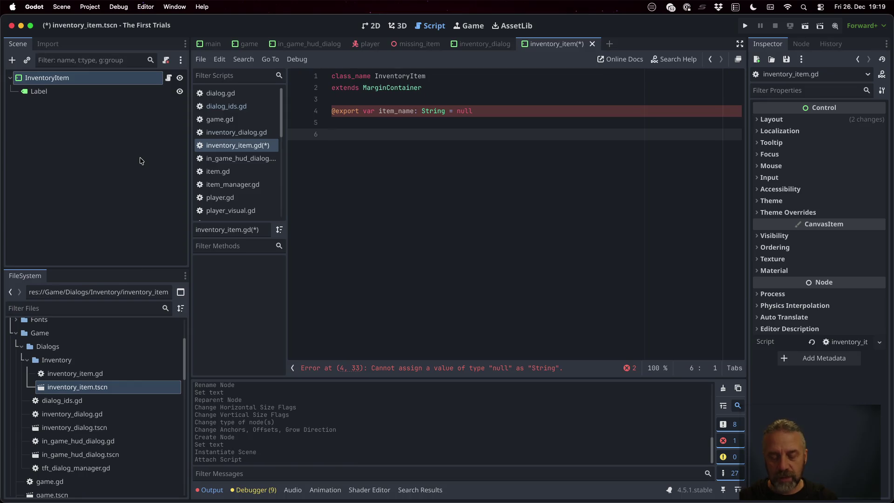
{"action": "type", "text": "func _up"}
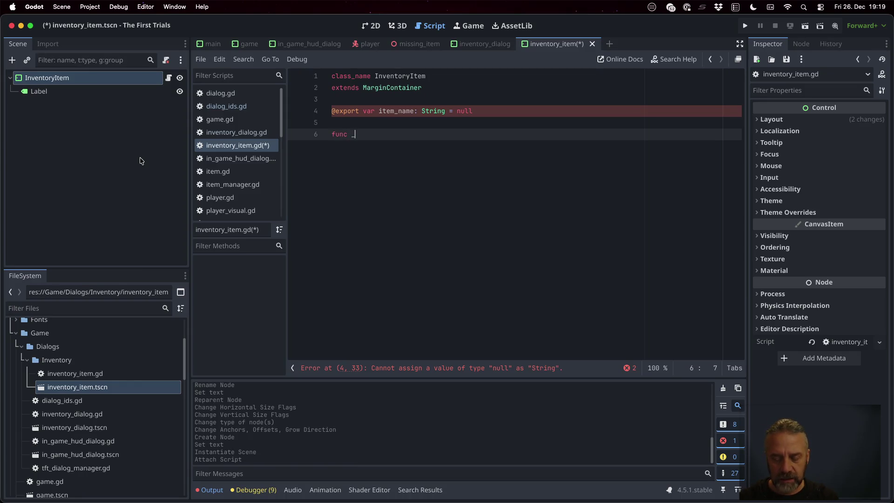
{"action": "type", "text": "date()"}
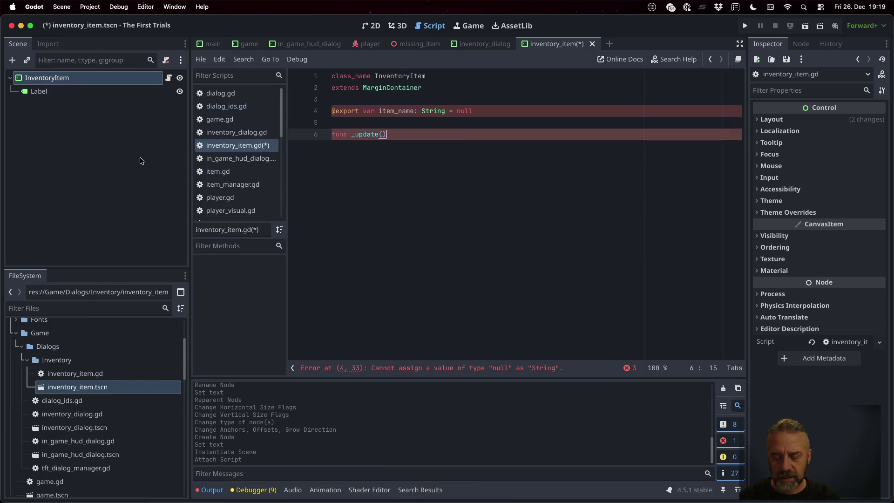
{"action": "type", "text": " -> v"}
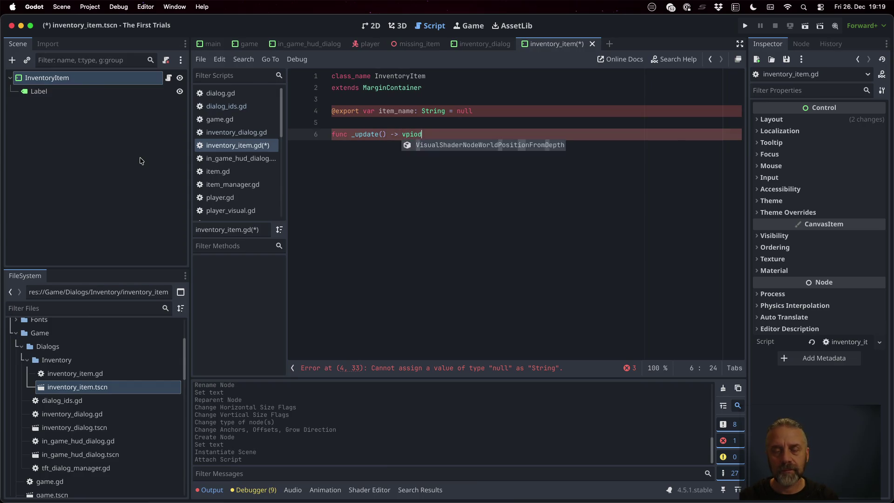
{"action": "type", "text": "oid:"}
{"action": "key", "text": "Return"}
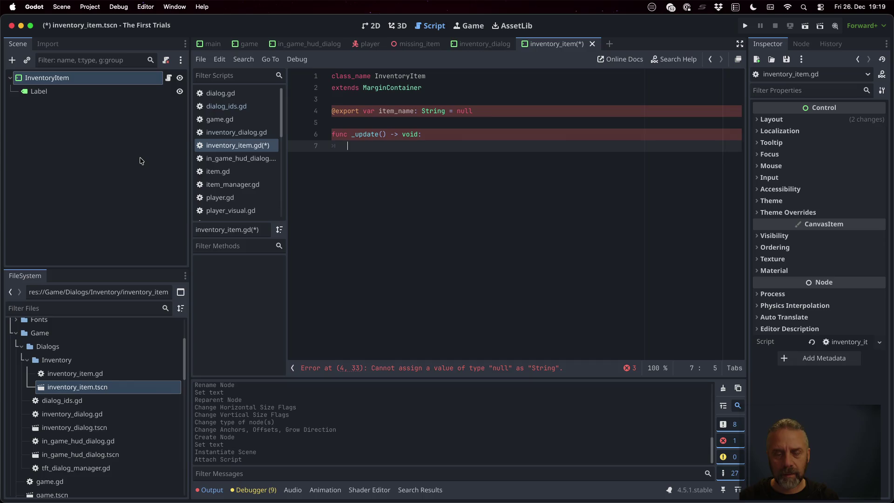
{"action": "type", "text": "pass"}
{"action": "key", "text": "Return"}
{"action": "key", "text": "super+s"}
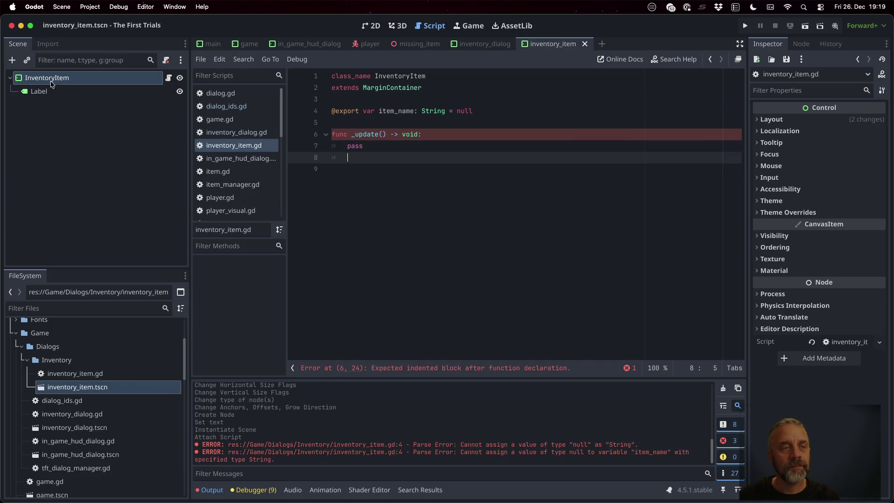
{"action": "right_click", "coordinate": [51, 93]}
Rename the Label node to NameLabel and make it accessible by unique name
{"action": "left_click", "coordinate": [52, 93]}
{"action": "key", "text": "Return"}
{"action": "type", "text": "NameLabel"}
{"action": "key", "text": "Return"}
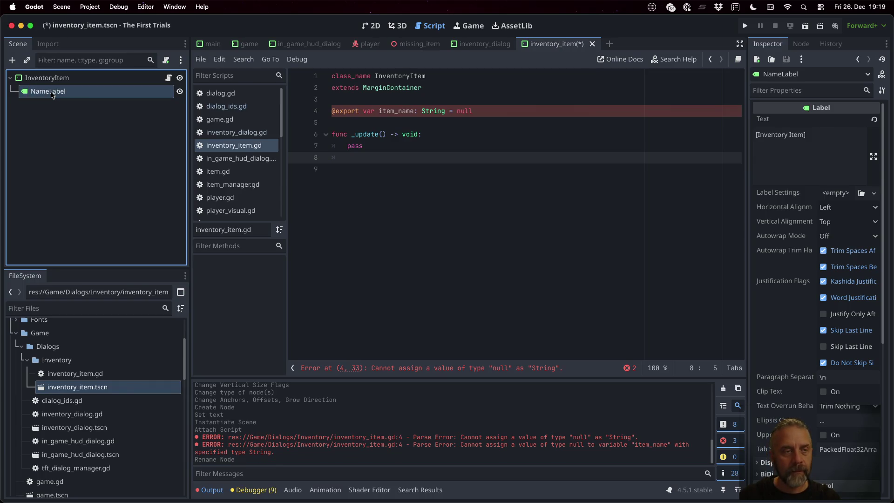
{"action": "right_click", "coordinate": [52, 93]}
{"action": "left_click", "coordinate": [158, 340]}
{"action": "mouse_move", "coordinate": [63, 95]}
{"action": "left_mouse_down"}
{"action": "mouse_move", "coordinate": [405, 88]}
{"action": "mouse_move", "coordinate": [403, 120]}
{"action": "left_mouse_up"}
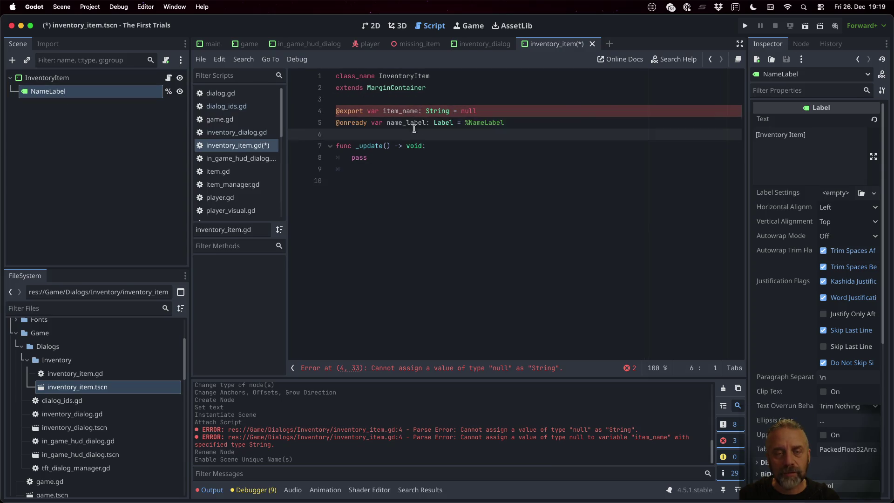
{"action": "left_click", "coordinate": [508, 109]}
{"action": "key", "text": "Return"}
{"action": "key", "text": "Down"}
{"action": "key", "text": "Down"}
{"action": "key", "text": "Down"}
In _update, return early when self.name_label is null
{"action": "key", "text": "End"}
{"action": "key", "text": "Return"}
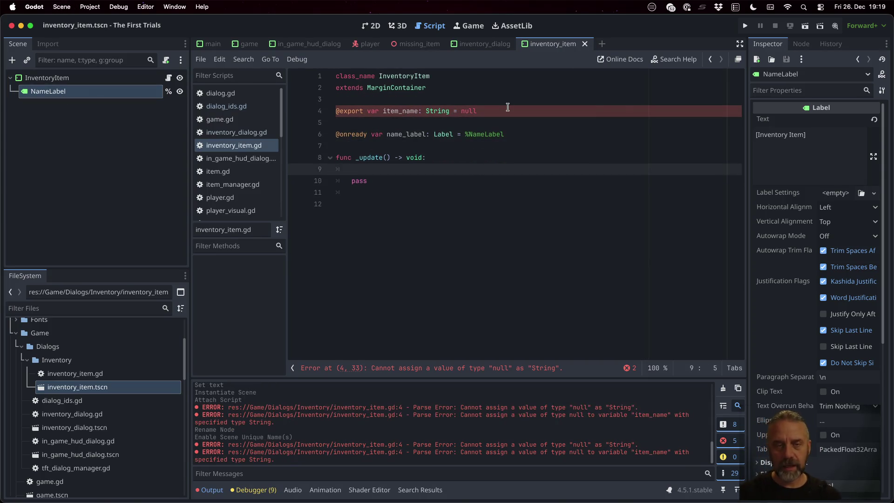
{"action": "type", "text": "self.na"}
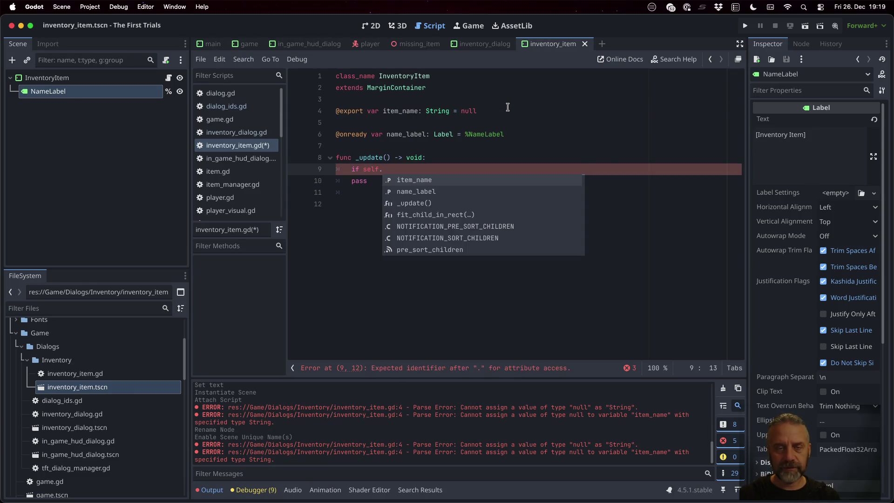
{"action": "key", "text": "Return"}
{"action": "type", "text": "ll:"}
{"action": "key", "text": "Return"}
{"action": "type", "text": "return"}
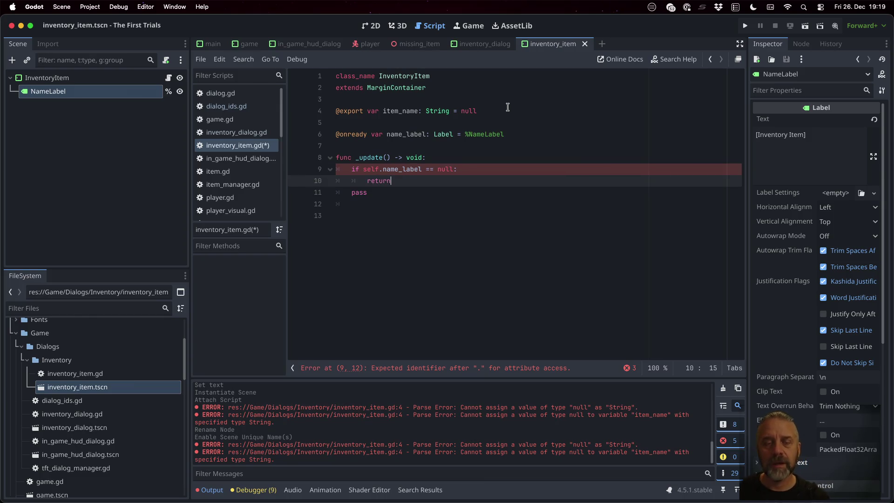
{"action": "key", "text": "Return"}
{"action": "key", "text": "Return"}
{"action": "key", "text": "BackSpace"}
Set self.name_label.text to self.item_name, delete the leftover pass, and clear item_name's null default
{"action": "type", "text": "self.na"}
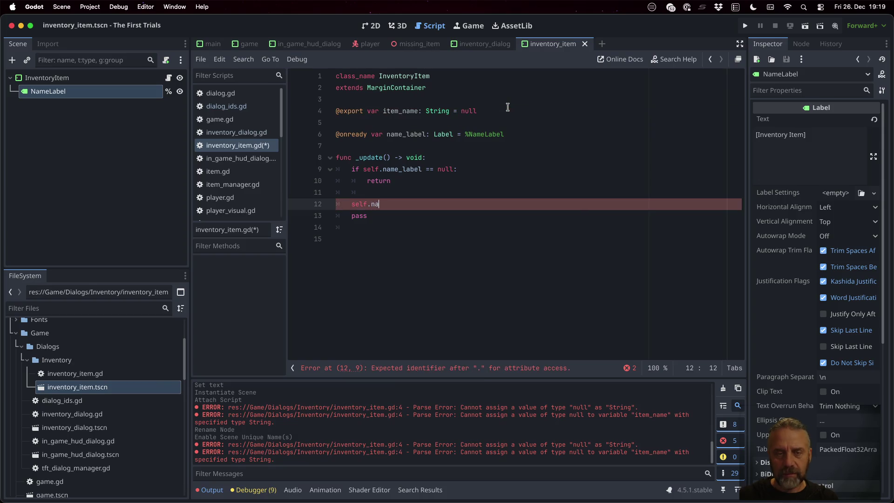
{"action": "key", "text": "Return"}
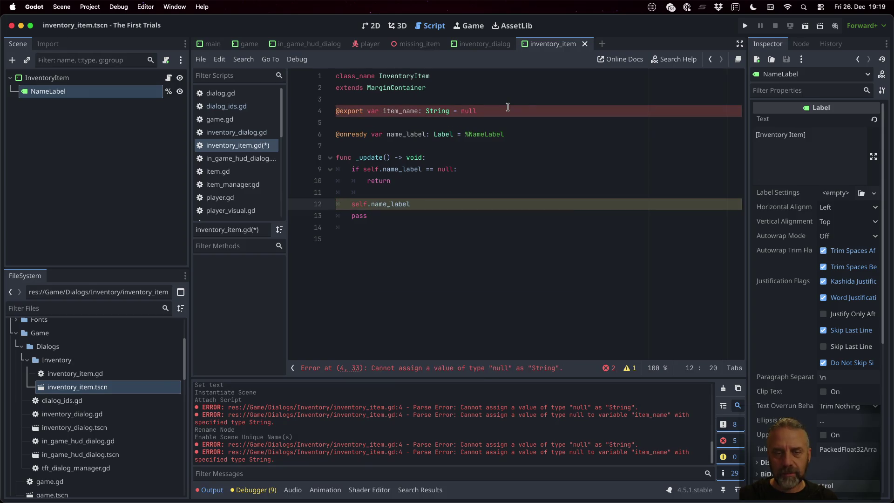
{"action": "type", "text": ".text = self"}
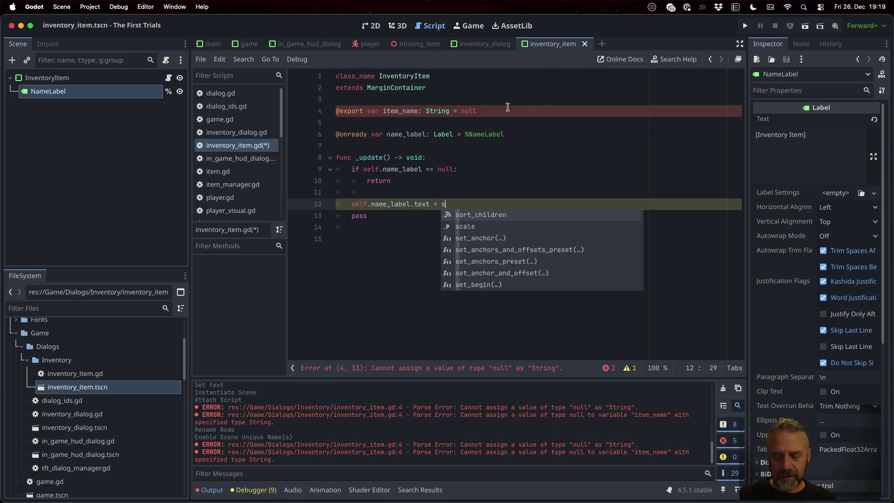
{"action": "type", "text": ".na"}
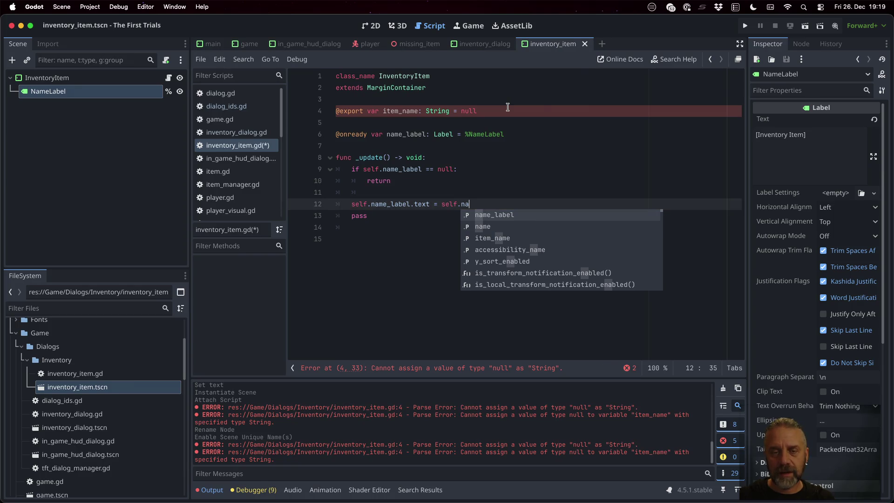
{"action": "key", "text": "BackSpace"}
{"action": "key", "text": "BackSpace"}
{"action": "type", "text": "item"}
{"action": "key", "text": "Return"}
{"action": "key", "text": "Down"}
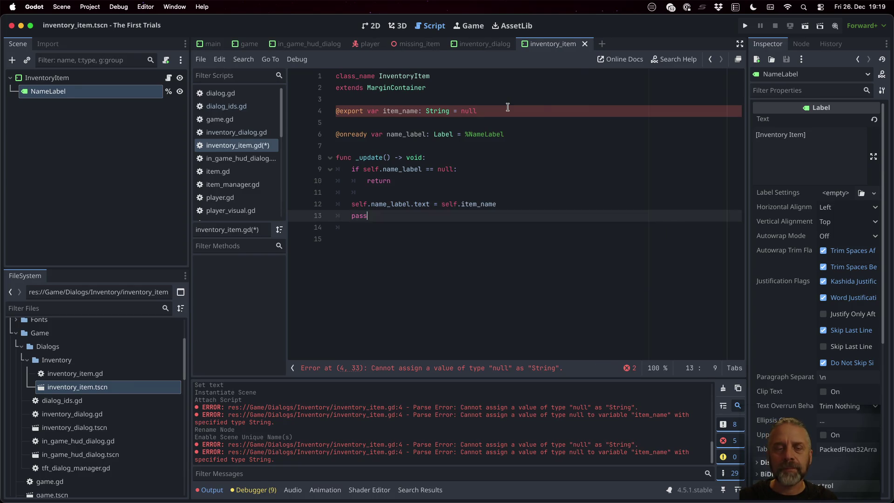
{"action": "key", "text": "ctrl+x"}
{"action": "key", "text": "Up"}
{"action": "key", "text": "Up"}
{"action": "key", "text": "Up"}
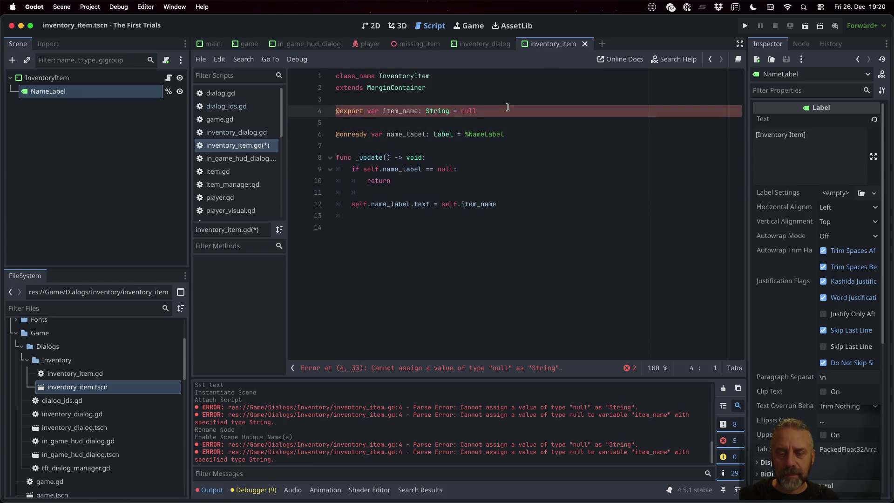
{"action": "key", "text": "BackSpace"}
{"action": "key", "text": "BackSpace"}
{"action": "key", "text": "BackSpace"}
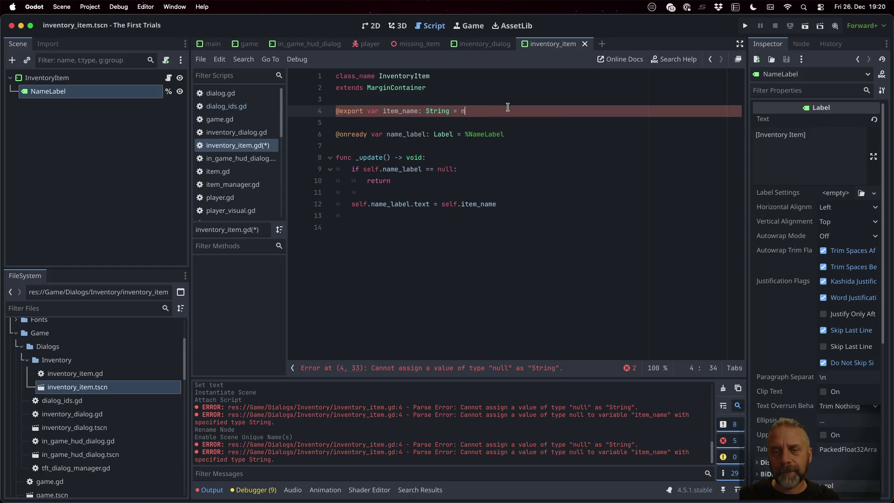
Make item_name default to an empty string "" and save the script
{"action": "type", "text": "\"\""}
{"action": "key", "text": "Down"}
{"action": "key", "text": "Down"}
{"action": "key", "text": "Down"}
{"action": "key", "text": "Return"}
{"action": "key", "text": "ctrl+s"}
Add a _ready() -> void function that calls self._update(), then save
{"action": "type", "text": "unc -re"}
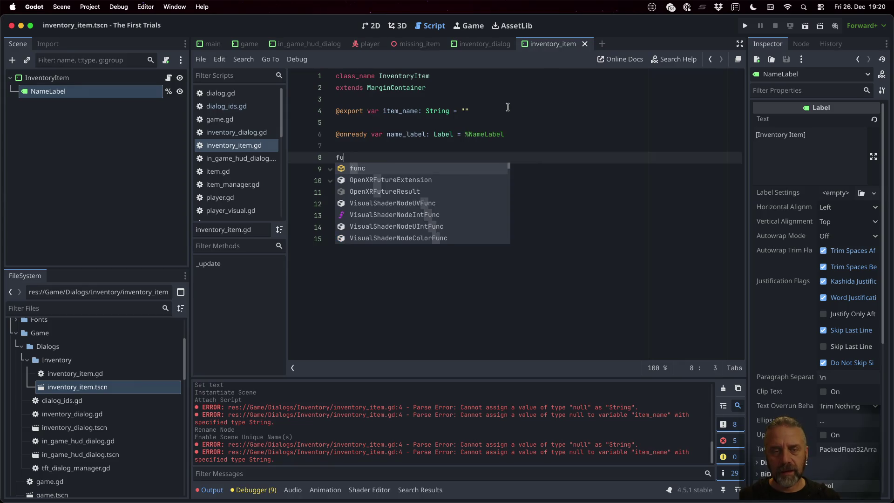
{"action": "key", "text": "BackSpace"}
{"action": "key", "text": "BackSpace"}
{"action": "key", "text": "BackSpace"}
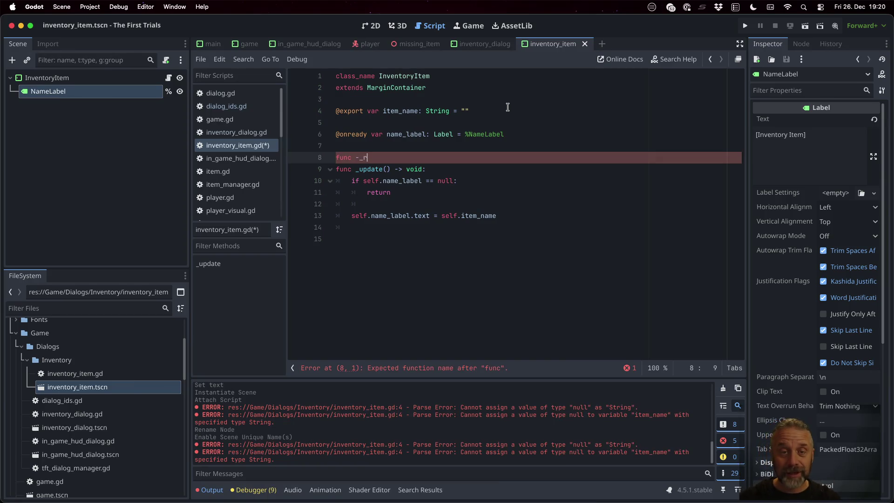
{"action": "key", "text": "Return"}
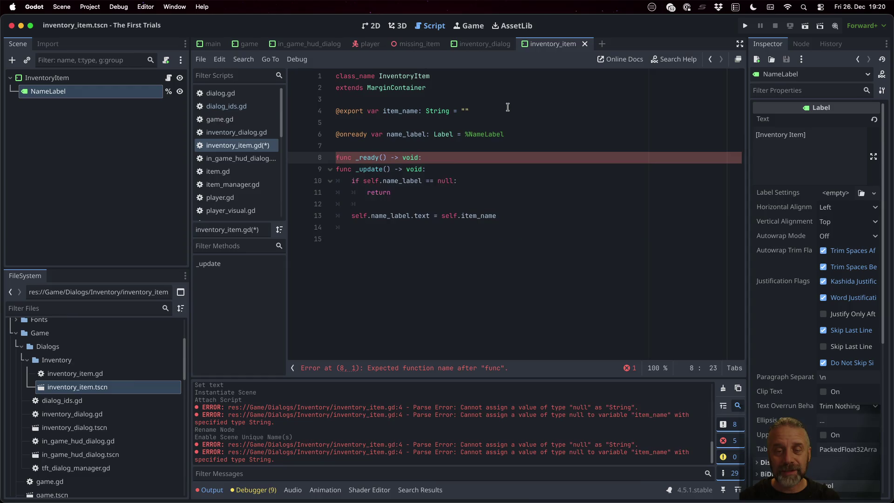
{"action": "key", "text": "Return"}
{"action": "type", "text": "self._u"}
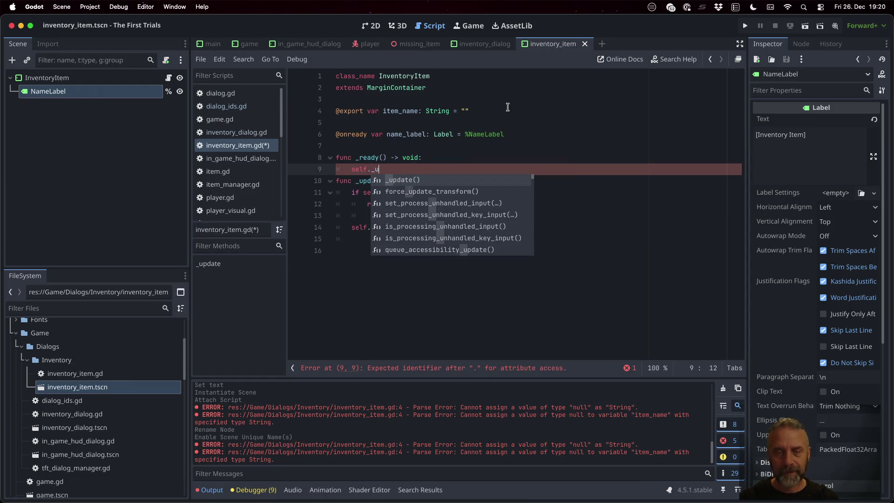
{"action": "key", "text": "Return"}
{"action": "key", "text": "Return"}
{"action": "key", "text": "ctrl+s"}
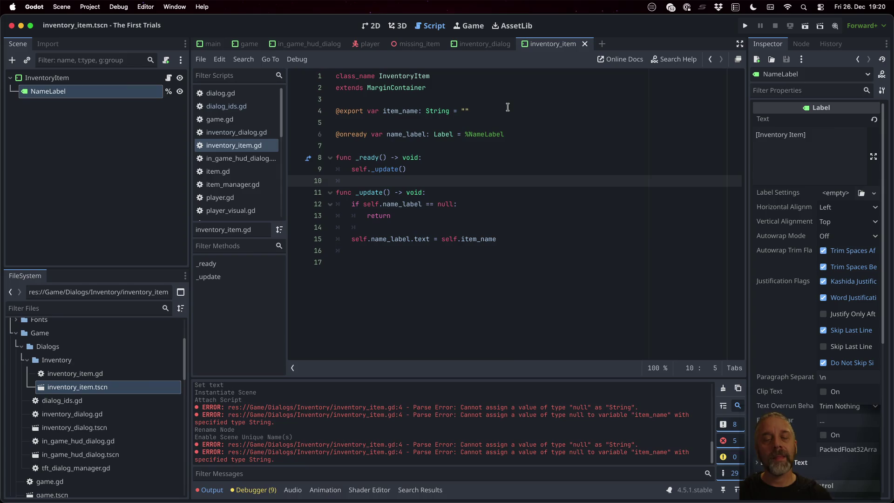
{"action": "key", "text": "Return"}
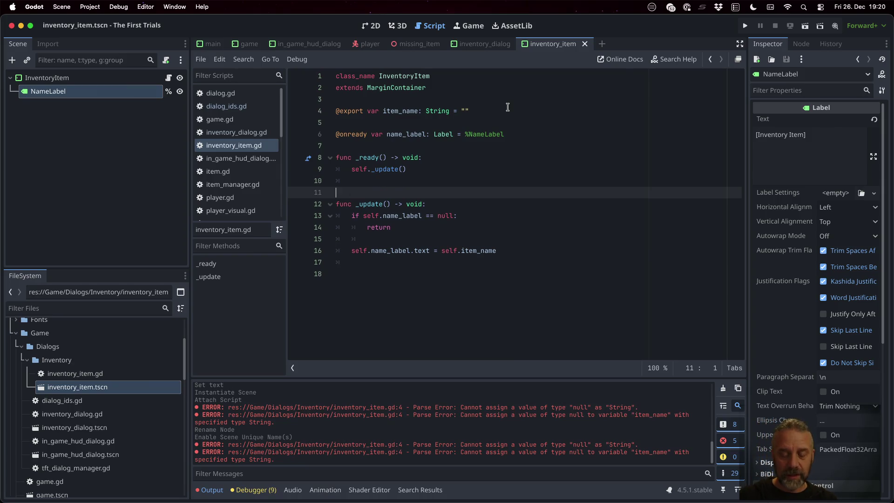
{"action": "key", "text": "BackSpace"}
{"action": "key", "text": "Up"}
{"action": "key", "text": "Down"}
{"action": "key", "text": "Return"}
Write a set_item_name(name: String) -> void setter that assigns item_name and calls self._update()
{"action": "type", "text": "unc s"}
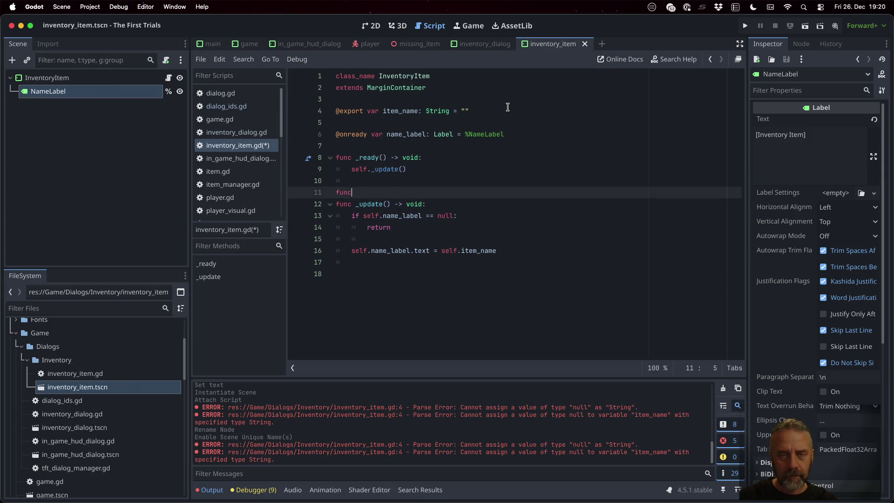
{"action": "type", "text": "tae"}
{"action": "key", "text": "BackSpace"}
{"action": "key", "text": "BackSpace"}
{"action": "key", "text": "BackSpace"}
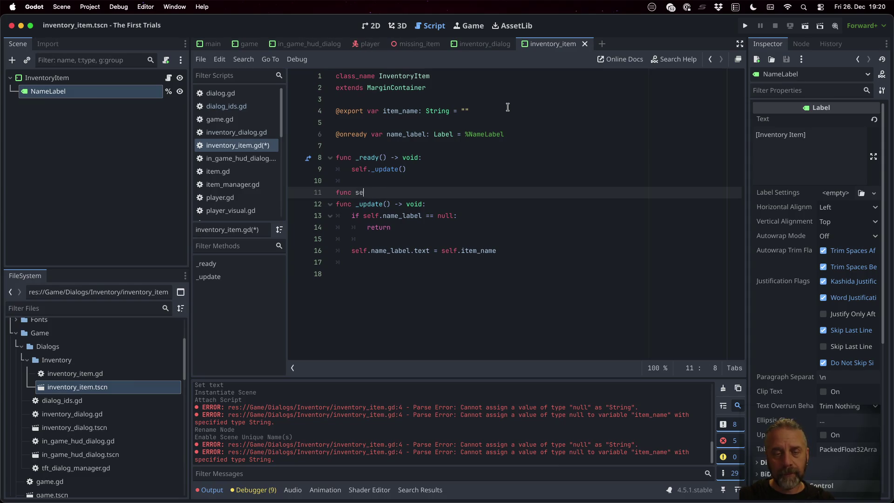
{"action": "type", "text": "et_item_name( name"}
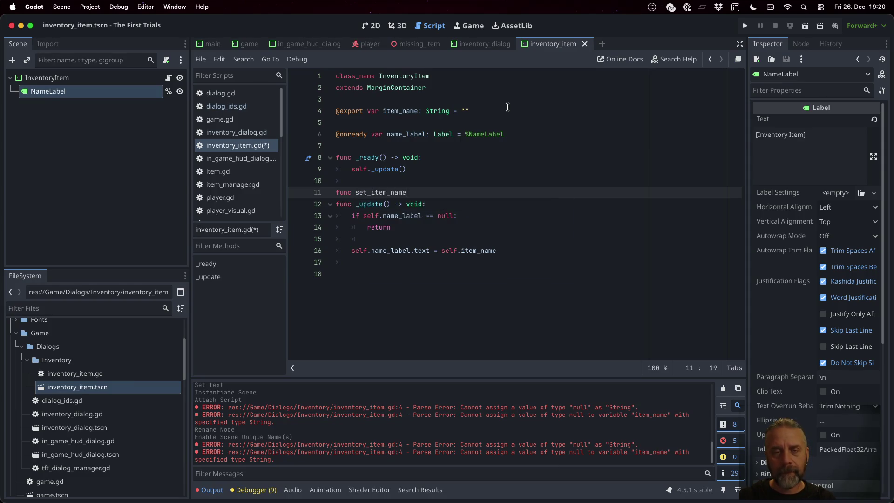
{"action": "type", "text": ": String ) -> "}
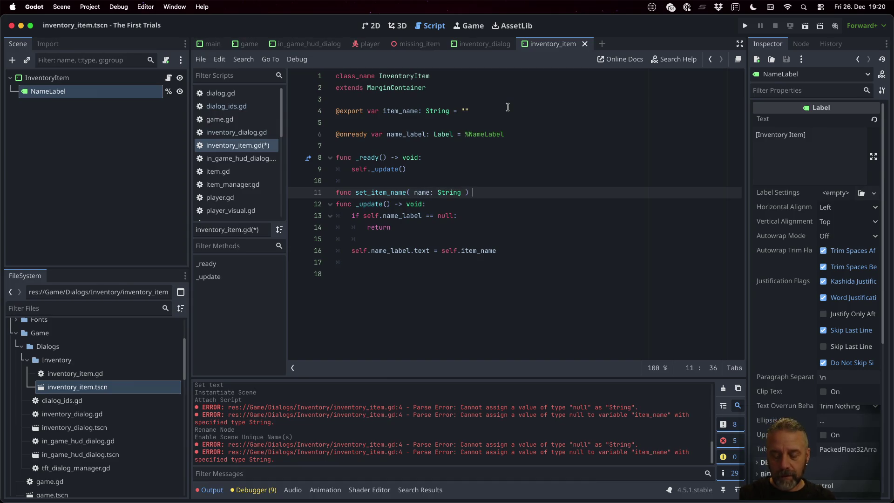
{"action": "type", "text": "void:"}
{"action": "key", "text": "Return"}
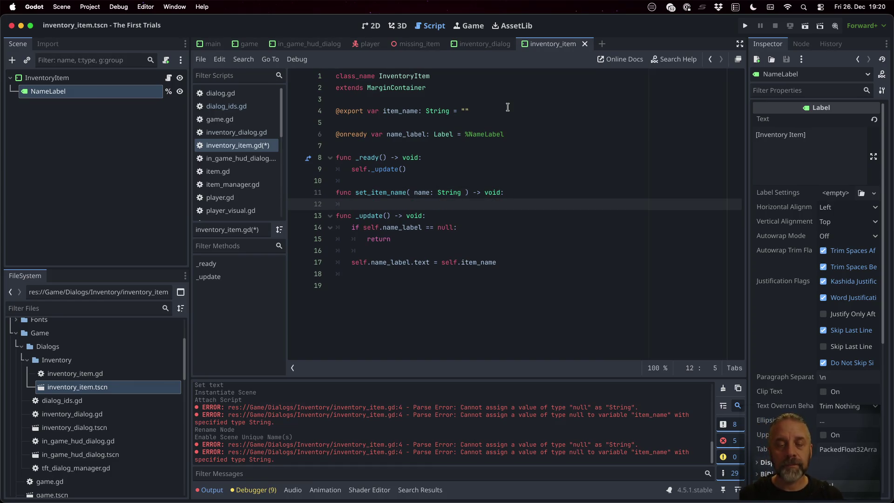
{"action": "type", "text": "self._u"}
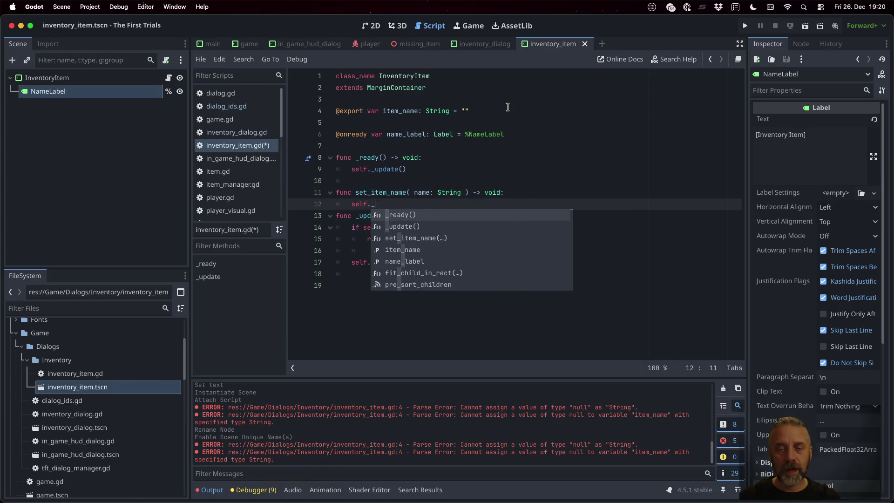
{"action": "key", "text": "Return"}
{"action": "key", "text": "Up"}
{"action": "key", "text": "End"}
{"action": "key", "text": "Return"}
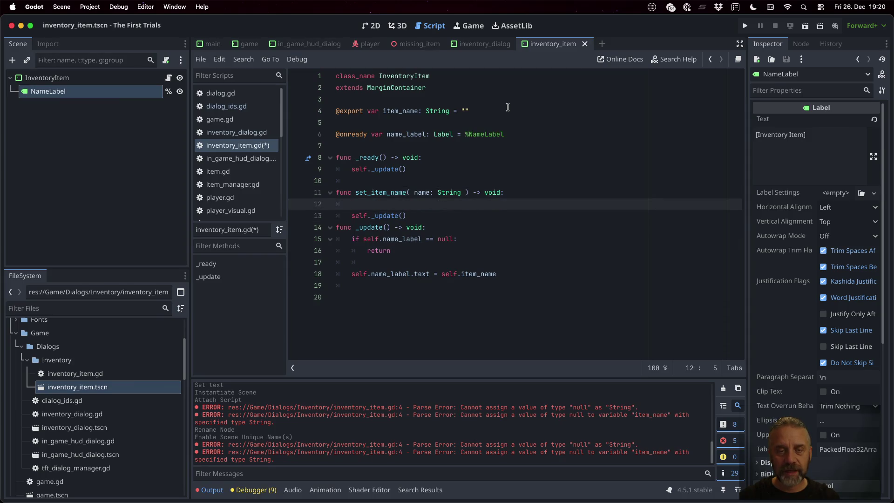
{"action": "type", "text": "_name = name"}
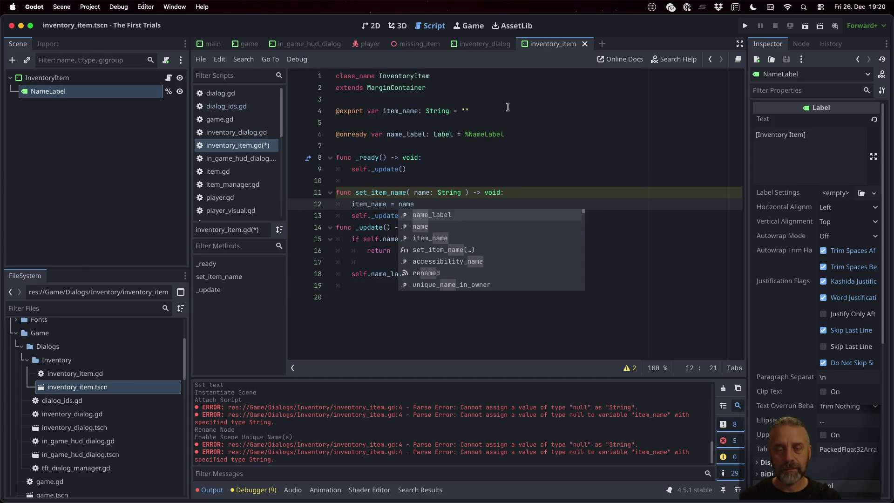
{"action": "key", "text": "Escape"}
Hook the setter to the exported item_name with 'set = set_item_name', save, and return to inventory_dialog
{"action": "key", "text": "Down"}
{"action": "key", "text": "Return"}
{"action": "key", "text": "Up"}
{"action": "key", "text": "Up"}
{"action": "key", "text": "Up"}
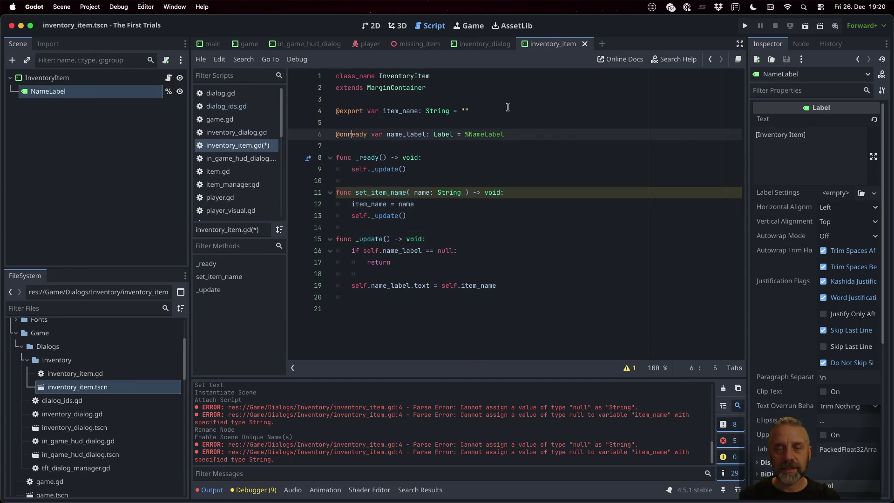
{"action": "key", "text": "BackSpace"}
{"action": "key", "text": "BackSpace"}
{"action": "key", "text": "BackSpace"}
{"action": "type", "text": "set_name"}
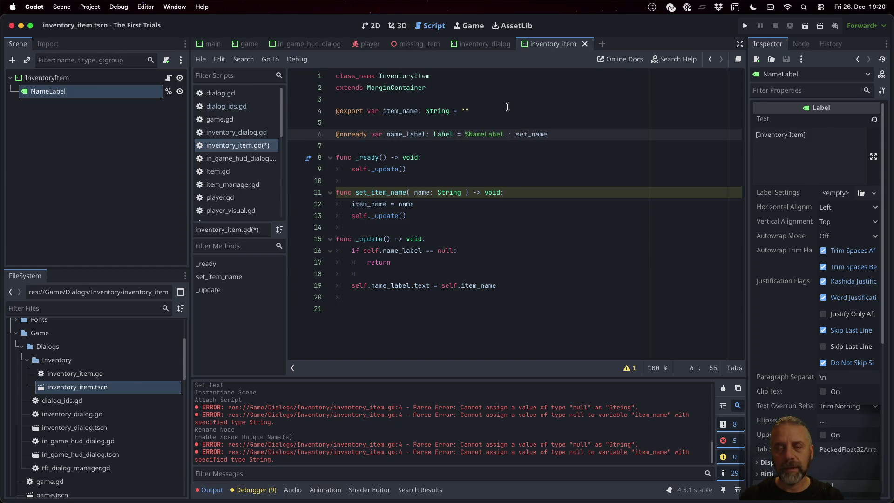
{"action": "type", "text": "t = set"}
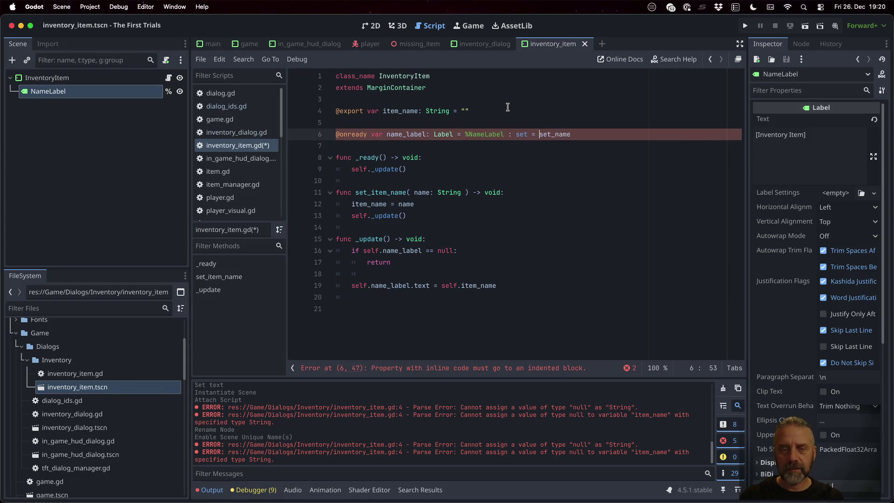
{"action": "type", "text": "item_"}
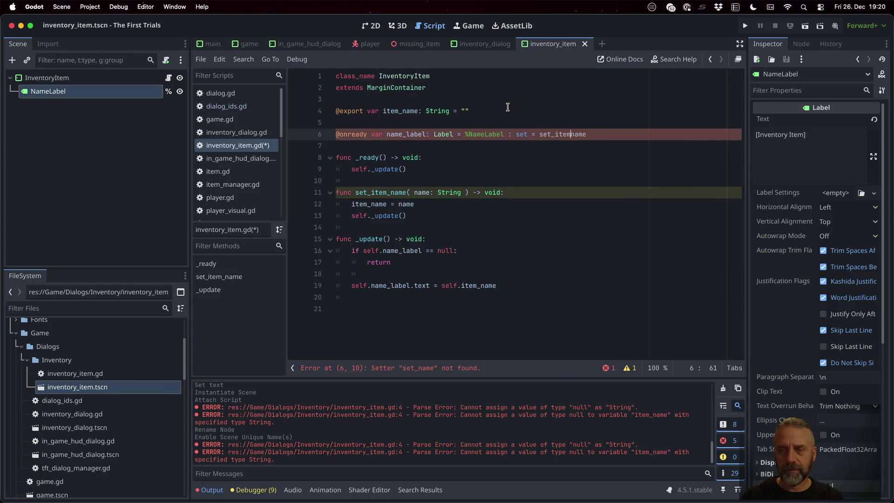
{"action": "key", "text": "Escape"}
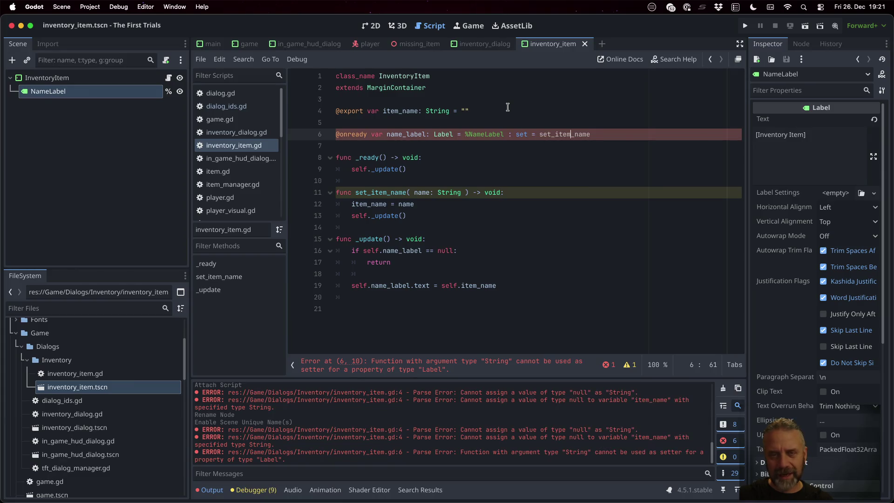
{"action": "key", "text": "shift+End"}
{"action": "key", "text": "ctrl+x"}
{"action": "left_click", "coordinate": [508, 107]}
{"action": "key", "text": "ctrl+v"}
{"action": "key", "text": "ctrl+s"}
{"action": "key", "text": "Down"}
{"action": "key", "text": "Down"}
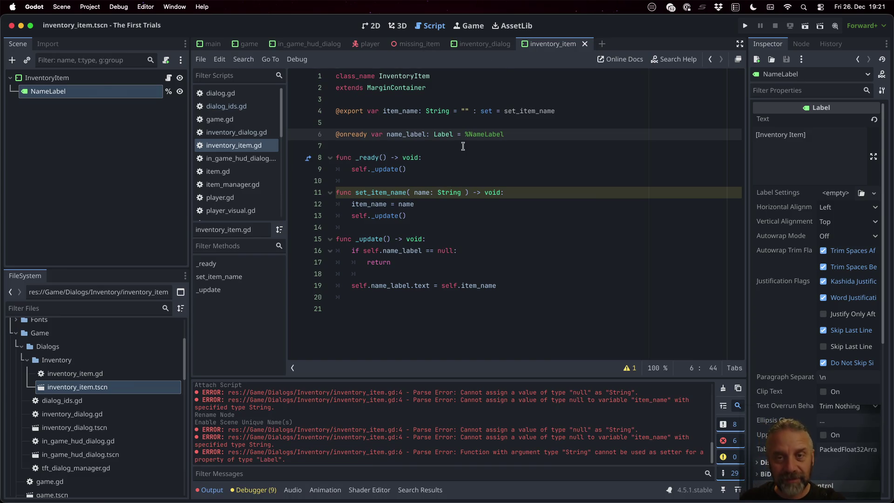
{"action": "left_click", "coordinate": [484, 45]}
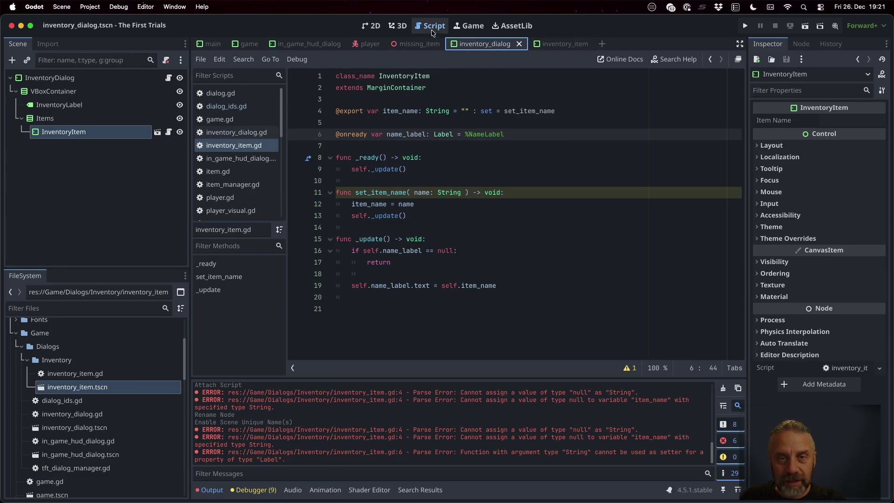
In inventory_dialog.gd, drag in inventory_item.tscn to create a const INVENTORY_ITEM preload
{"action": "left_click", "coordinate": [375, 26]}
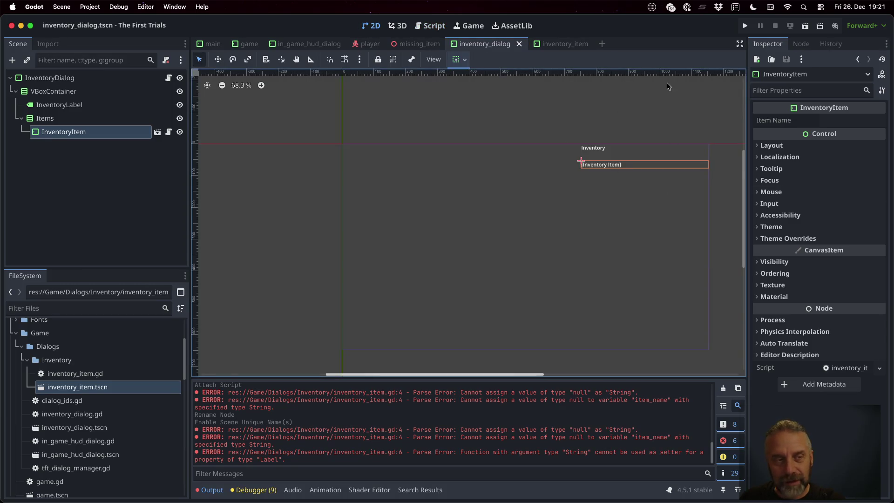
{"action": "left_click", "coordinate": [168, 78]}
{"action": "key", "text": "Return"}
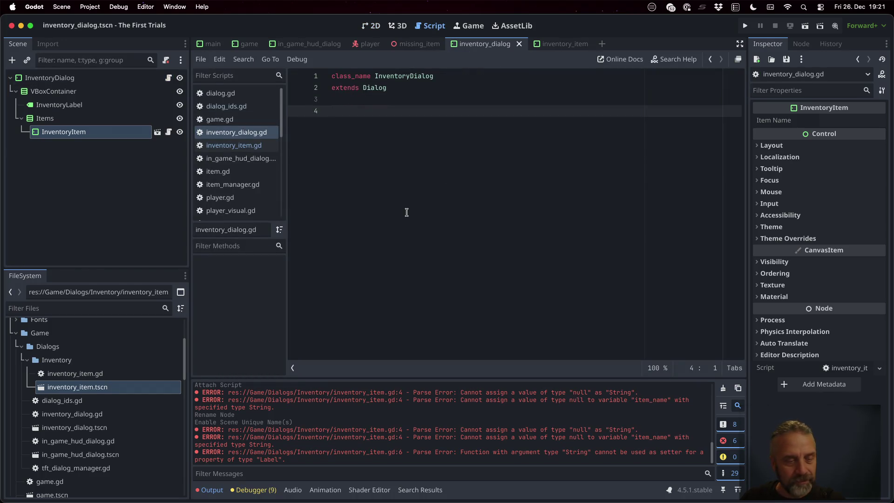
{"action": "mouse_move", "coordinate": [99, 387]}
{"action": "left_mouse_down"}
{"action": "mouse_move", "coordinate": [358, 187]}
{"action": "mouse_move", "coordinate": [381, 156]}
{"action": "left_mouse_up"}
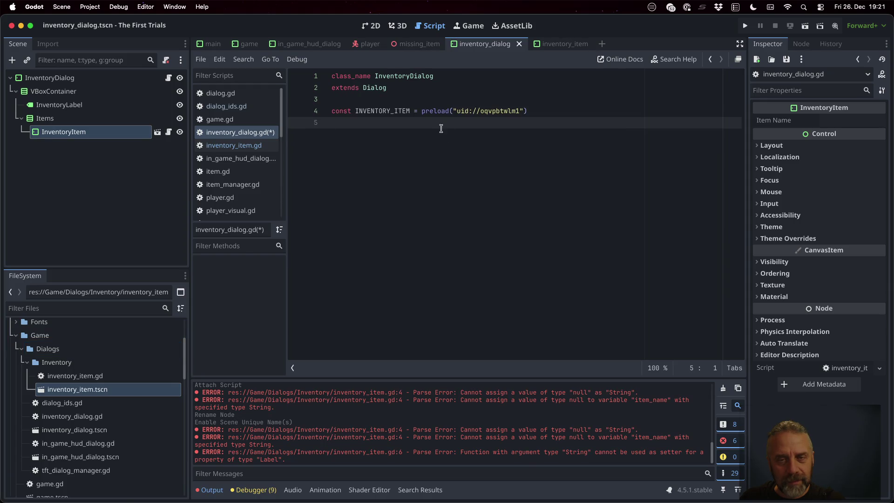
{"action": "key", "text": "ctrl+z"}
{"action": "mouse_move", "coordinate": [115, 390]}
{"action": "left_mouse_down"}
{"action": "mouse_move", "coordinate": [303, 236]}
{"action": "mouse_move", "coordinate": [345, 116]}
{"action": "left_mouse_up"}
{"action": "key", "text": "ctrl+z"}
{"action": "left_click_drag", "start_coordinate": [100, 394], "coordinate": [335, 112]}
{"action": "left_click", "coordinate": [484, 111]}
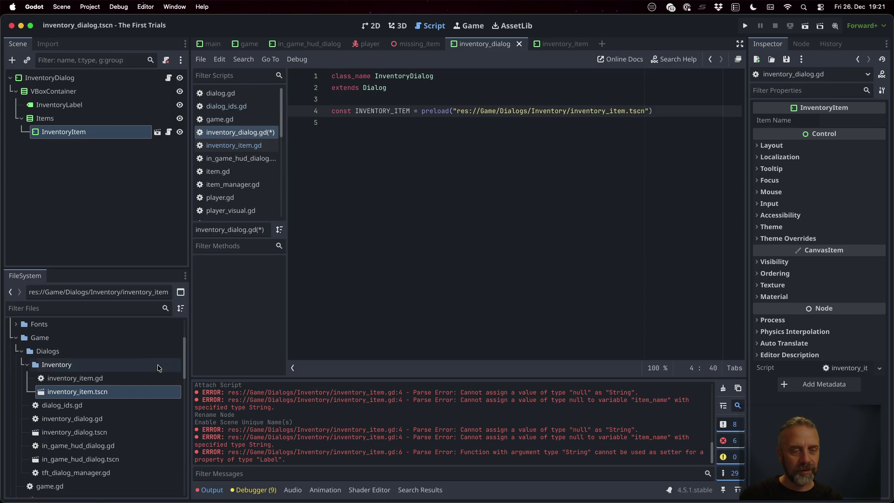
Delete the duplicate uid preload line, save, and begin typing func add_item(
{"action": "left_click_drag", "start_coordinate": [117, 394], "coordinate": [421, 129]}
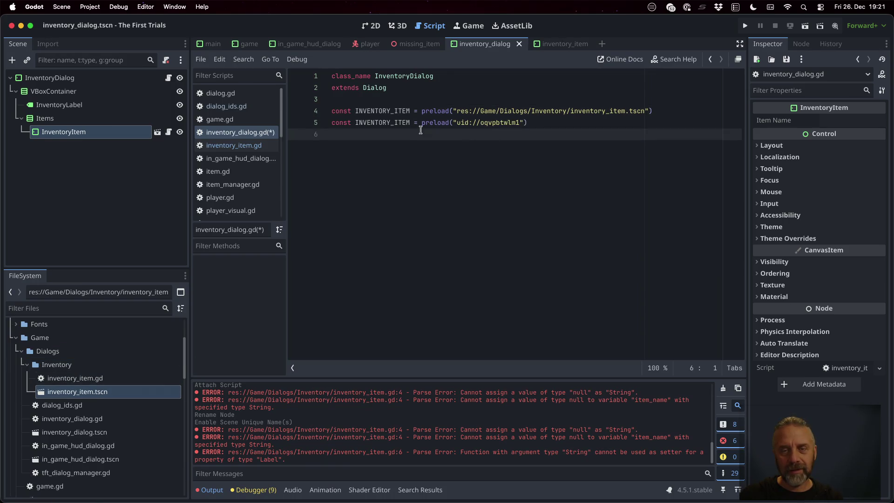
{"action": "double_click", "coordinate": [505, 123]}
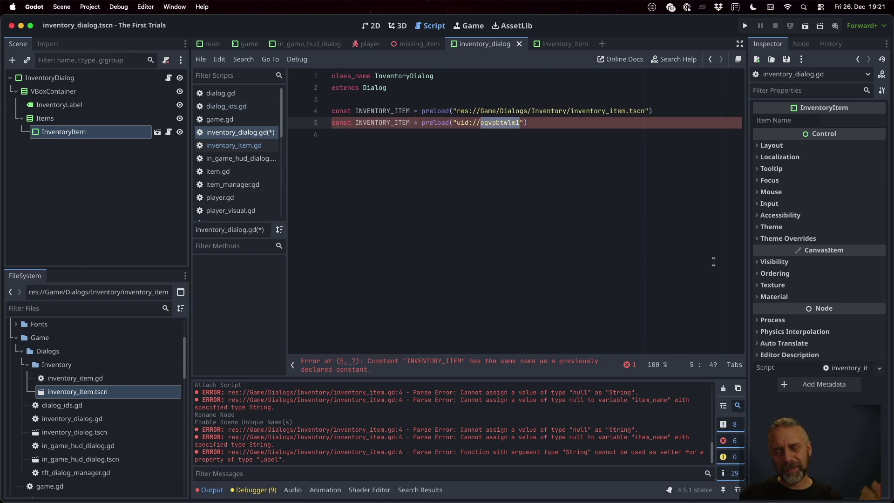
{"action": "key", "text": "super+Left"}
{"action": "key", "text": "super+shift+Right"}
{"action": "key", "text": "BackSpace"}
{"action": "key", "text": "Down"}
{"action": "key", "text": "super+s"}
{"action": "key", "text": "Return"}
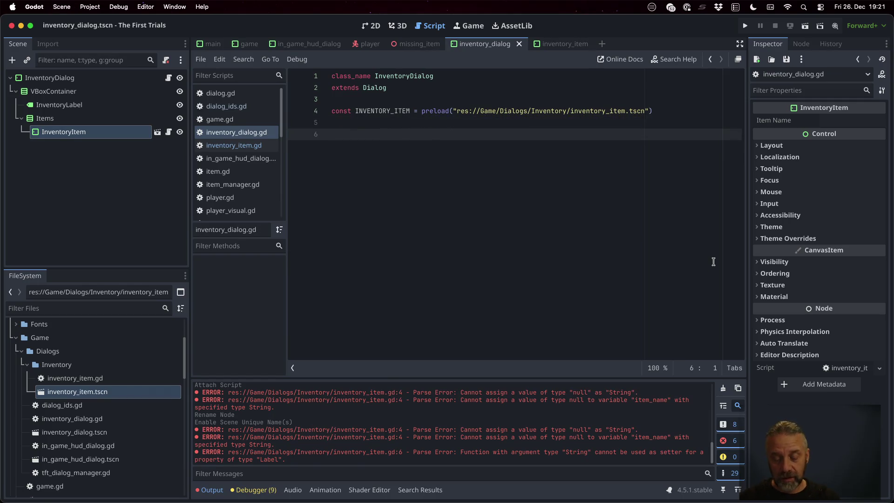
{"action": "type", "text": "nc add_it"}
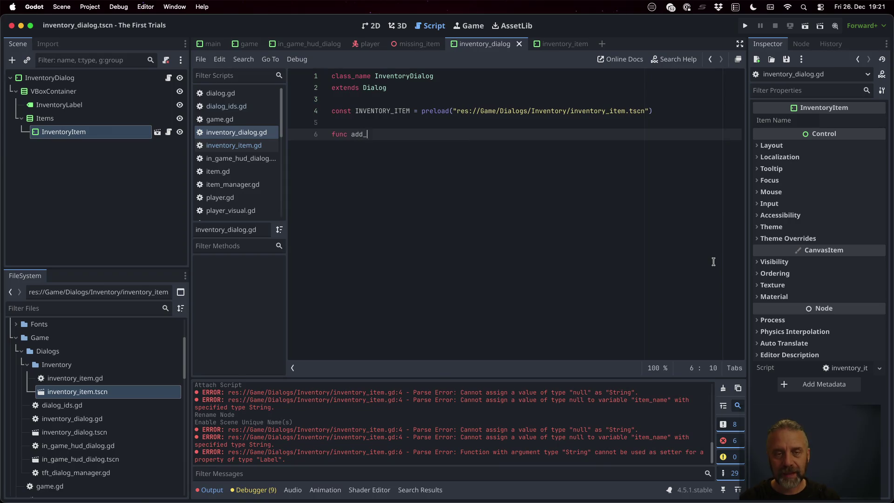
{"action": "type", "text": "em("}
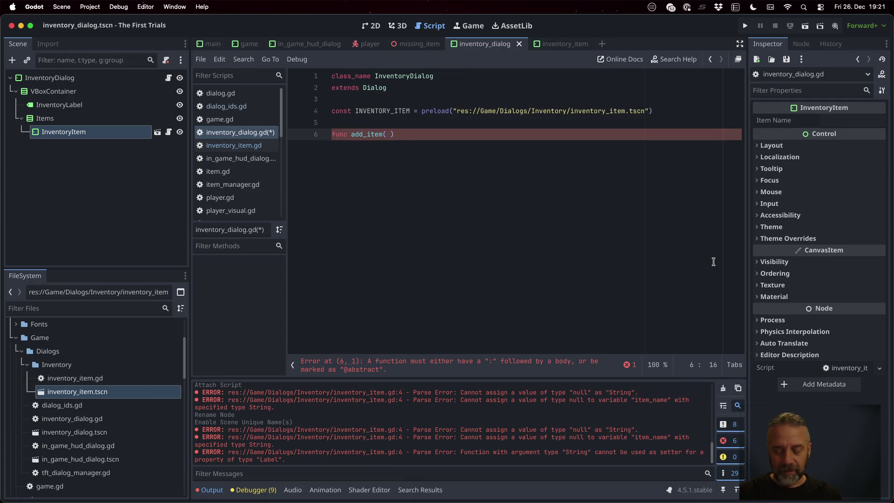
Complete the declaration func add_item(name: String) -> void: and start its body
{"action": "type", "text": "ame: String "}
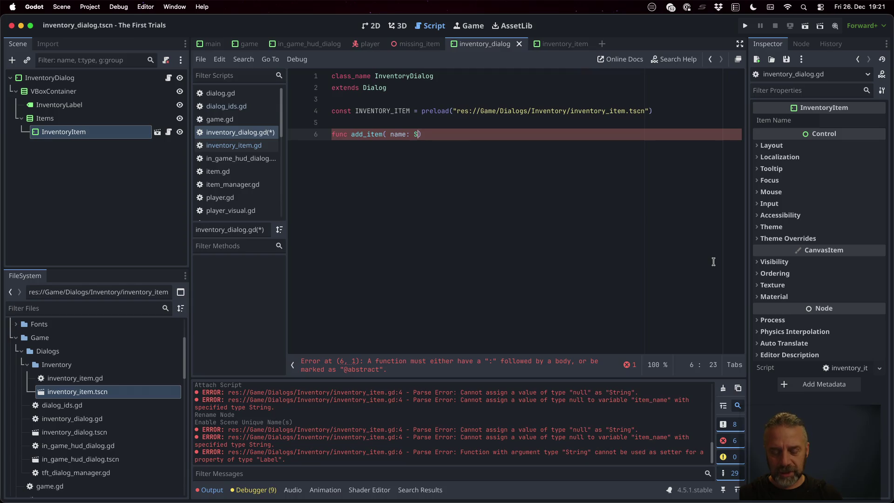
{"action": "type", "text": ") -> v"}
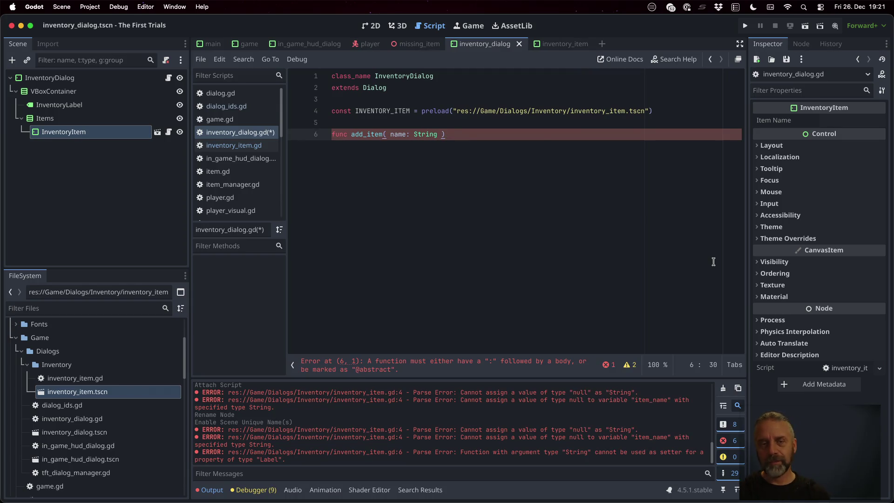
{"action": "type", "text": "oid:"}
{"action": "key", "text": "Return"}
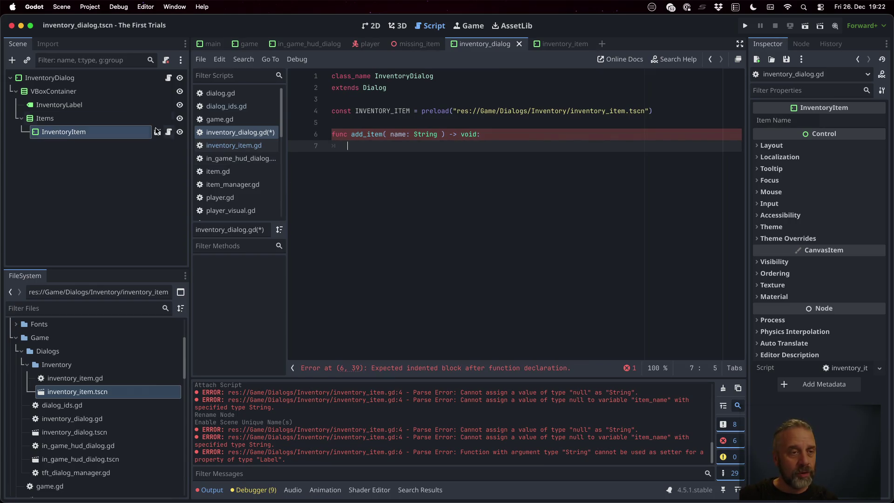
{"action": "left_click", "coordinate": [132, 119]}
{"action": "right_click", "coordinate": [132, 118]}
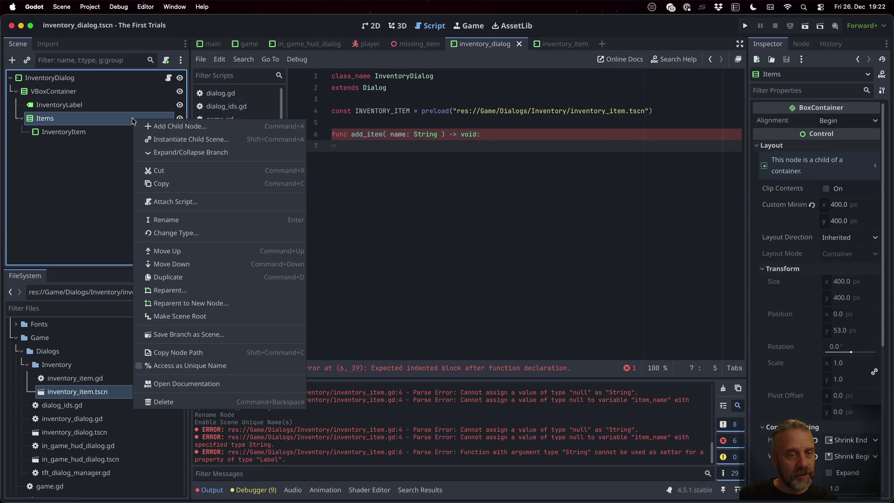
{"action": "left_click", "coordinate": [228, 365]}
{"action": "mouse_move", "coordinate": [69, 122]}
{"action": "left_mouse_down"}
{"action": "mouse_move", "coordinate": [457, 107]}
{"action": "mouse_move", "coordinate": [402, 122]}
{"action": "left_mouse_up"}
{"action": "left_click", "coordinate": [480, 151]}
{"action": "left_click", "coordinate": [557, 214]}
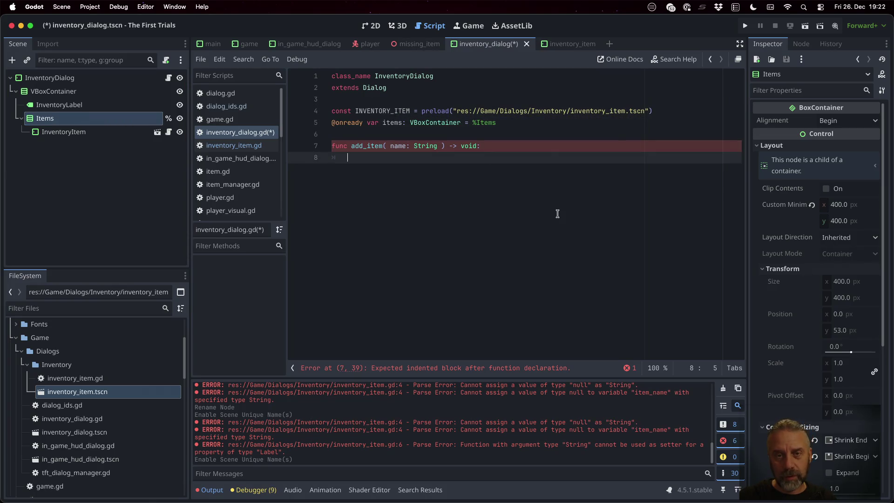
In add_item, declare var i as INVENTORY_ITEM.instantiate()
{"action": "type", "text": "var i = INV"}
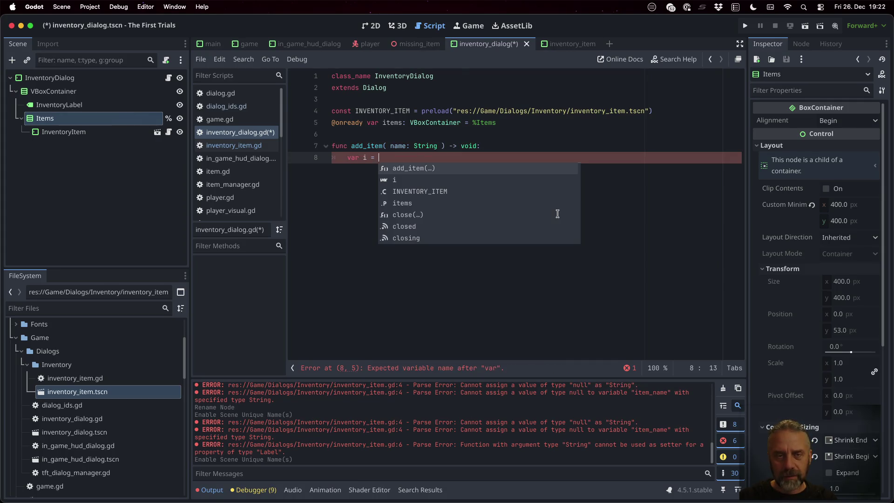
{"action": "key", "text": "Return"}
{"action": "type", "text": "."}
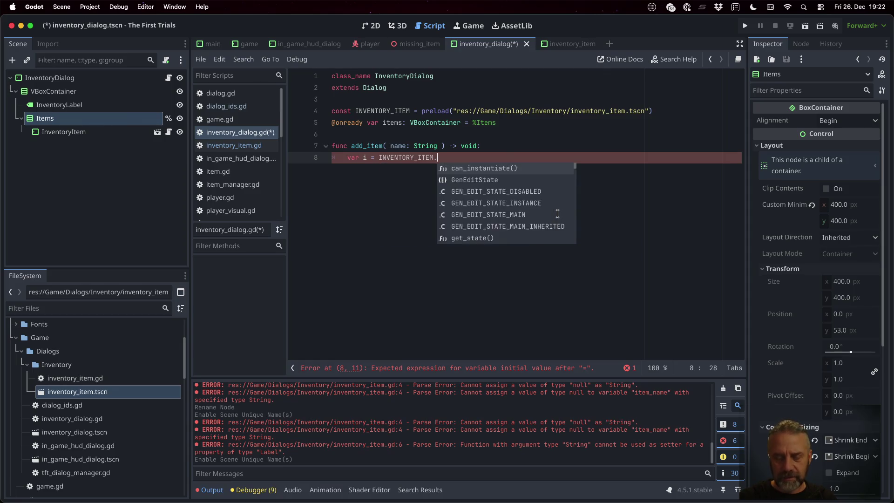
{"action": "type", "text": "inst"}
{"action": "key", "text": "Return"}
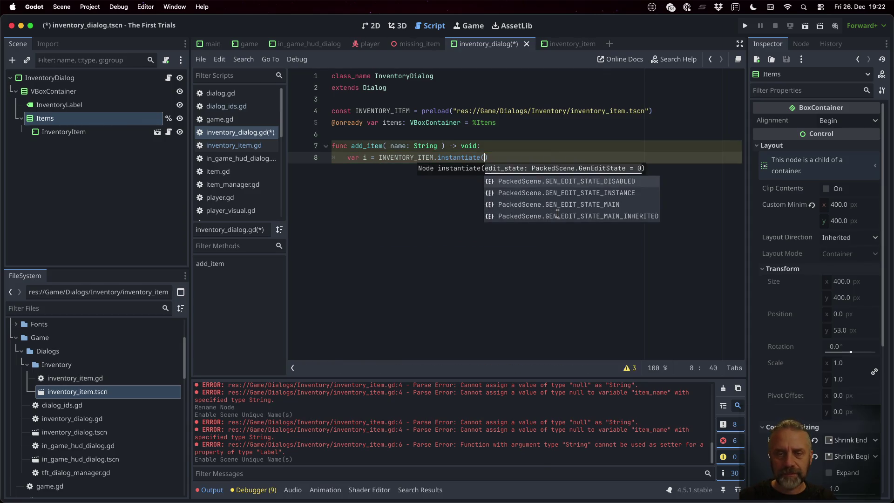
{"action": "key", "text": "Escape"}
{"action": "key", "text": "Return"}
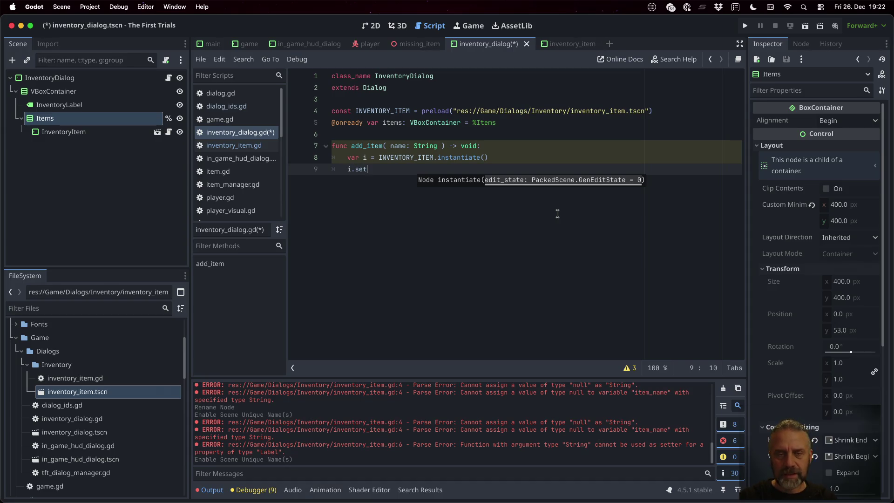
{"action": "type", "text": "t_"}
{"action": "key", "text": "BackSpace"}
{"action": "key", "text": "BackSpace"}
{"action": "key", "text": "BackSpace"}
Cast the instance as InventoryItem, type variable i as InventoryItem, and save
{"action": "key", "text": "Up"}
{"action": "type", "text": "as In"}
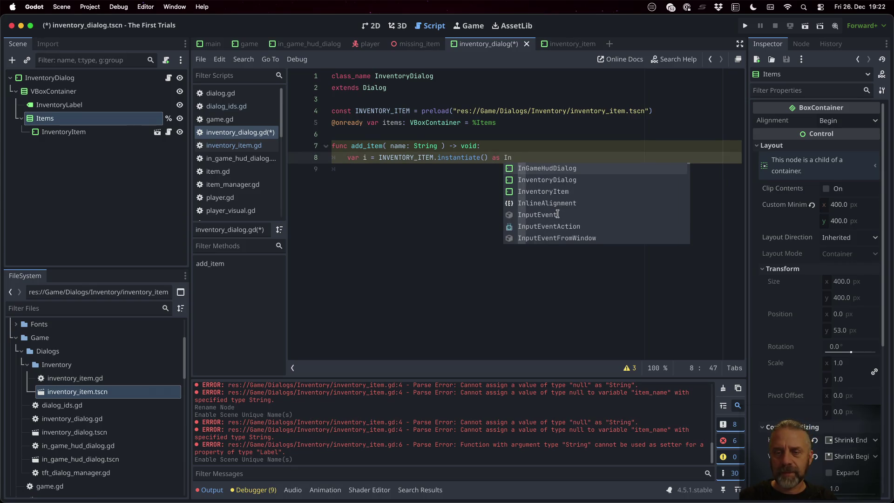
{"action": "key", "text": "Down"}
{"action": "key", "text": "Down"}
{"action": "key", "text": "Return"}
{"action": "key", "text": "Return"}
{"action": "key", "text": "Return"}
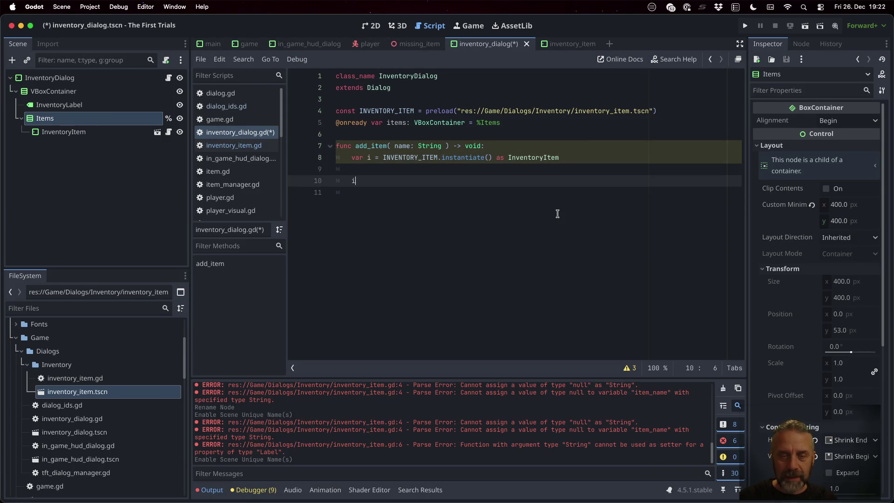
{"action": "type", "text": ".in"}
{"action": "key", "text": "Escape"}
{"action": "key", "text": "Up"}
{"action": "key", "text": "Up"}
{"action": "type", "text": ": Inven"}
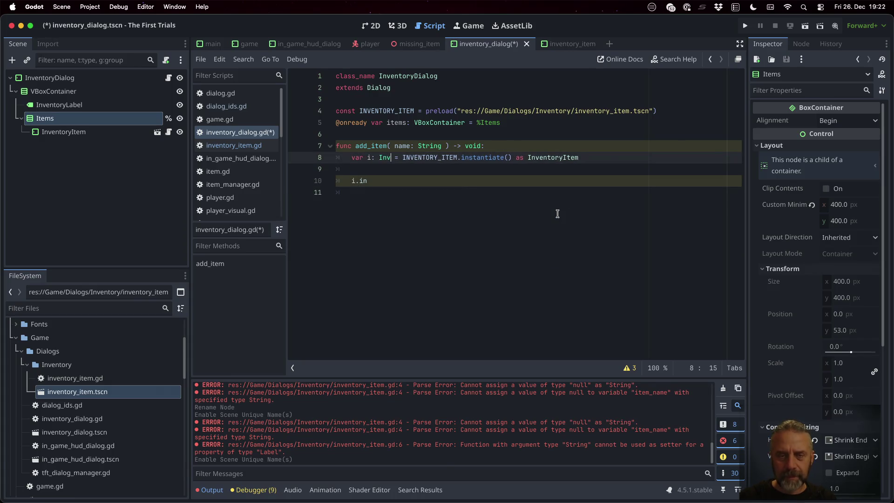
{"action": "key", "text": "Down"}
{"action": "key", "text": "Return"}
{"action": "key", "text": "super+s"}
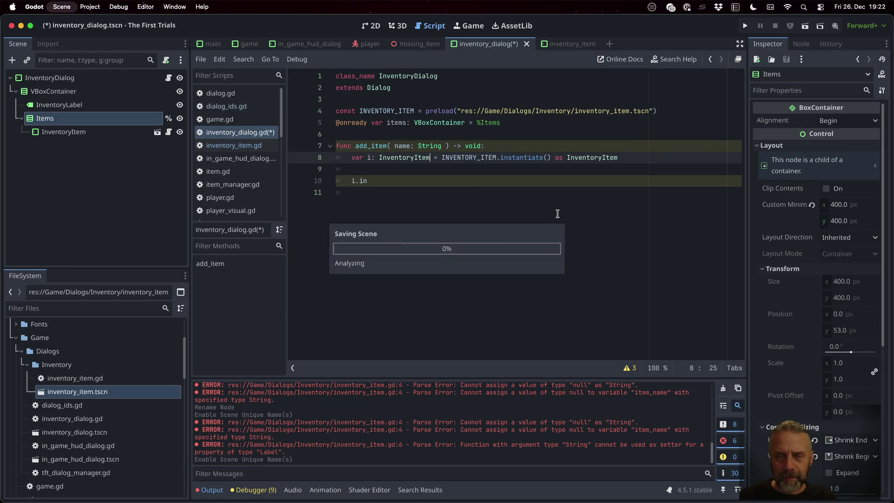
Add lines calling i.set_item_name( name ) and self.items.add_child( i )
{"action": "key", "text": "Down"}
{"action": "key", "text": "Down"}
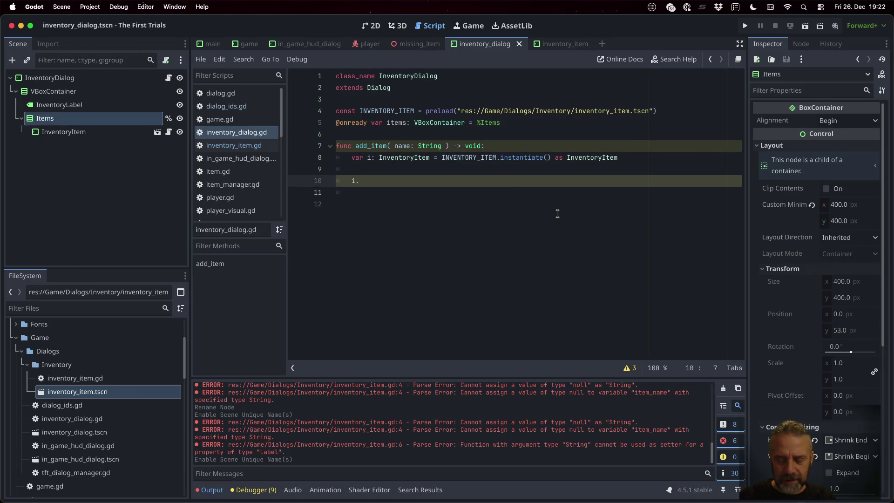
{"action": "key", "text": "BackSpace"}
{"action": "type", "text": "set"}
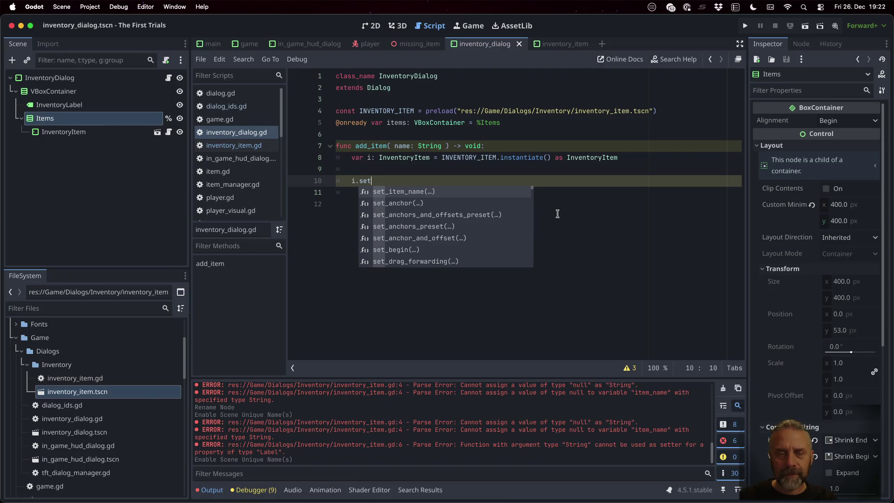
{"action": "key", "text": "Return"}
{"action": "type", "text": "name )"}
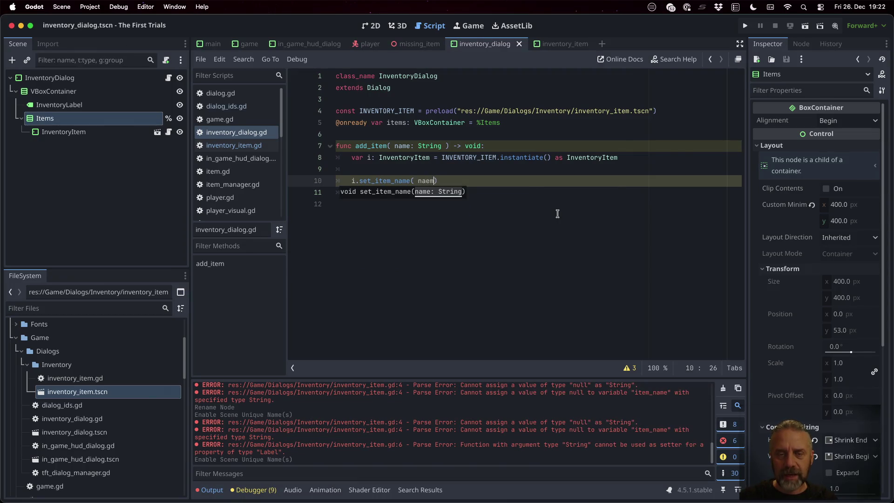
{"action": "key", "text": "Return"}
{"action": "type", "text": "self.item"}
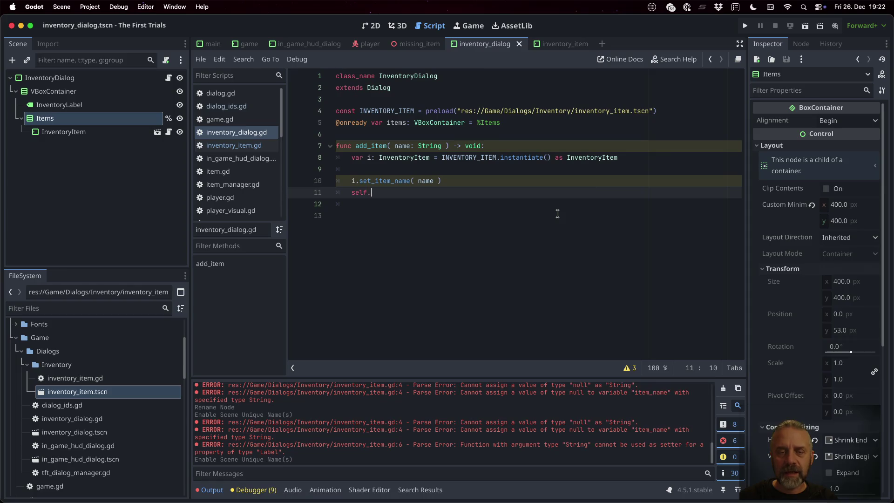
{"action": "type", "text": "s.add"}
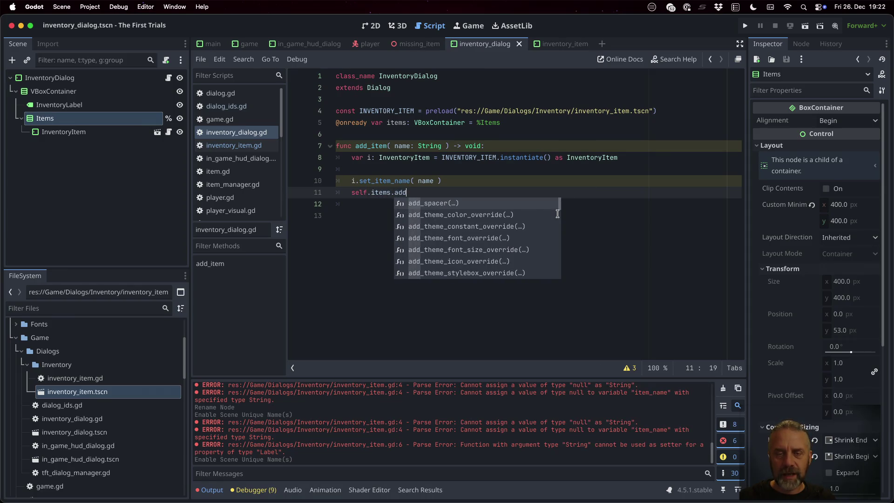
{"action": "type", "text": "_ch"}
{"action": "key", "text": "Return"}
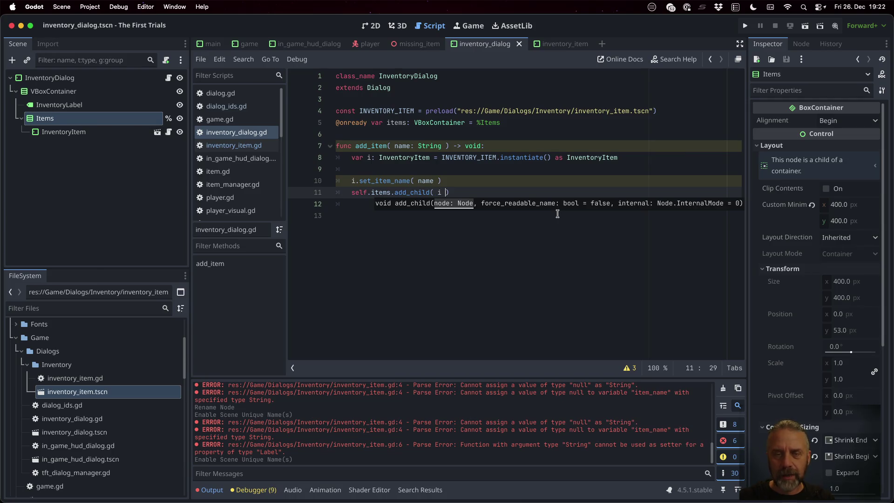
{"action": "key", "text": "Down"}
{"action": "key", "text": "Down"}
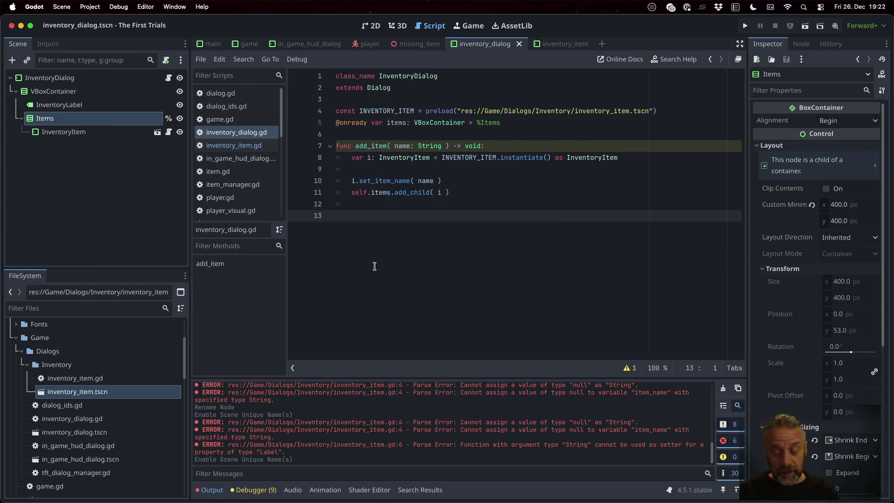
Search the quick-open resource list for the game scene
{"action": "key", "text": "shift+alt+o"}
{"action": "type", "text": "game"}
{"action": "key", "text": "Down"}
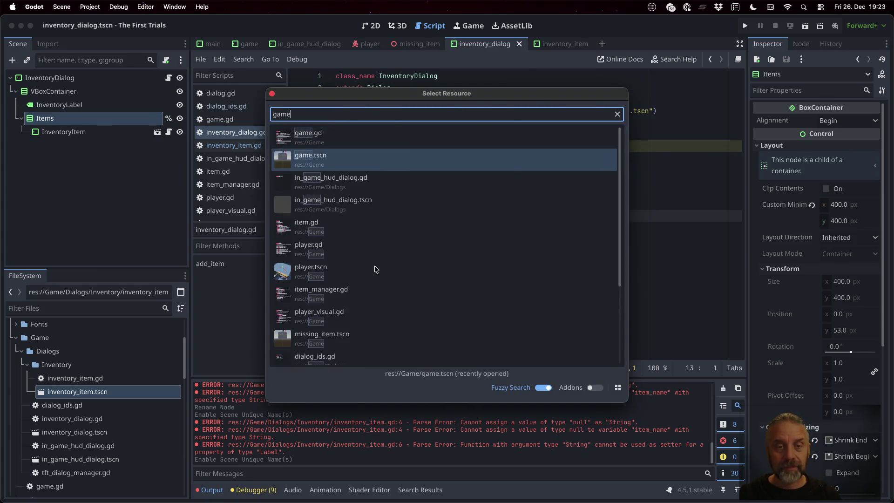
Open game.tscn and the Game root node's script
{"action": "key", "text": "Return"}
{"action": "left_click", "coordinate": [34, 76]}
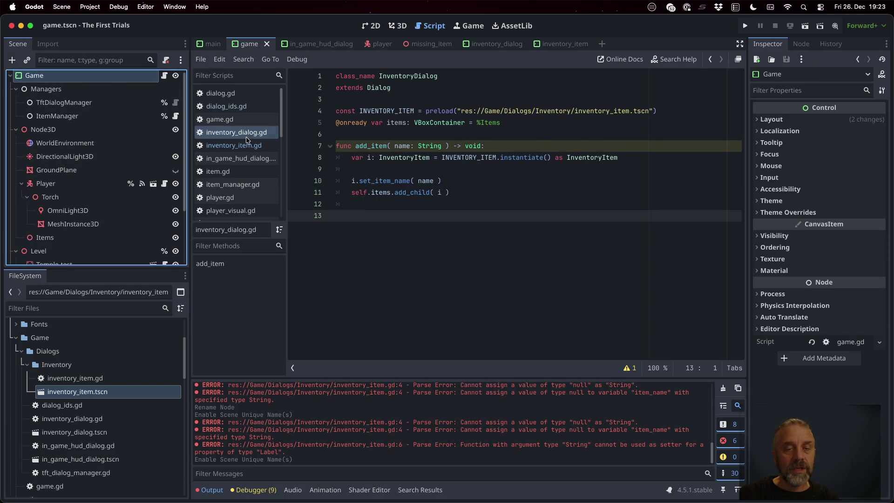
{"action": "left_click", "coordinate": [175, 76]}
{"action": "scroll", "coordinate": [437, 244], "scroll_direction": "up", "scroll_amount": 6}
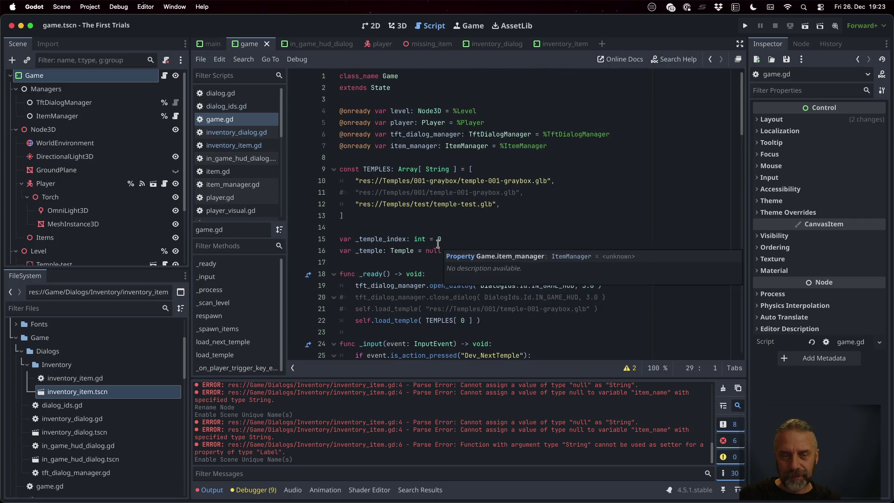
Duplicate the open_dialog call in _ready as line 21
{"action": "left_click", "coordinate": [474, 284]}
{"action": "key", "text": "shift+Down"}
{"action": "key", "text": "ctrl+c"}
{"action": "key", "text": "Down"}
{"action": "key", "text": "Down"}
{"action": "key", "text": "ctrl+v"}
{"action": "key", "text": "shift+Up"}
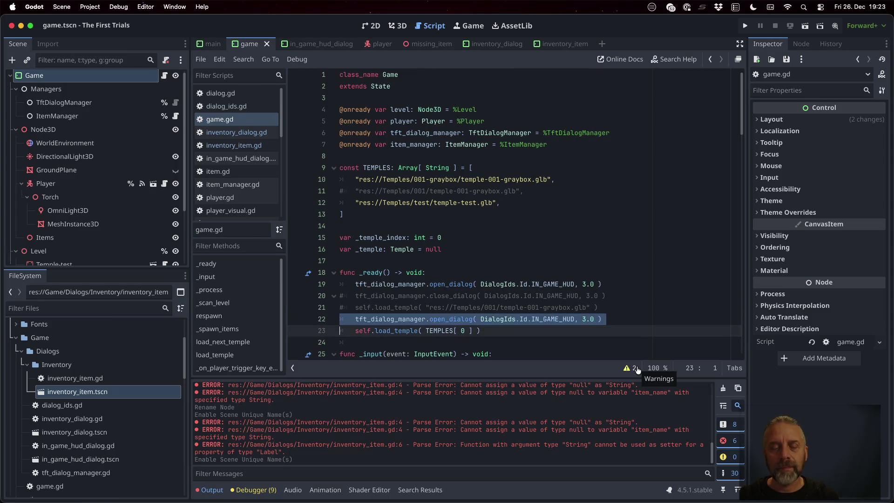
{"action": "key", "text": "BackSpace"}
{"action": "key", "text": "Up"}
{"action": "key", "text": "Up"}
{"action": "key", "text": "Down"}
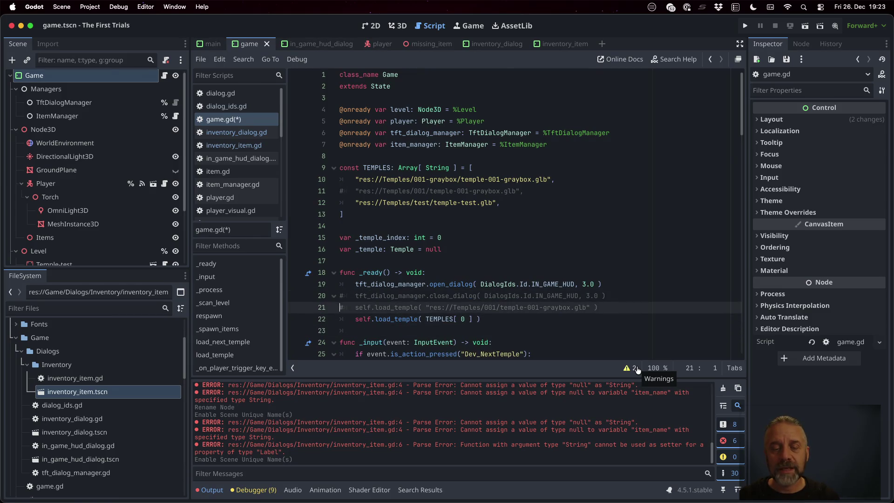
{"action": "key", "text": "ctrl+v"}
Change the copied dialog id from IN_GAME_HUD to INVENTORY, save, and run the game
{"action": "double_click", "coordinate": [550, 308]}
{"action": "type", "text": "INV"}
{"action": "key", "text": "Return"}
{"action": "key", "text": "ctrl+s"}
{"action": "left_click", "coordinate": [746, 26]}
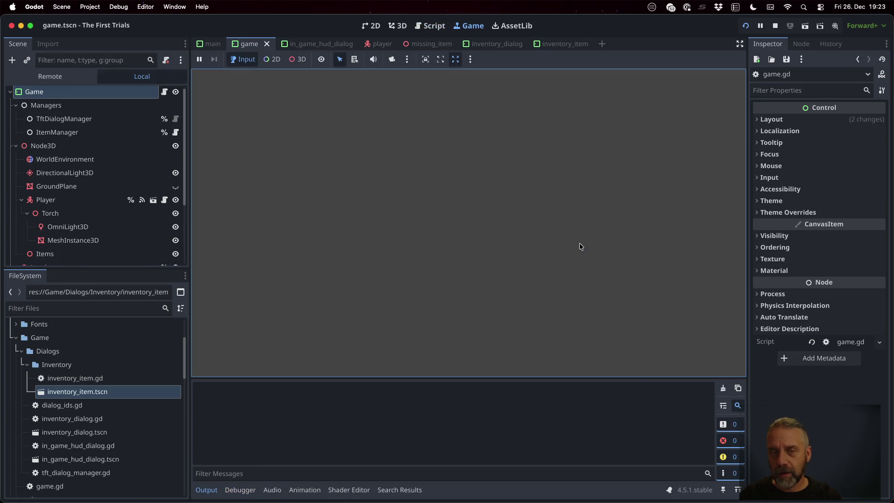
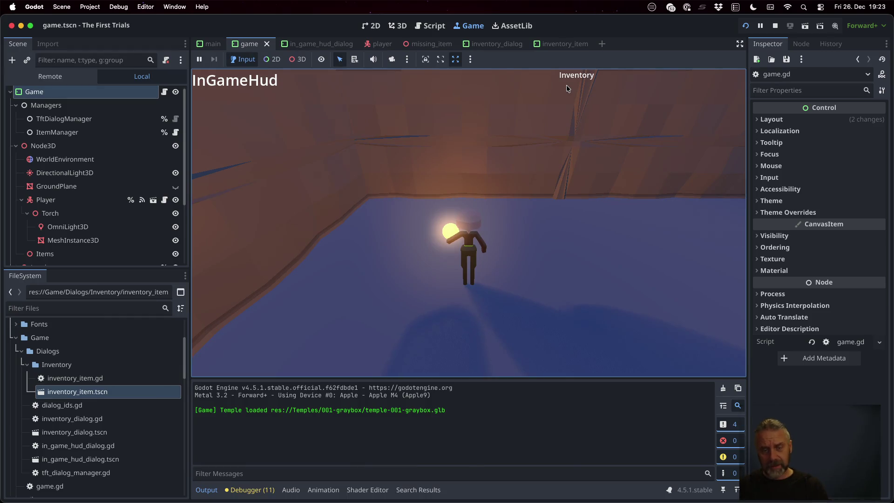
Stop the game and jump from game.gd's inventory open_dialog call to its definition
{"action": "left_click", "coordinate": [775, 26]}
{"action": "left_click", "coordinate": [572, 189]}
{"action": "key", "text": "Down"}
{"action": "key", "text": "Down"}
{"action": "key", "text": "Down"}
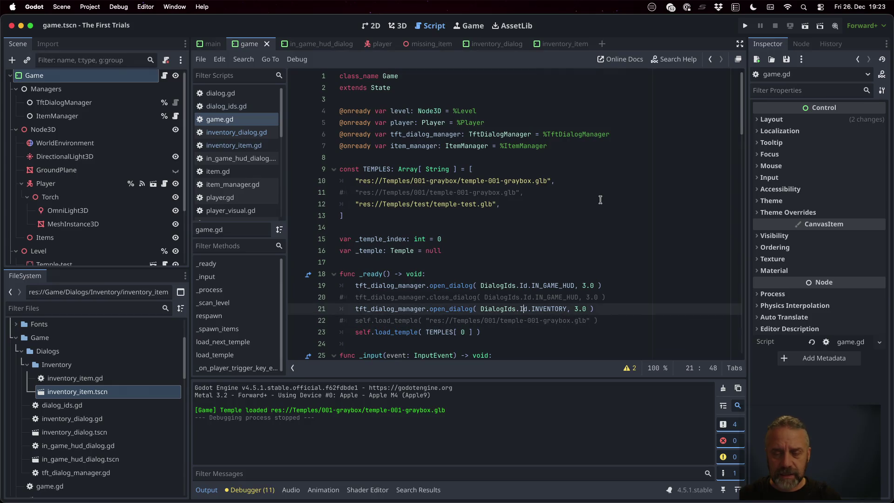
{"action": "left_click", "coordinate": [454, 308], "text": "super"}
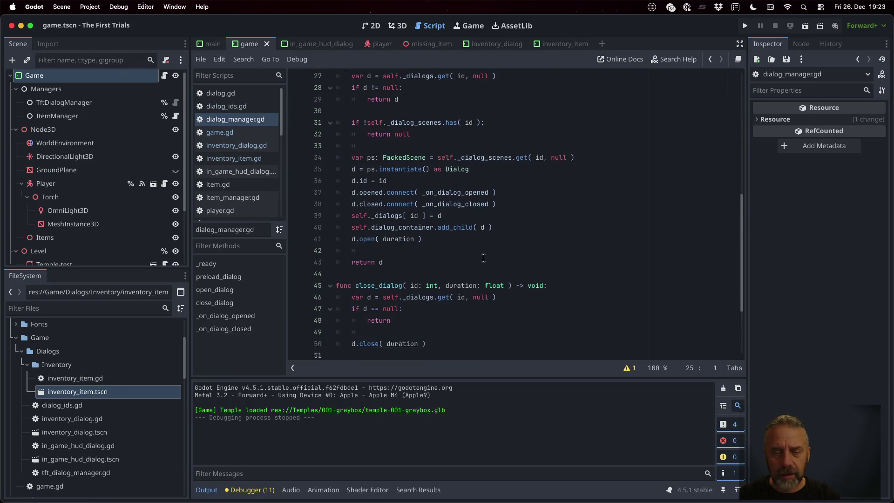
Scroll through dialog_manager.gd, dismiss the int documentation popup, and put the caret on empty line 52
{"action": "scroll", "coordinate": [483, 258], "scroll_direction": "down", "scroll_amount": 3}
{"action": "scroll", "coordinate": [484, 258], "scroll_direction": "up", "scroll_amount": 10}
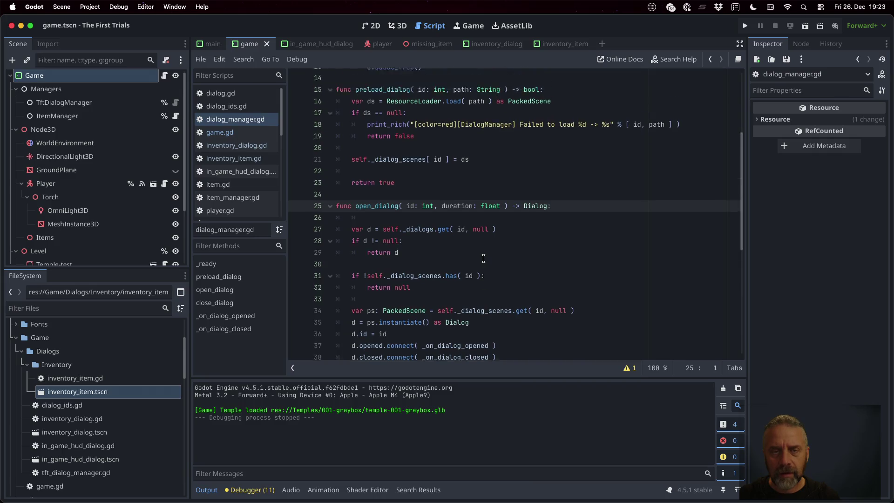
{"action": "scroll", "coordinate": [483, 258], "scroll_direction": "down", "scroll_amount": 3}
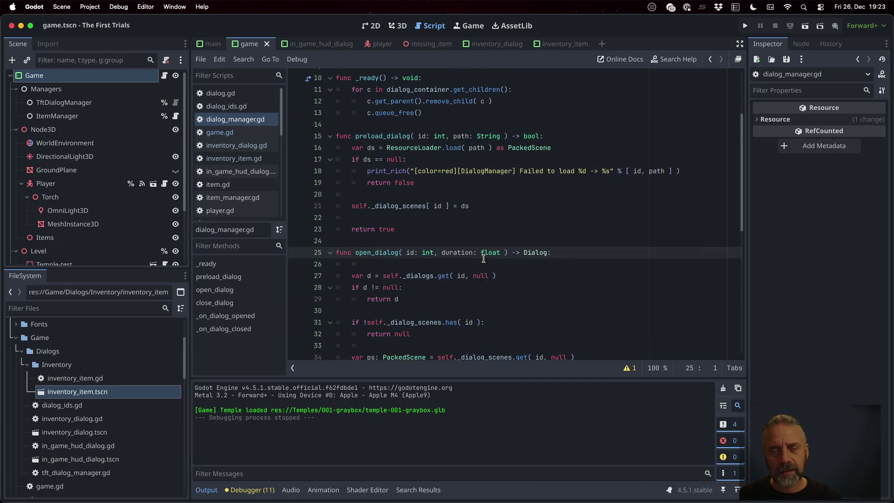
{"action": "scroll", "coordinate": [483, 256], "scroll_direction": "up", "scroll_amount": 3}
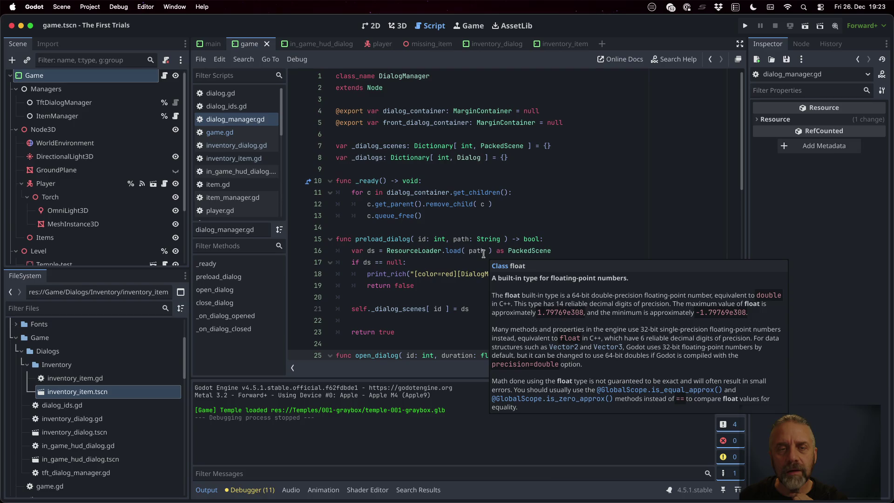
{"action": "mouse_move", "coordinate": [441, 240]}
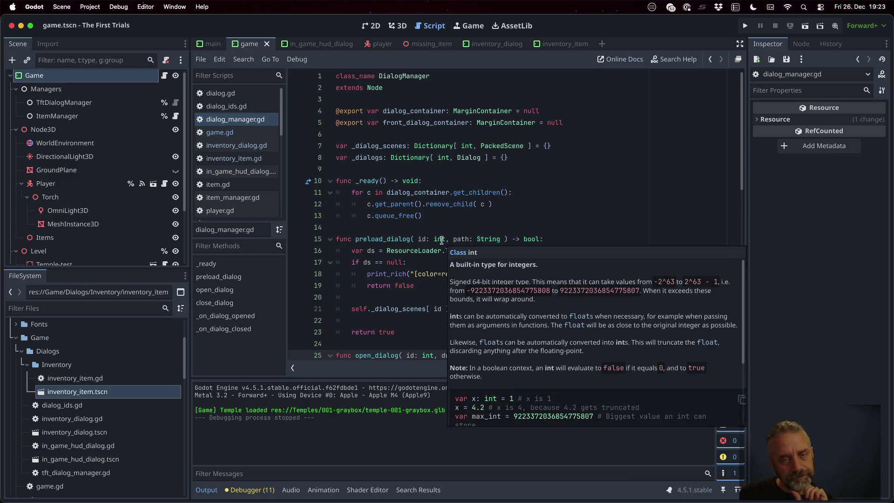
{"action": "left_click", "coordinate": [429, 193]}
{"action": "scroll", "coordinate": [481, 230], "scroll_direction": "down", "scroll_amount": 2}
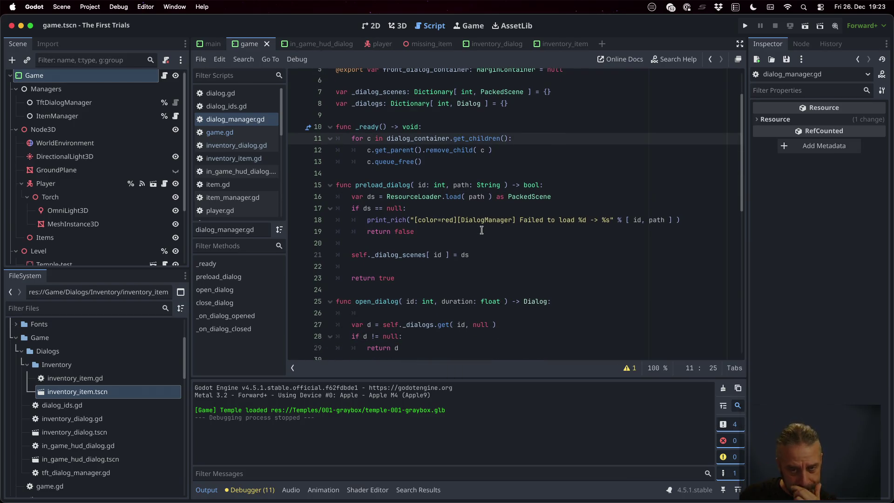
{"action": "scroll", "coordinate": [481, 231], "scroll_direction": "down", "scroll_amount": 5}
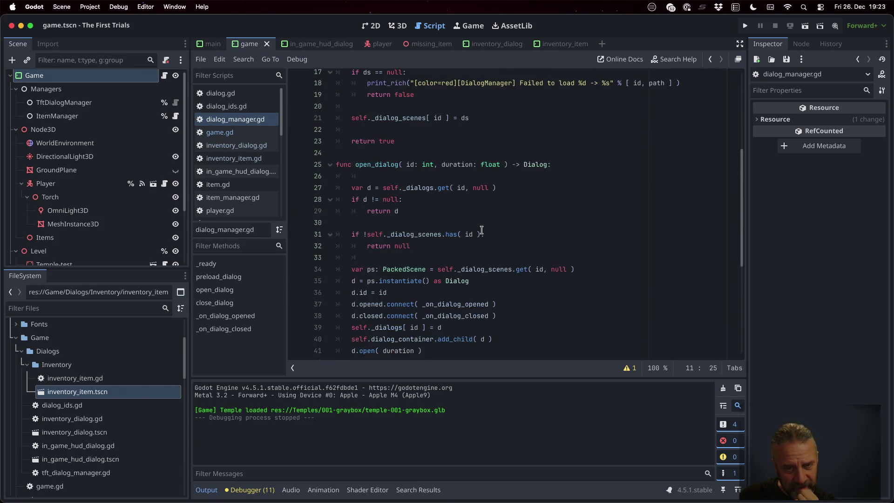
{"action": "scroll", "coordinate": [482, 230], "scroll_direction": "down", "scroll_amount": 8}
{"action": "left_click", "coordinate": [466, 244]}
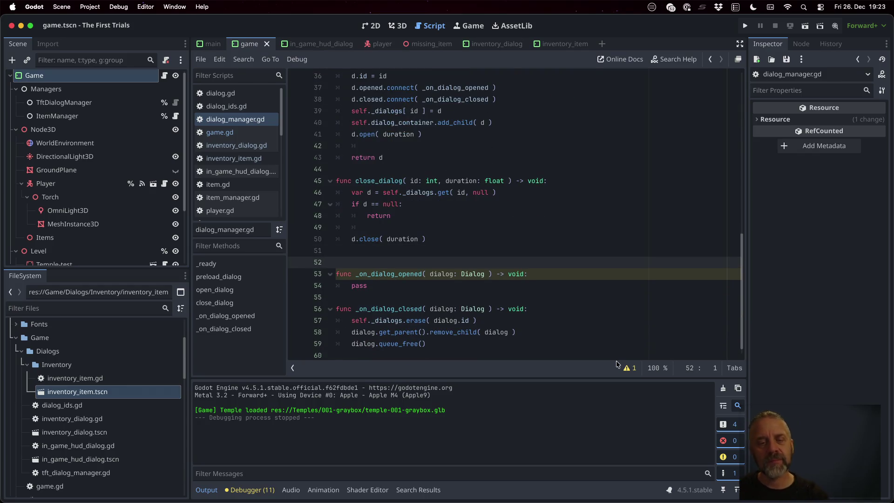
Write func find_dialog( id: int ) -> Dialog: on line 52 and paste the _dialogs lookup into its body
{"action": "type", "text": "func find_dialo"}
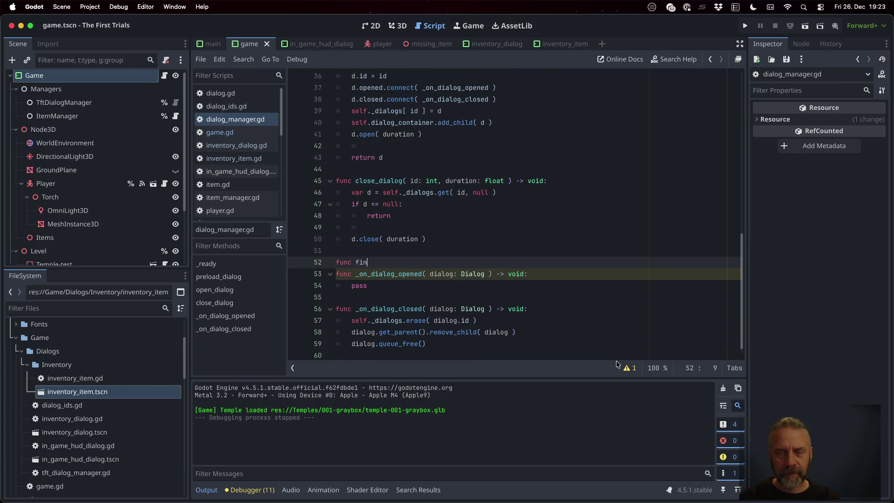
{"action": "type", "text": "g( "}
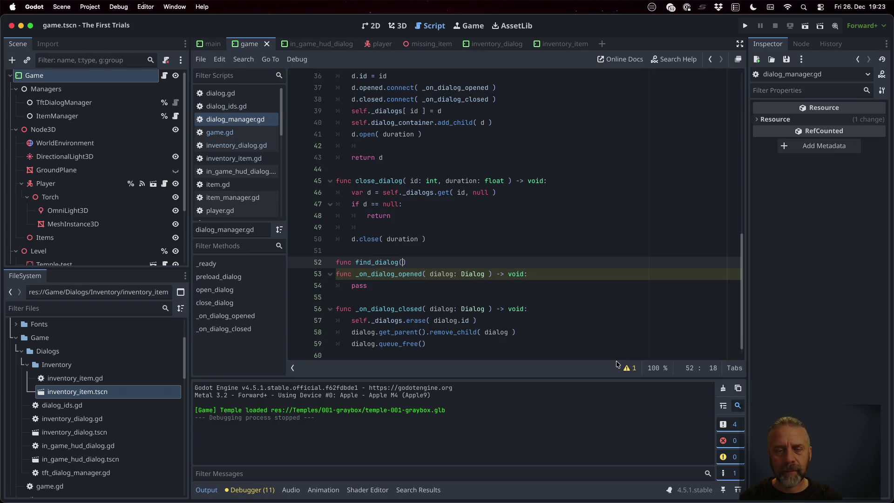
{"action": "type", "text": "id:"}
{"action": "type", "text": " int ) -> D"}
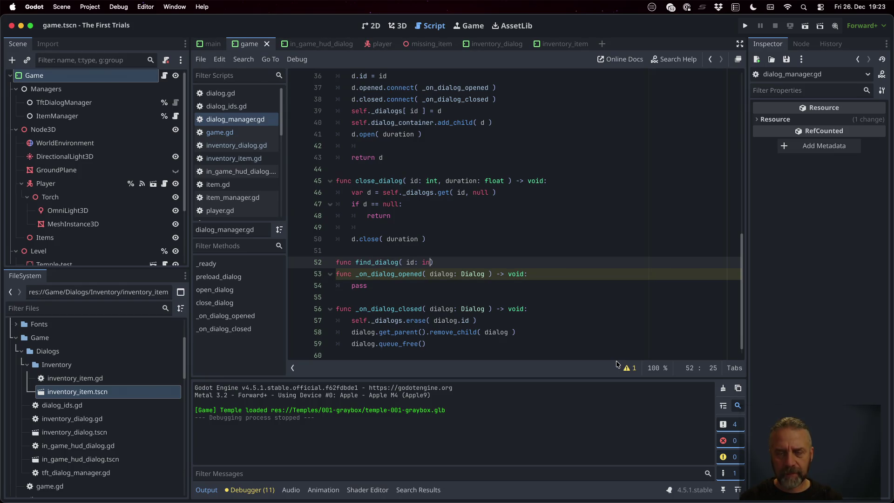
{"action": "type", "text": "i"}
{"action": "key", "text": "Return"}
{"action": "key", "text": "Return"}
{"action": "key", "text": "Up"}
{"action": "key", "text": "Up"}
{"action": "key", "text": "Up"}
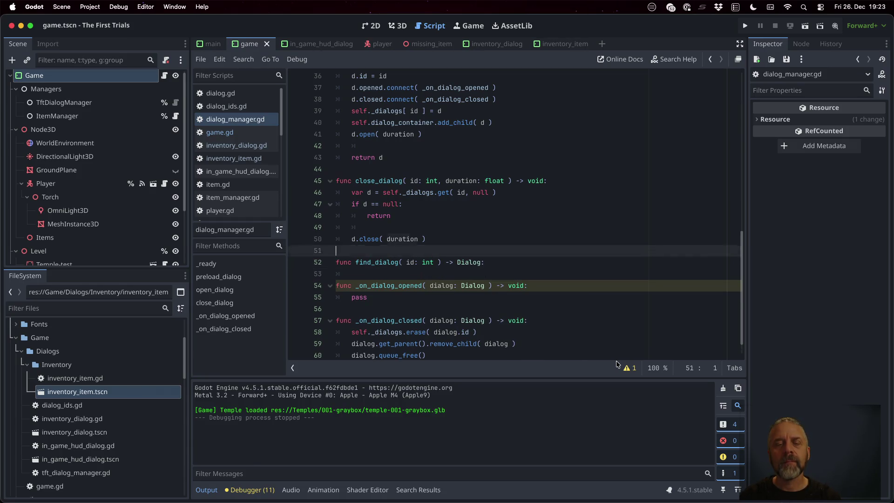
{"action": "key", "text": "shift+Down"}
{"action": "key", "text": "alt+Right"}
{"action": "key", "text": "alt+Right"}
{"action": "key", "text": "alt+Right"}
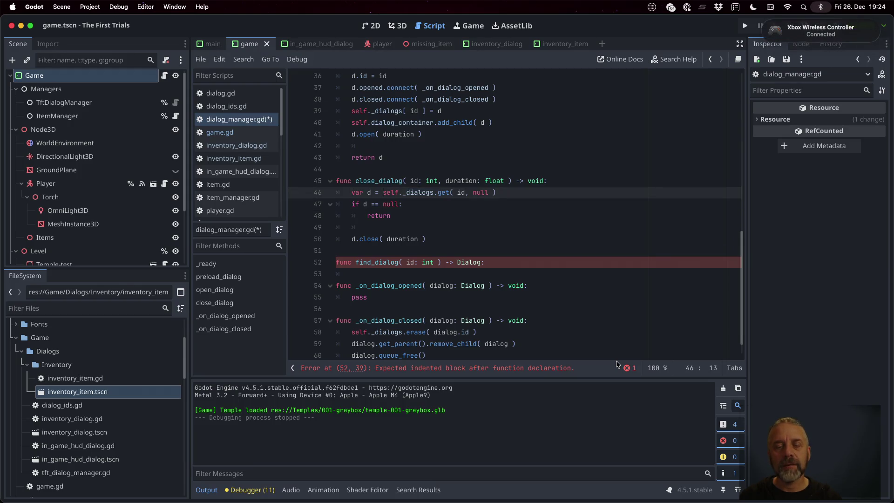
{"action": "key", "text": "shift+End"}
{"action": "key", "text": "cmd+c"}
{"action": "key", "text": "Down"}
{"action": "key", "text": "Down"}
{"action": "key", "text": "Down"}
{"action": "key", "text": "Up"}
{"action": "key", "text": "cmd+v"}
Make the body return self._dialogs.get( id, null ) and save dialog_manager.gd
{"action": "key", "text": "Home"}
{"action": "type", "text": "return"}
{"action": "key", "text": "End"}
{"action": "key", "text": "Return"}
{"action": "key", "text": "super+s"}
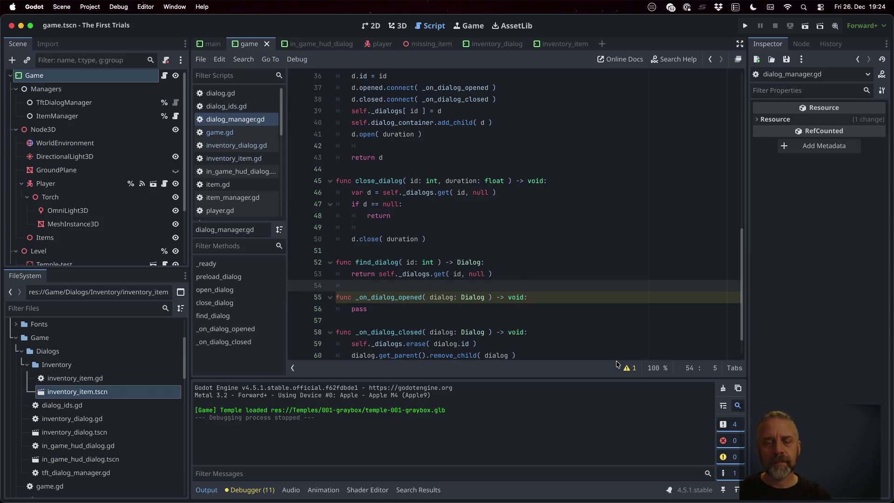
Check the Dictionary.get documentation, then return to the inventory open_dialog line in game.gd
{"action": "left_click", "coordinate": [432, 279]}
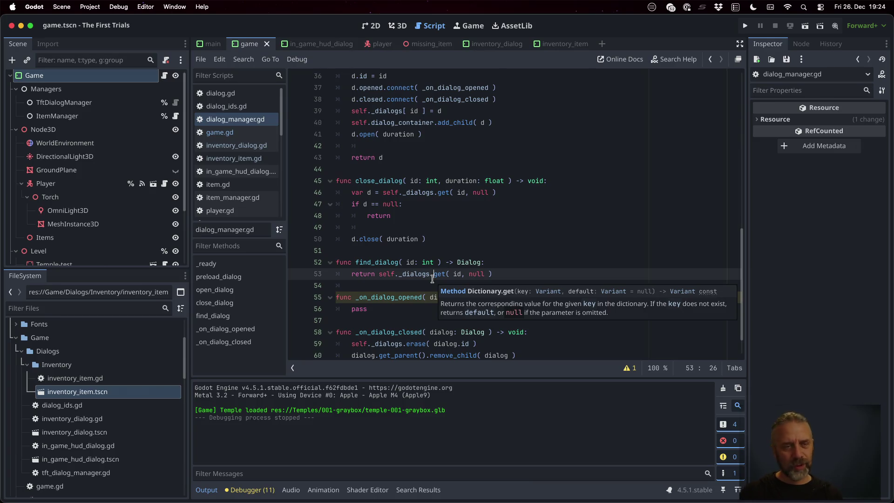
{"action": "left_click", "coordinate": [239, 133]}
{"action": "left_click", "coordinate": [503, 285]}
{"action": "key", "text": "Down"}
{"action": "key", "text": "Down"}
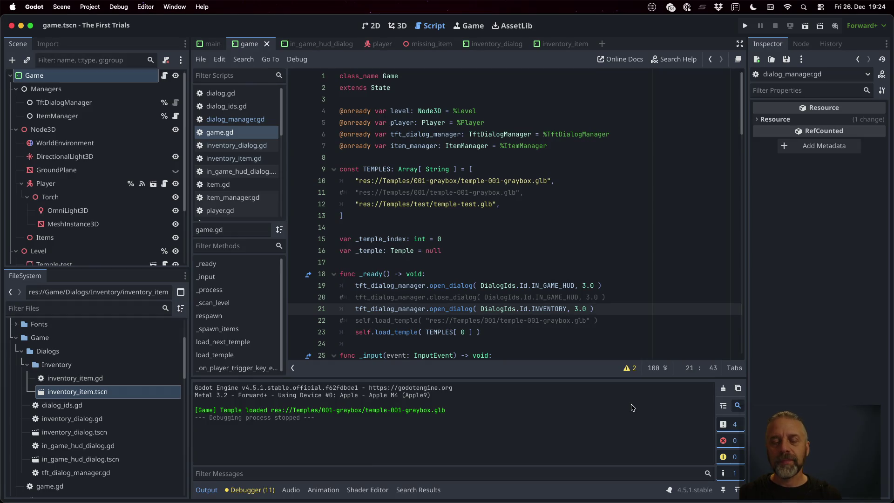
Add var inventory_dialog = tft_dialog_manager.find_dialog( DialogIds.Id.INVENTORY ) below the open call
{"action": "key", "text": "Return"}
{"action": "type", "text": "var inventory"}
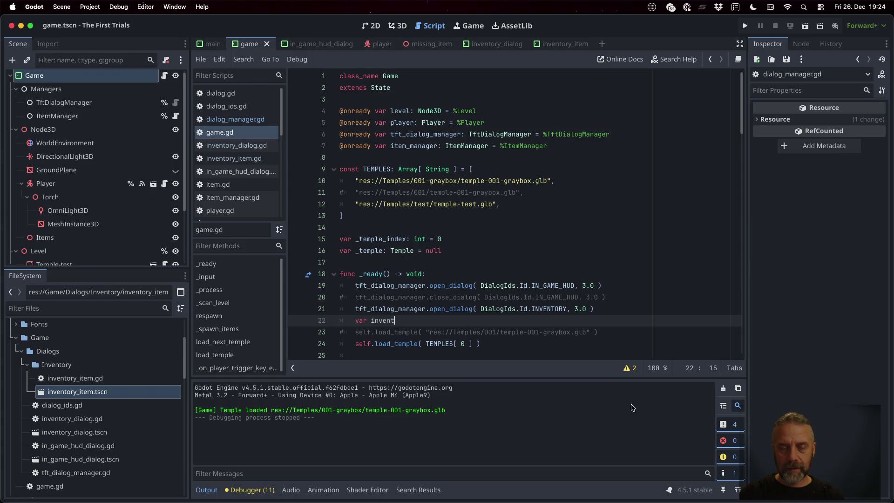
{"action": "type", "text": "_dialog = tf"}
{"action": "key", "text": "Return"}
{"action": "type", "text": ".fin"}
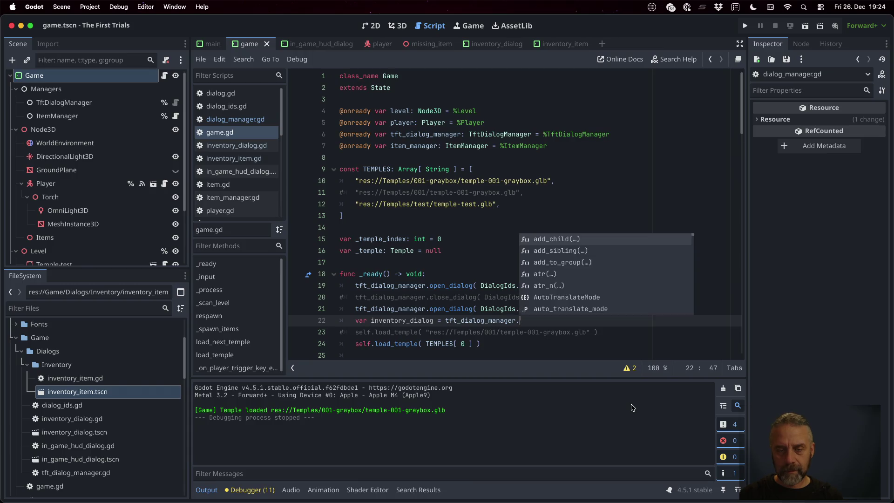
{"action": "key", "text": "Down"}
{"action": "key", "text": "Down"}
{"action": "key", "text": "Down"}
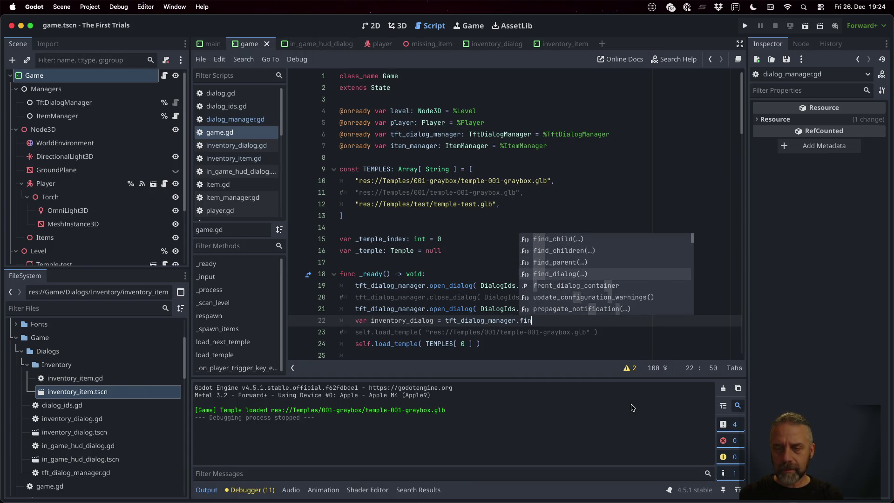
{"action": "key", "text": "Return"}
{"action": "key", "text": "Up"}
{"action": "key", "text": "shift+Left"}
{"action": "key", "text": "shift+Left"}
{"action": "key", "text": "shift+Left"}
{"action": "key", "text": "super+c"}
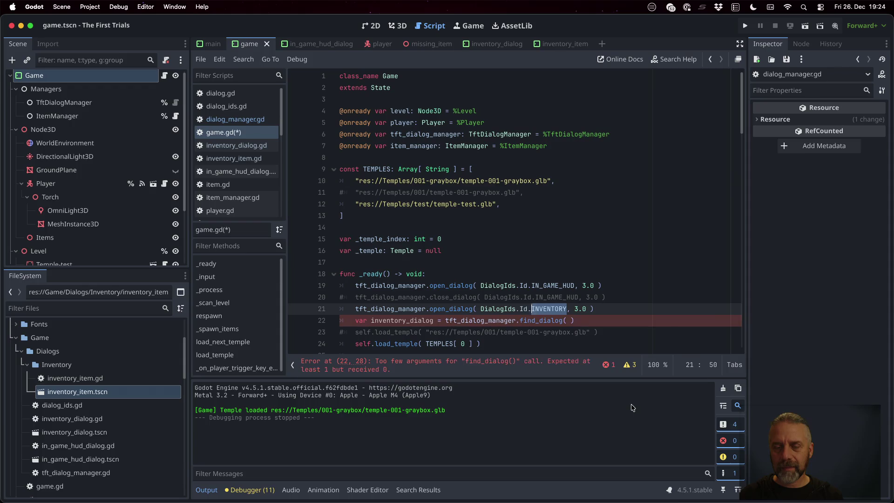
{"action": "key", "text": "Down"}
{"action": "key", "text": "super+v"}
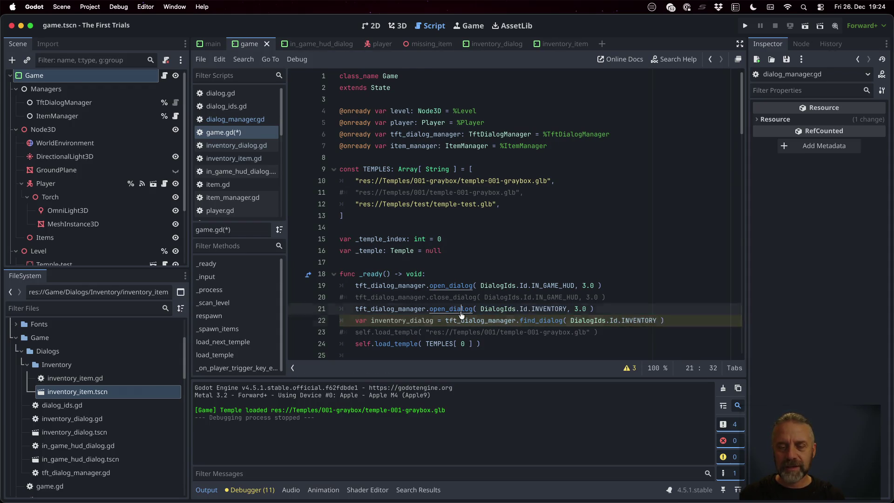
Check the open_dialog definition, then start an inventory_dialog.add_item line below the lookup
{"action": "left_click", "coordinate": [460, 310], "text": "super"}
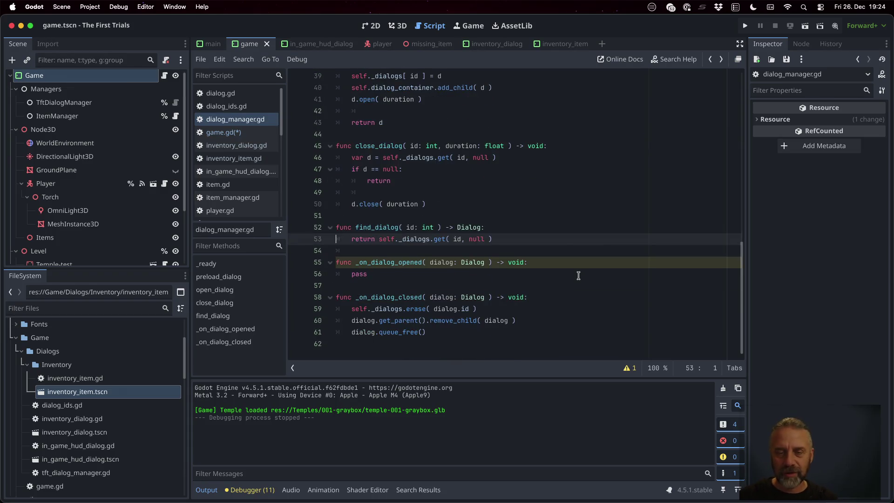
{"action": "key", "text": "alt+Left"}
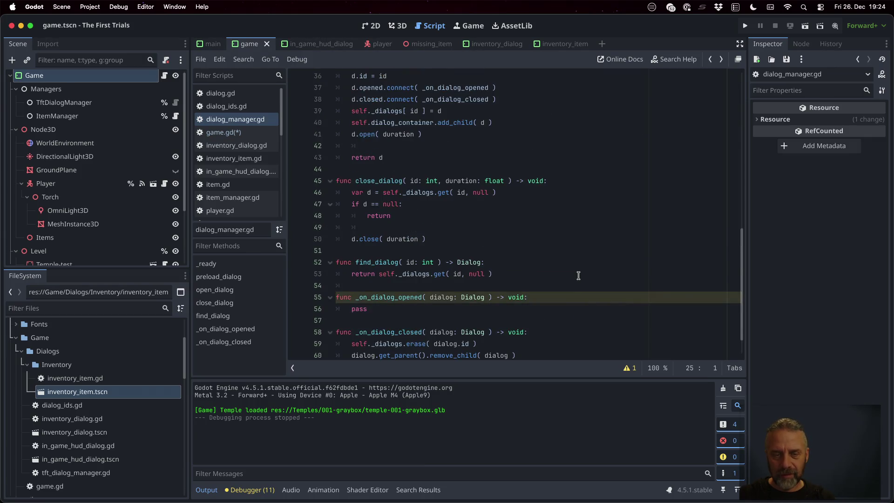
{"action": "key", "text": "alt+Left"}
{"action": "key", "text": "Down"}
{"action": "key", "text": "End"}
{"action": "key", "text": "Return"}
{"action": "type", "text": "inv"}
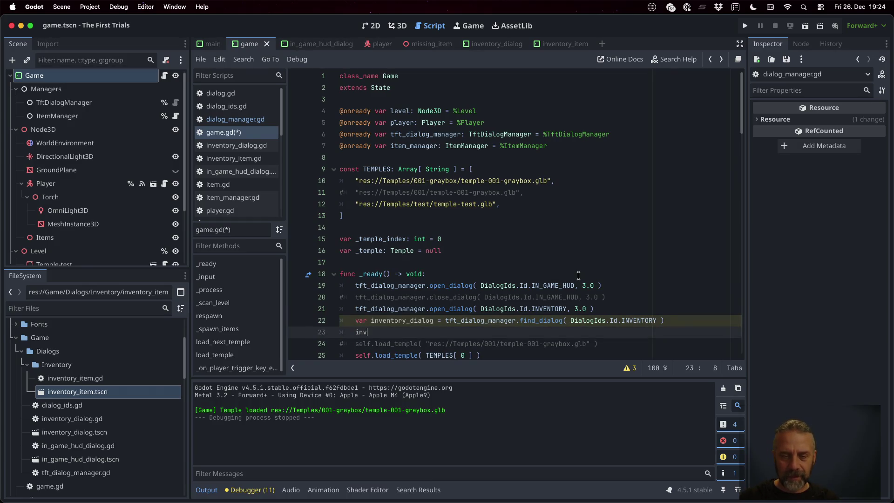
{"action": "key", "text": "Return"}
{"action": "type", "text": ".ad"}
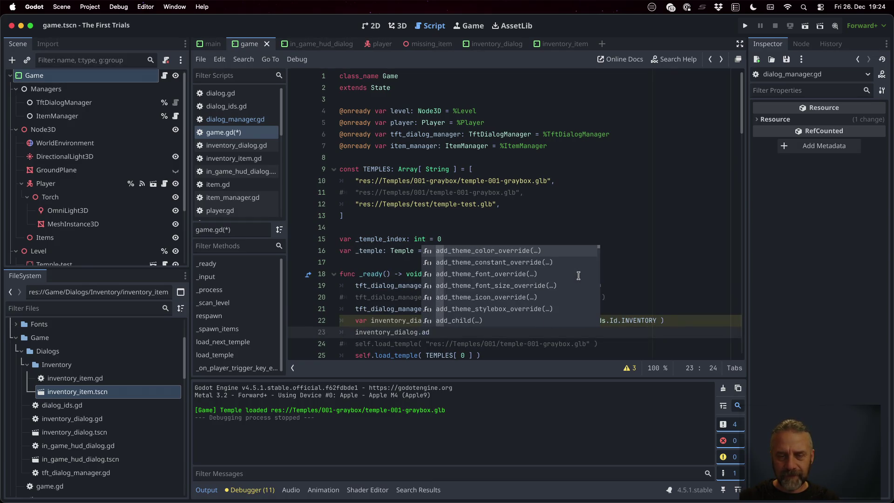
{"action": "type", "text": "d_item"}
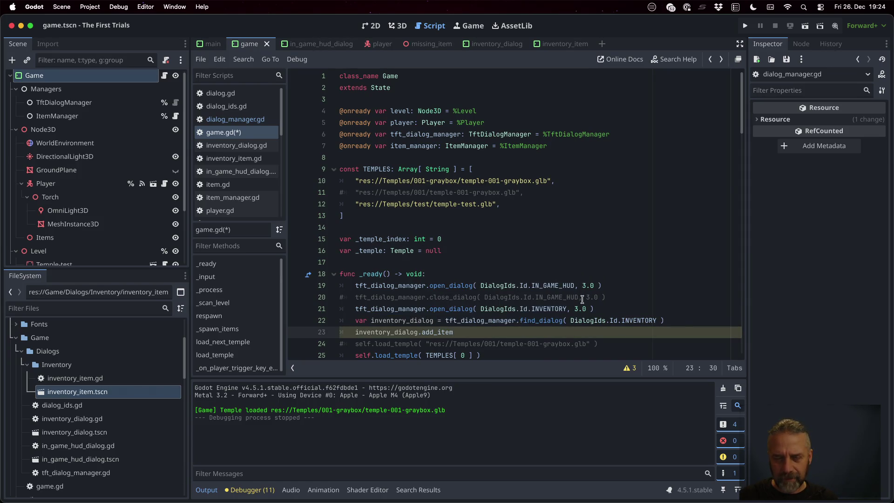
Give inventory_dialog the InventoryDialog type and save game.gd
{"action": "left_click", "coordinate": [676, 321]}
{"action": "type", "text": "as Inve"}
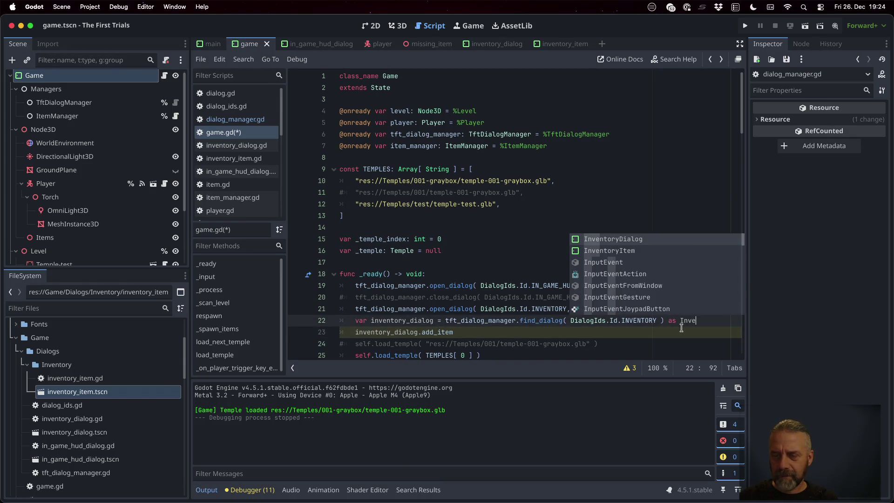
{"action": "key", "text": "Return"}
{"action": "key", "text": "super+s"}
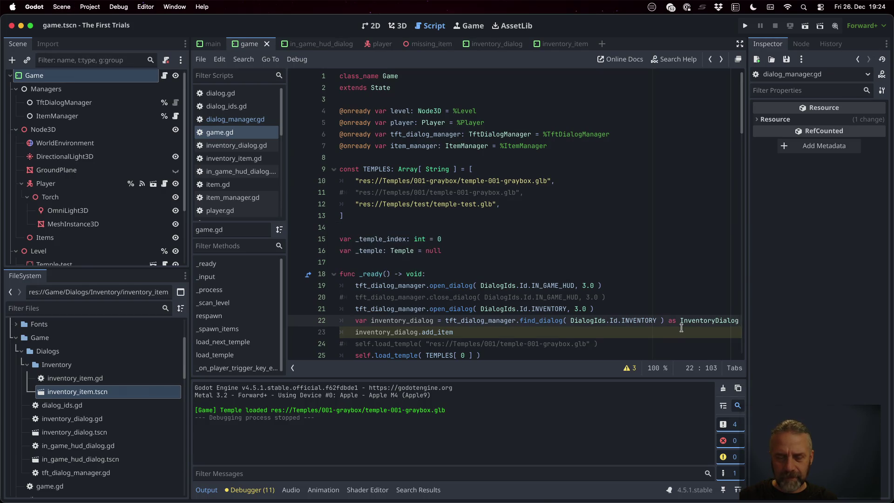
{"action": "type", "text": ": Inv"}
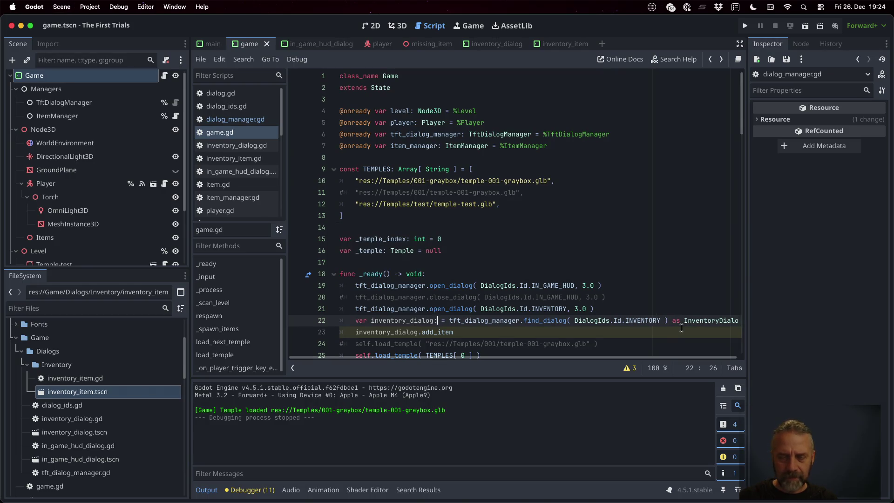
{"action": "key", "text": "Return"}
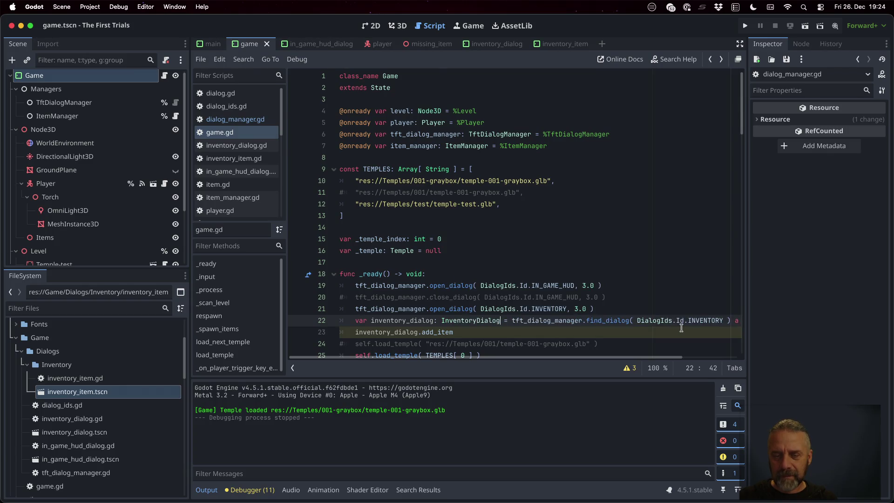
Complete the call as inventory_dialog.add_item( "Hello" ) and run the project
{"action": "key", "text": "Down"}
{"action": "key", "text": "BackSpace"}
{"action": "key", "text": "BackSpace"}
{"action": "key", "text": "BackSpace"}
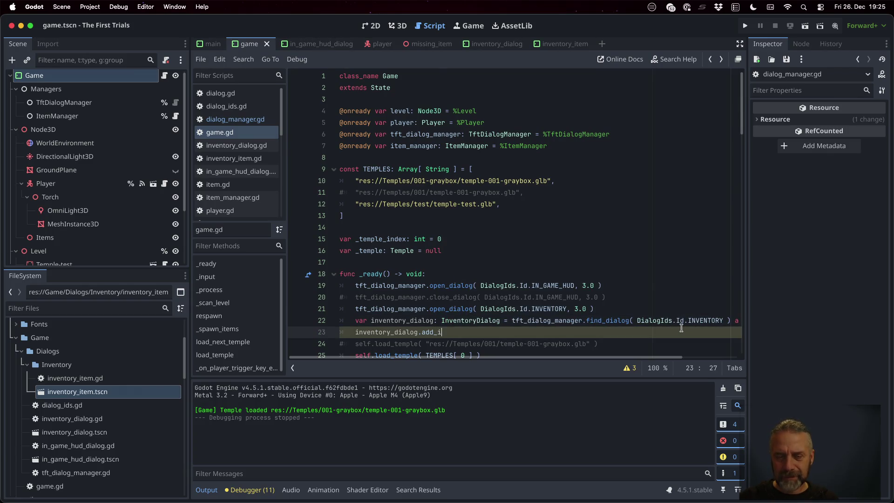
{"action": "type", "text": "t"}
{"action": "key", "text": "Return"}
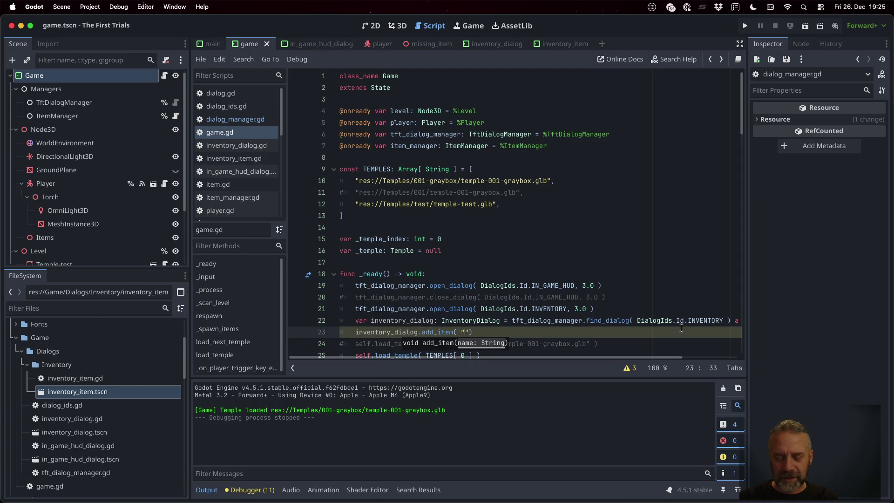
{"action": "type", "text": "Hello\""}
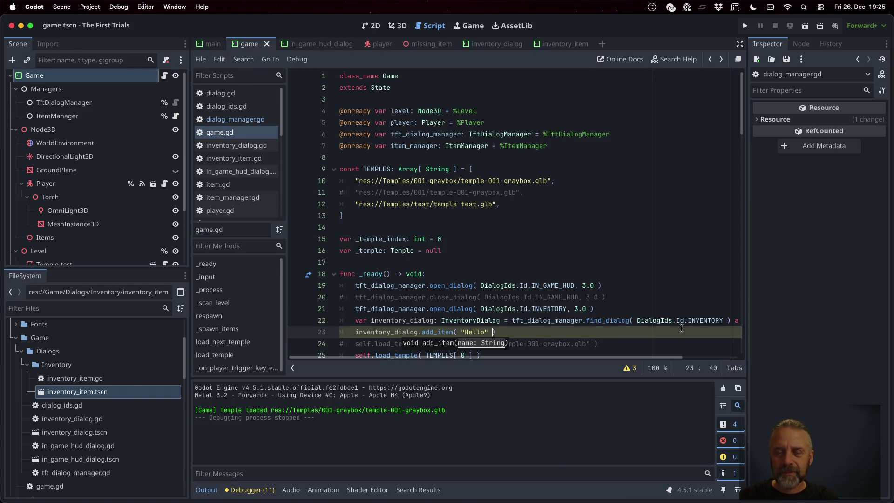
{"action": "left_click", "coordinate": [745, 26]}
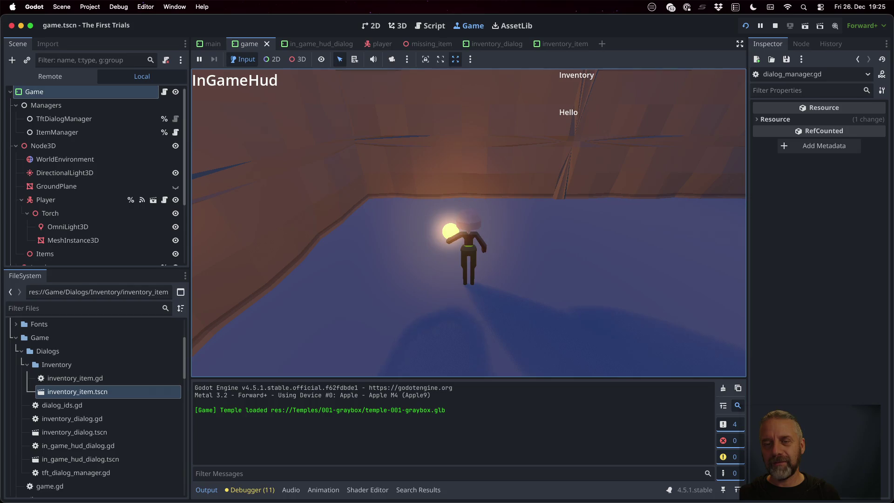
Stop the game once the Inventory dialog lists the "Hello" item
{"action": "key", "text": "super+period"}
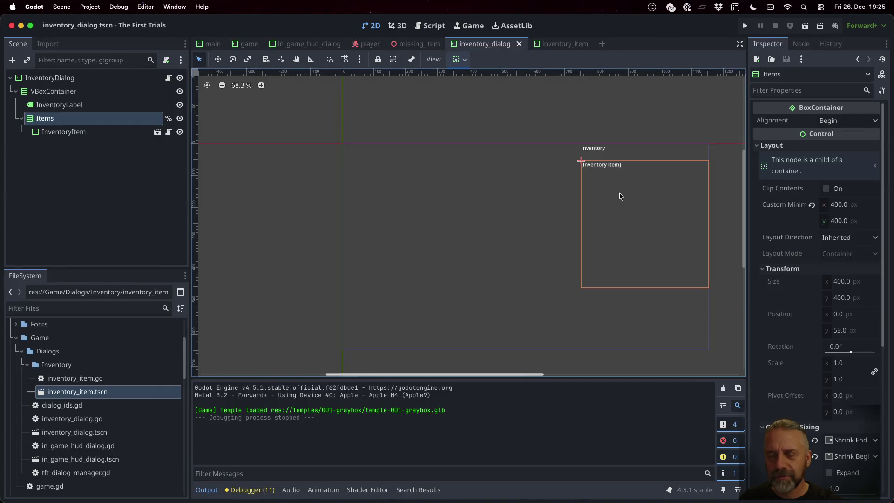
Try centering the InventoryLabel horizontally, then put it back to left alignment
{"action": "scroll", "coordinate": [617, 186], "scroll_direction": "up", "scroll_amount": 3}
{"action": "left_click", "coordinate": [90, 108]}
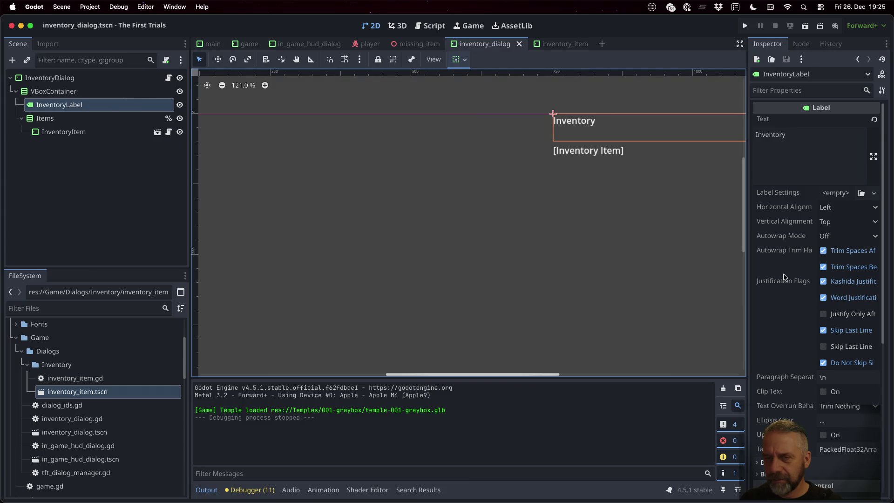
{"action": "left_click", "coordinate": [465, 61]}
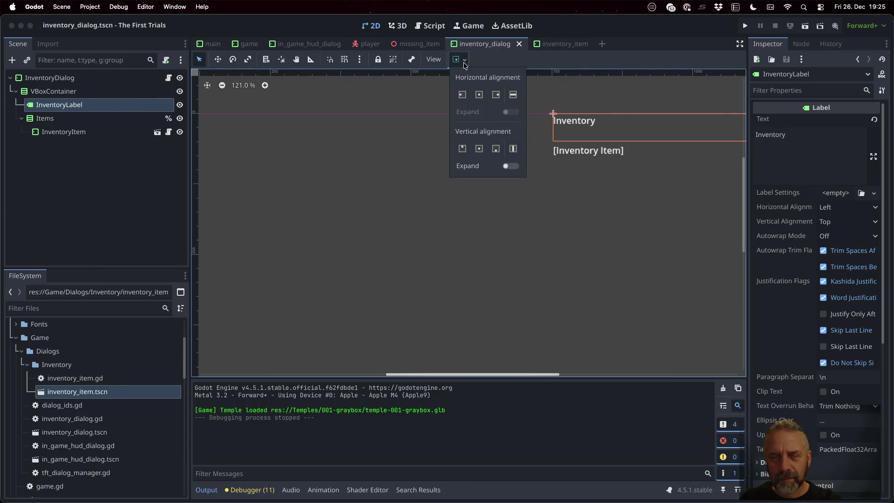
{"action": "left_click", "coordinate": [479, 95]}
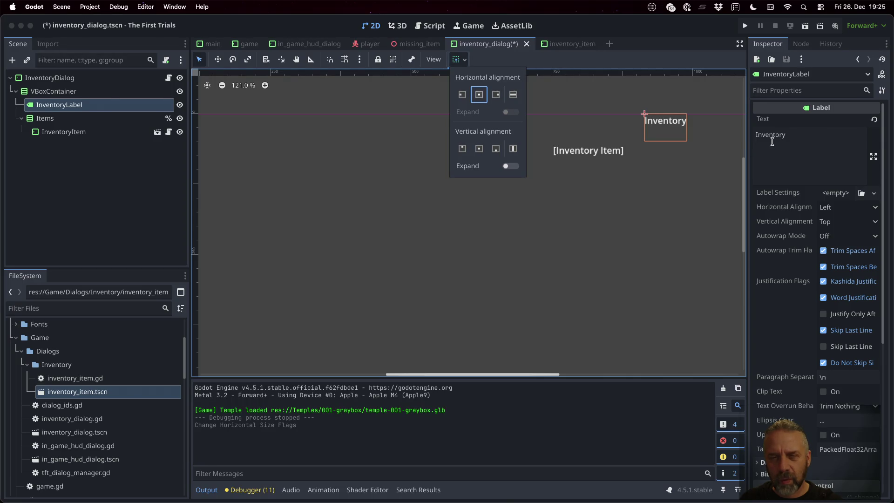
{"action": "left_click", "coordinate": [463, 95]}
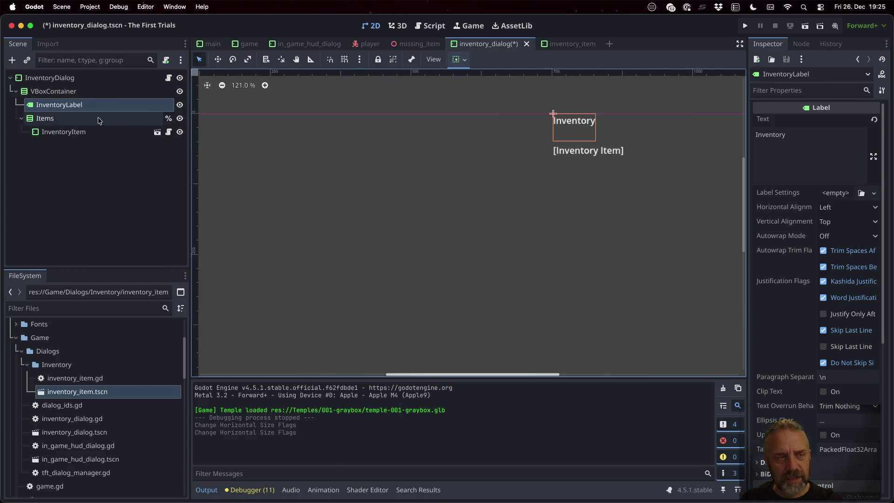
Enable vertical Expand on the Items container in the container sizing options
{"action": "left_click", "coordinate": [114, 118]}
{"action": "left_click", "coordinate": [460, 60]}
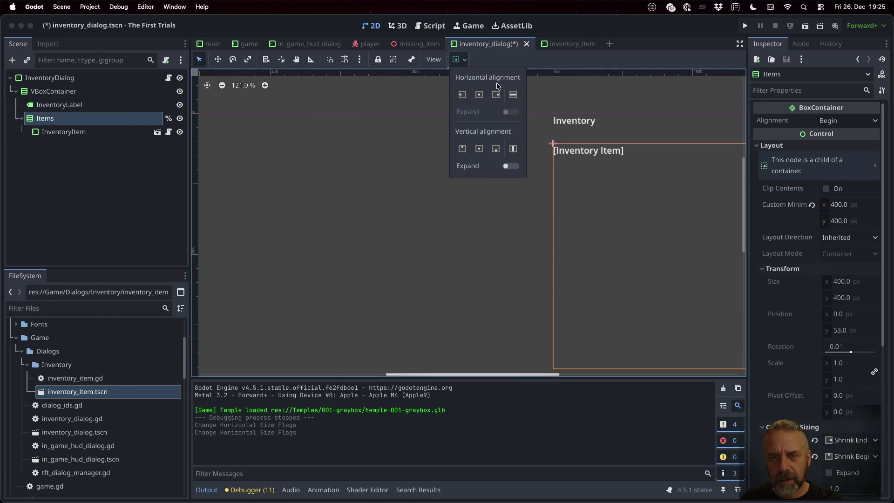
{"action": "left_click", "coordinate": [510, 166]}
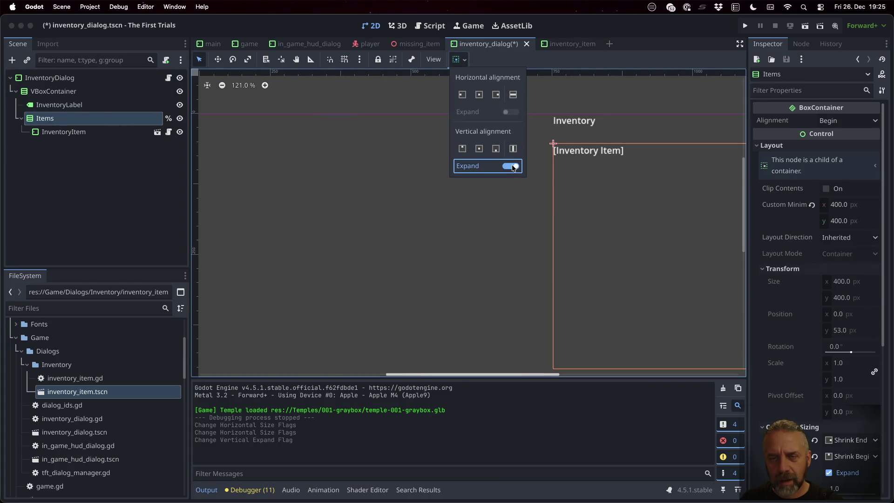
{"action": "left_click", "coordinate": [360, 200]}
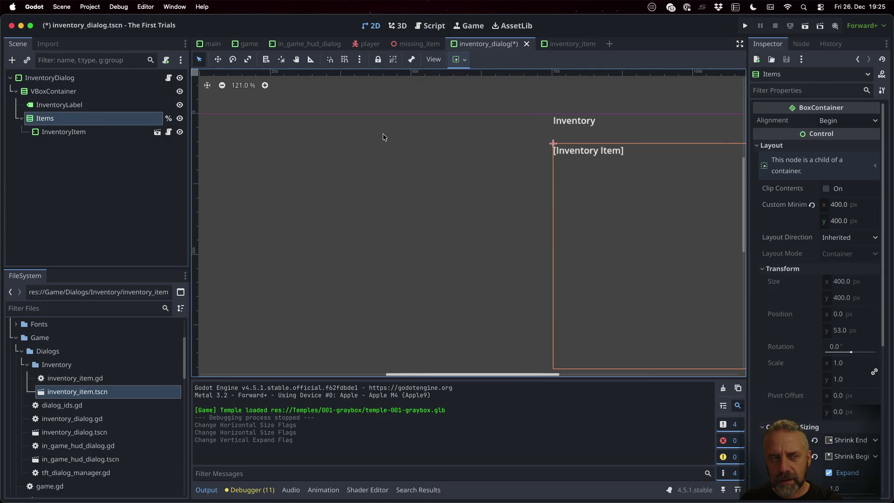
{"action": "left_click", "coordinate": [96, 132]}
{"action": "left_click", "coordinate": [84, 120]}
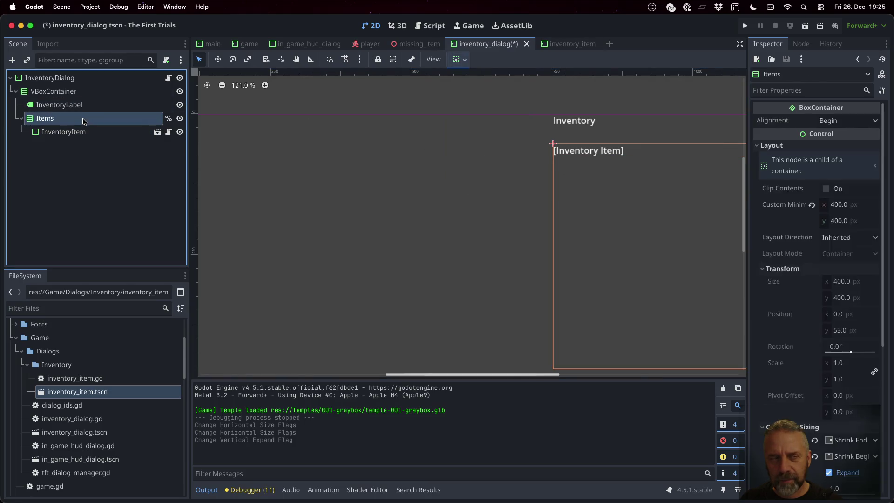
{"action": "left_click", "coordinate": [112, 92]}
{"action": "scroll", "coordinate": [411, 202], "scroll_direction": "down", "scroll_amount": 4}
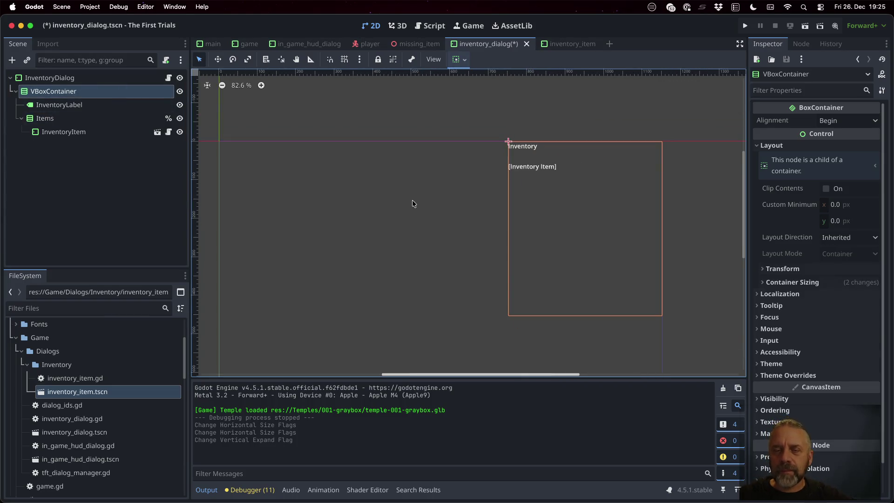
{"action": "left_click", "coordinate": [114, 119]}
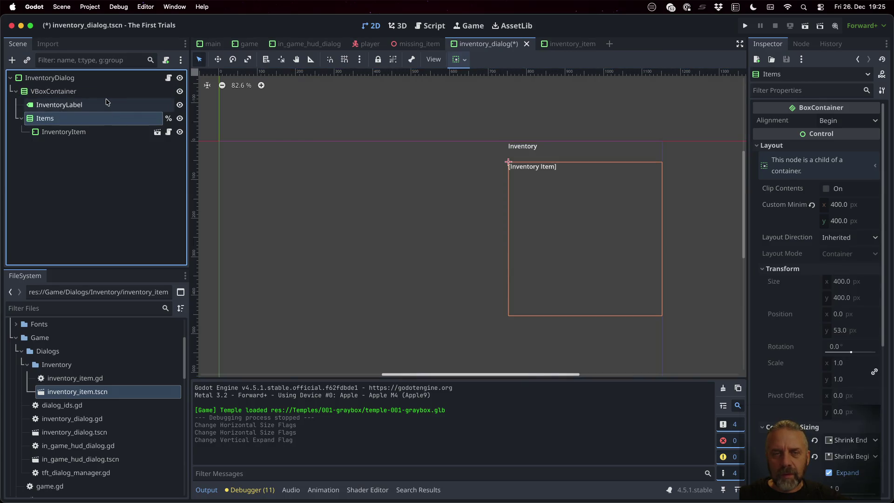
Strip the trailing newline so InventoryLabel reads "Inventory", and save inventory_dialog.tscn
{"action": "left_click", "coordinate": [108, 105]}
{"action": "left_click", "coordinate": [785, 150]}
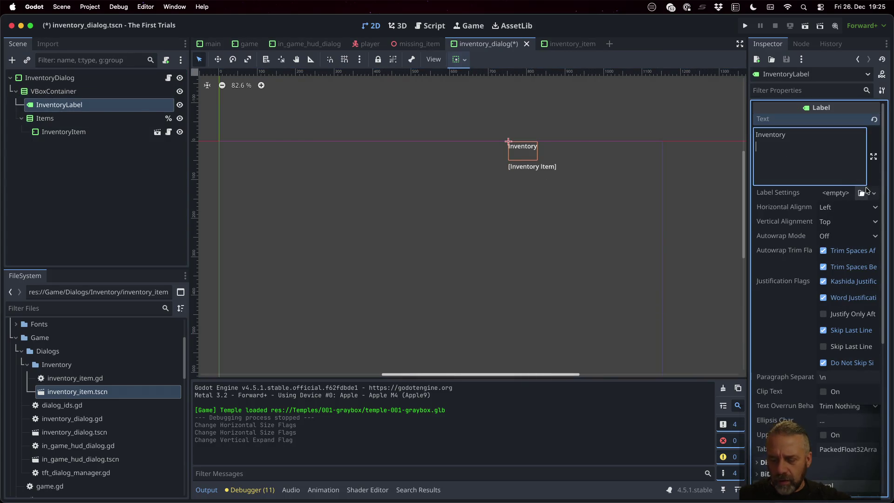
{"action": "key", "text": "BackSpace"}
{"action": "key", "text": "ctrl+s"}
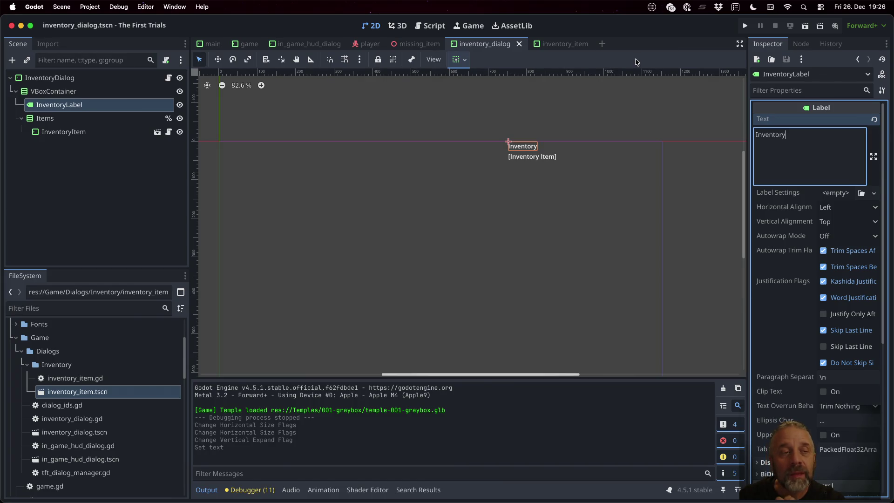
{"action": "left_click", "coordinate": [113, 92]}
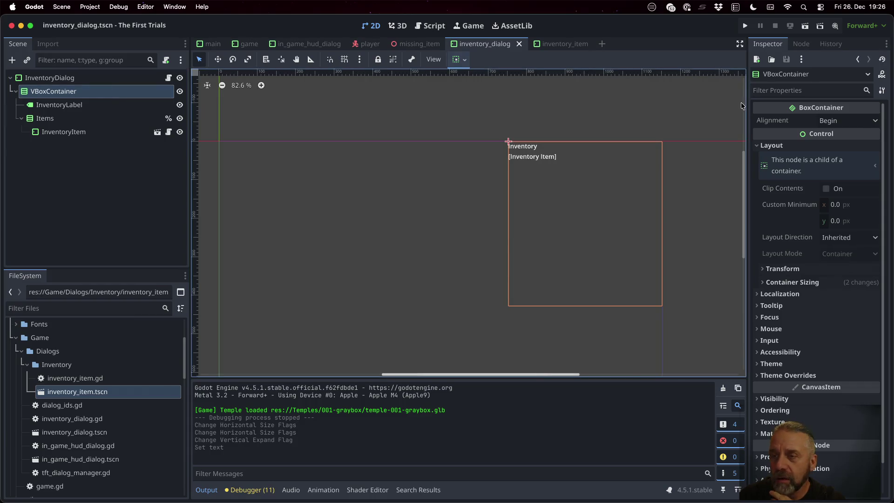
Set the VBoxContainer's mouse filter to Ignore and keep InventoryLabel's filter at Ignore
{"action": "left_click", "coordinate": [833, 329]}
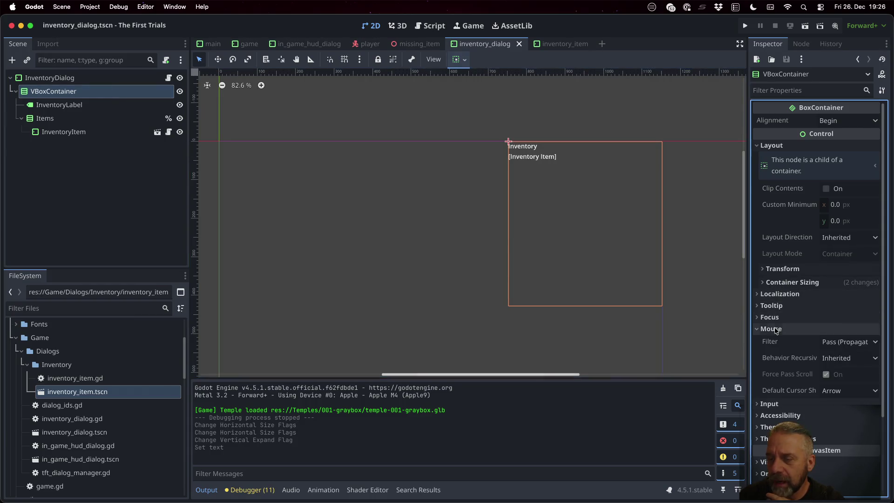
{"action": "left_click", "coordinate": [863, 341]}
{"action": "left_click", "coordinate": [842, 382]}
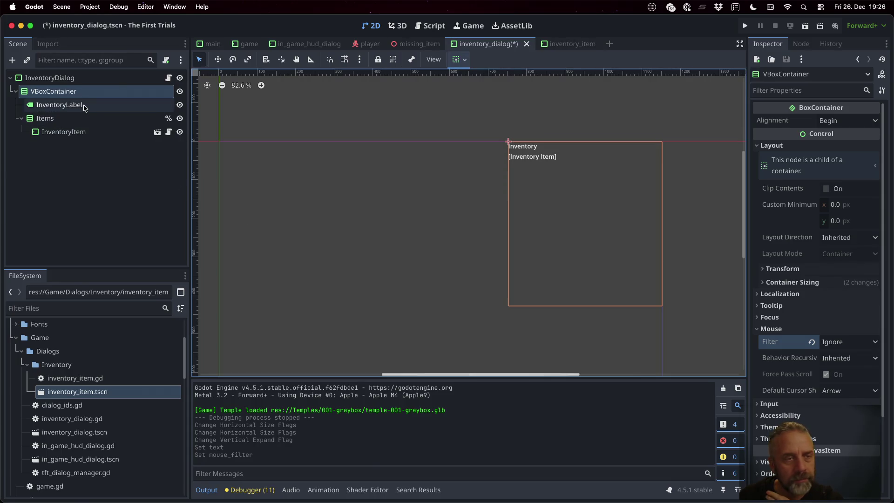
{"action": "left_click", "coordinate": [60, 105]}
{"action": "mouse_move", "coordinate": [800, 284]}
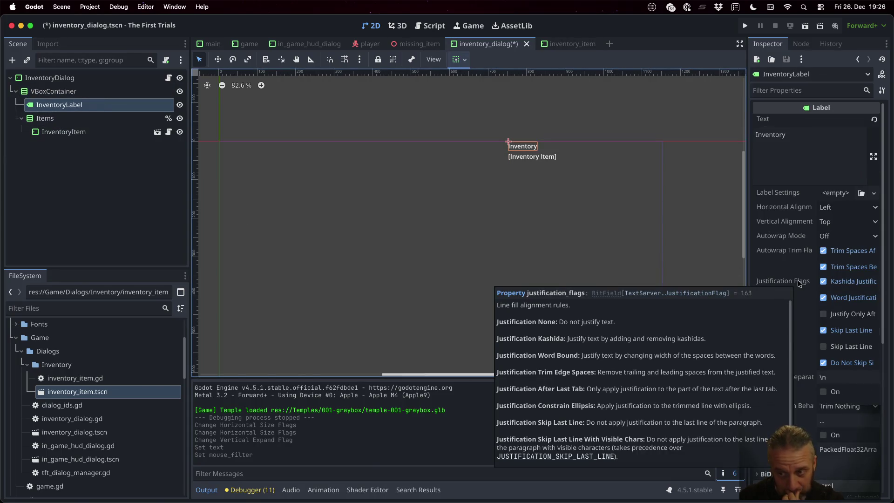
{"action": "scroll", "coordinate": [798, 272], "scroll_direction": "down", "scroll_amount": 5}
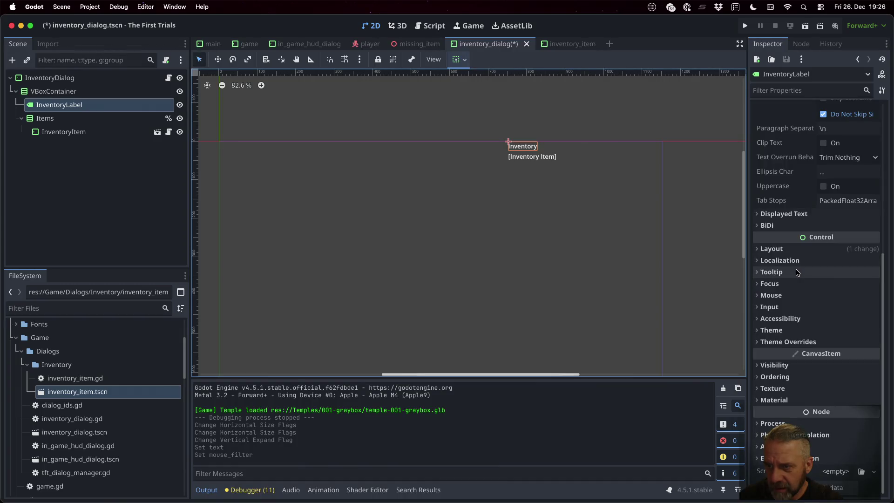
{"action": "left_click", "coordinate": [778, 294]}
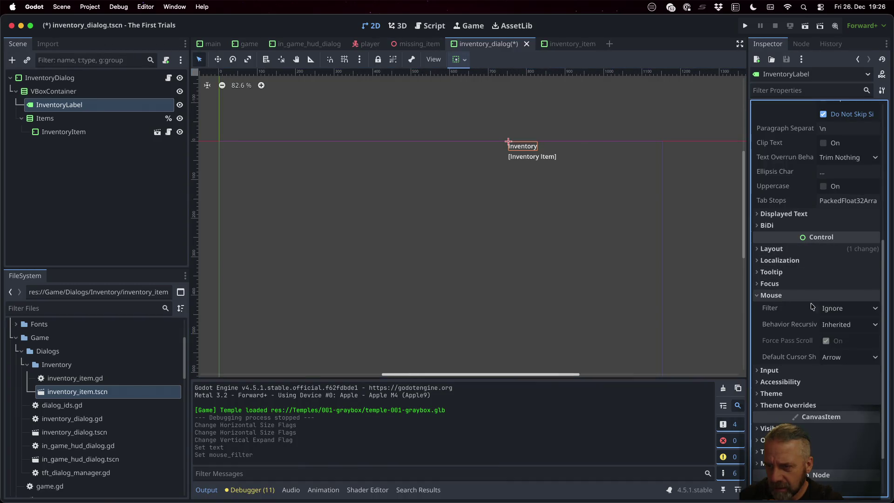
{"action": "left_click", "coordinate": [849, 309]}
{"action": "left_click", "coordinate": [840, 347]}
Inspect InventoryItem's mouse settings, set Items' mouse filter to Ignore, and save the scene
{"action": "left_click", "coordinate": [154, 119]}
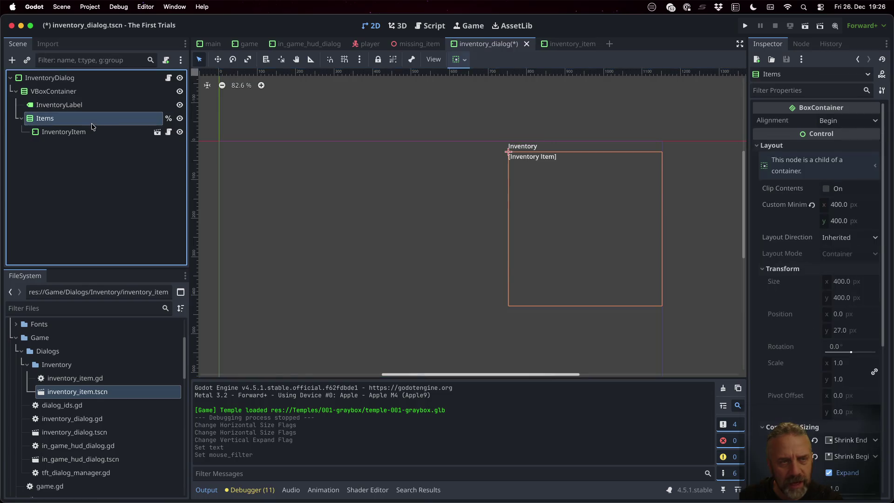
{"action": "left_click", "coordinate": [79, 135]}
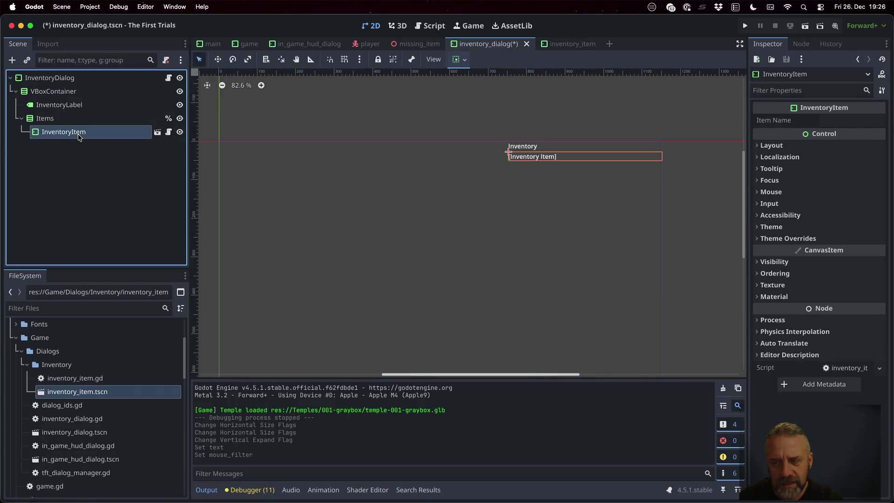
{"action": "left_click", "coordinate": [773, 191]}
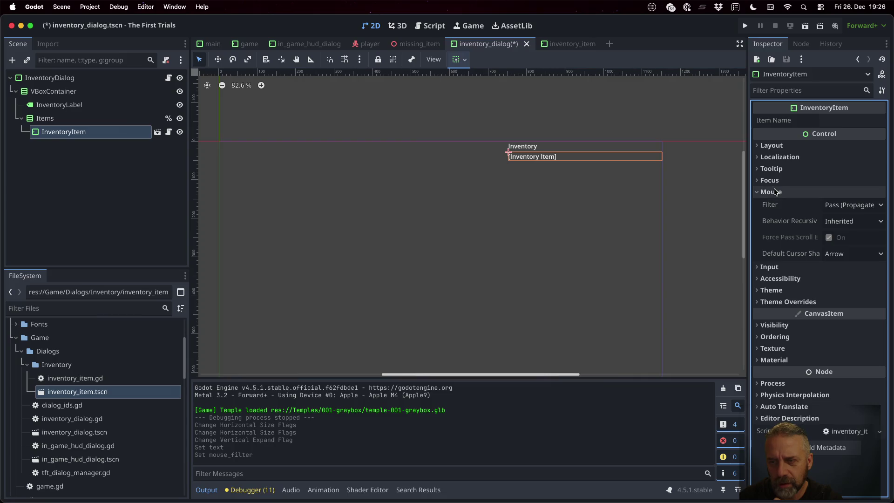
{"action": "left_click", "coordinate": [79, 120]}
{"action": "scroll", "coordinate": [807, 290], "scroll_direction": "down", "scroll_amount": 5}
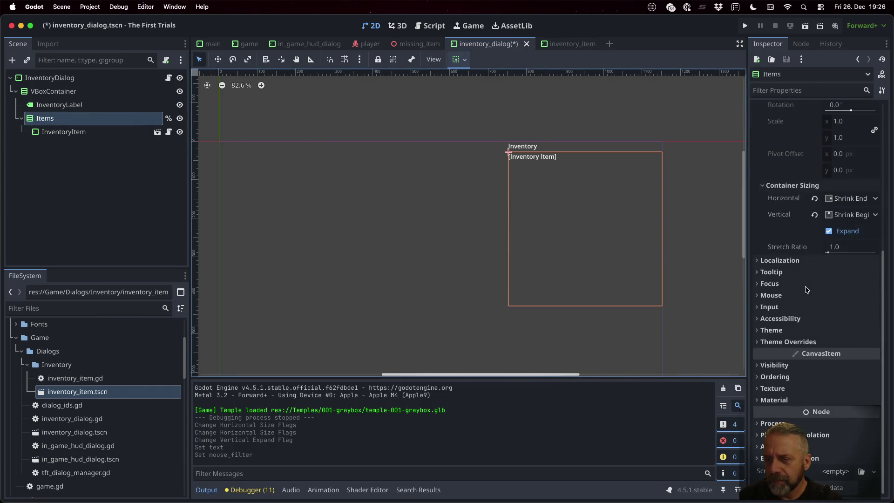
{"action": "left_click", "coordinate": [785, 295]}
{"action": "left_click", "coordinate": [857, 308]}
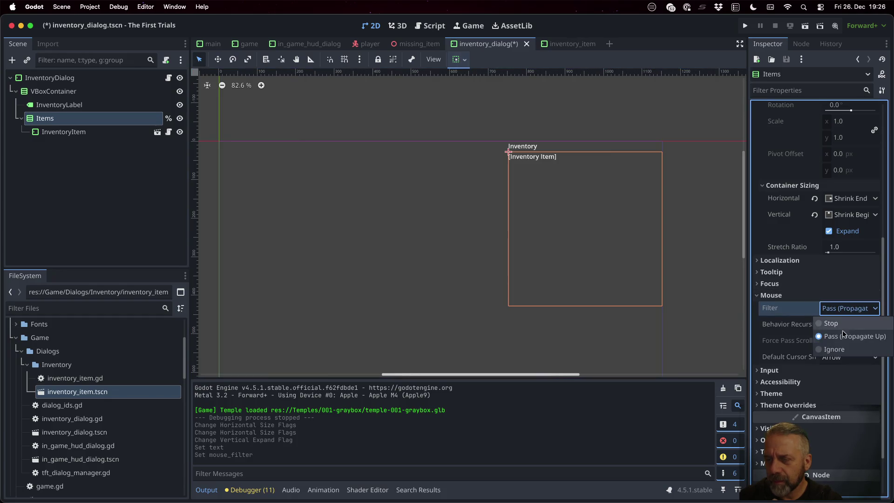
{"action": "left_click", "coordinate": [833, 349]}
{"action": "key", "text": "super+s"}
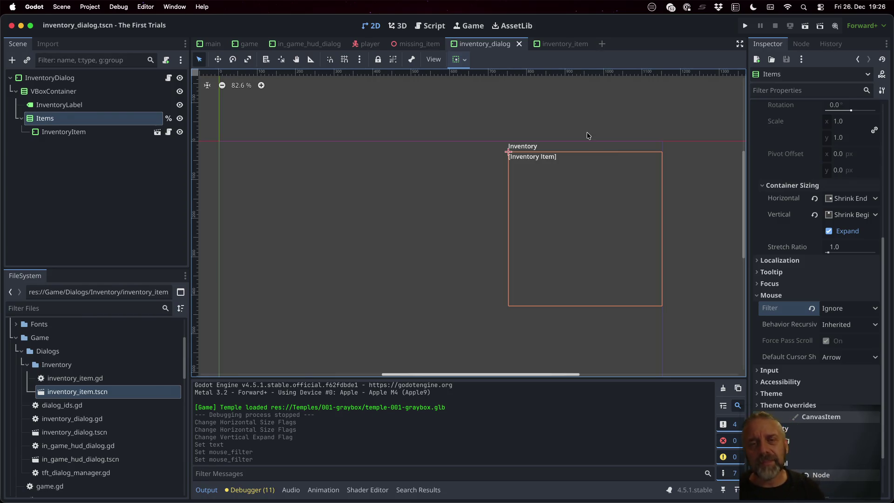
Cut the two Hello test lines out of _ready in game.gd
{"action": "left_click", "coordinate": [467, 25]}
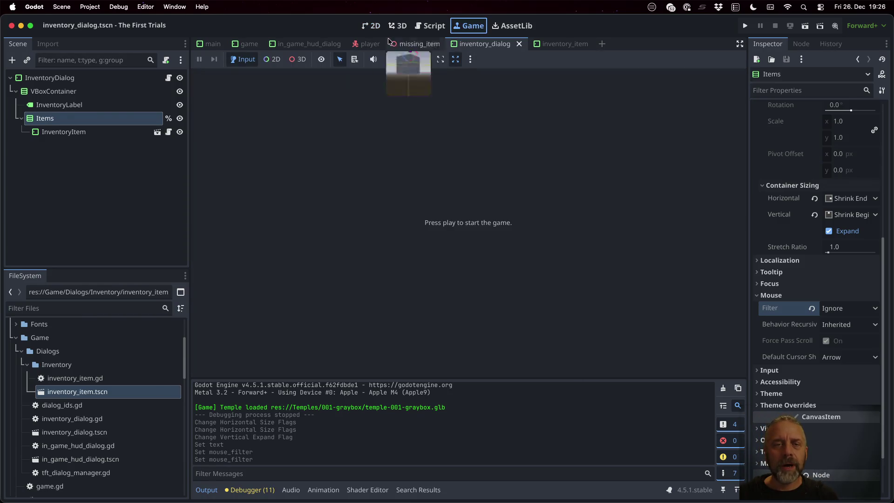
{"action": "left_click", "coordinate": [429, 27]}
{"action": "left_click", "coordinate": [249, 44]}
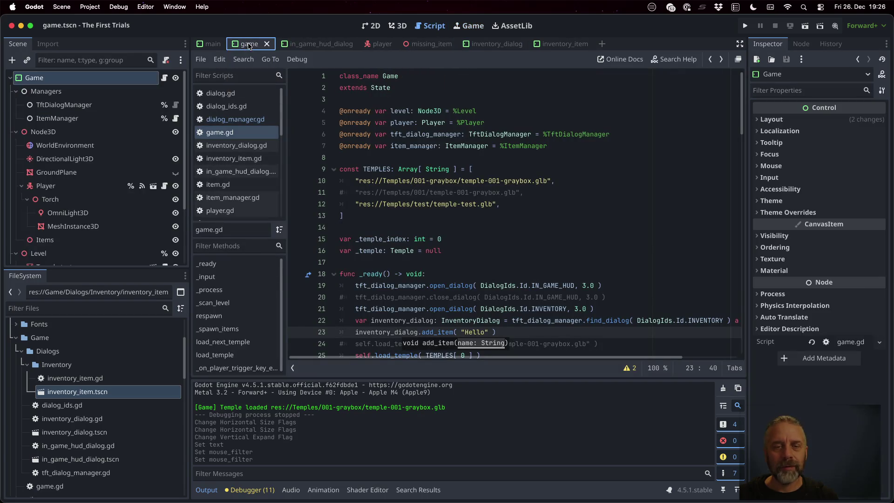
{"action": "left_click", "coordinate": [228, 133]}
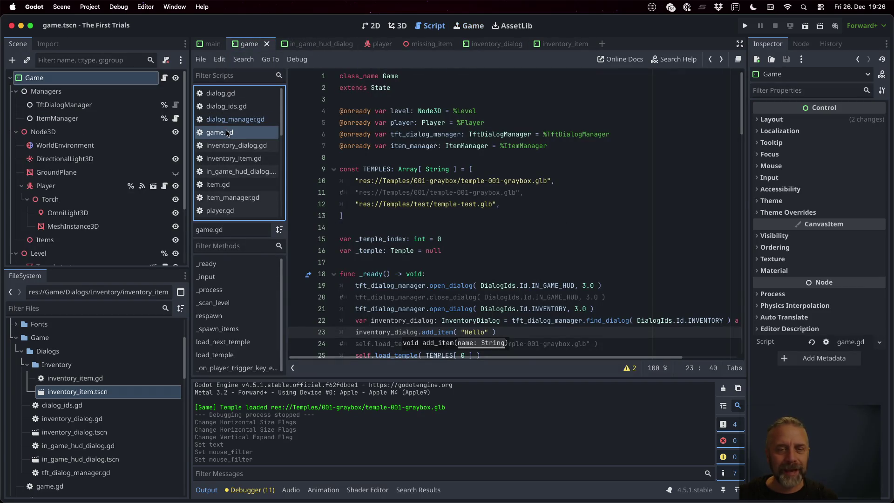
{"action": "scroll", "coordinate": [470, 286], "scroll_direction": "down", "scroll_amount": 5}
{"action": "left_click", "coordinate": [470, 143]}
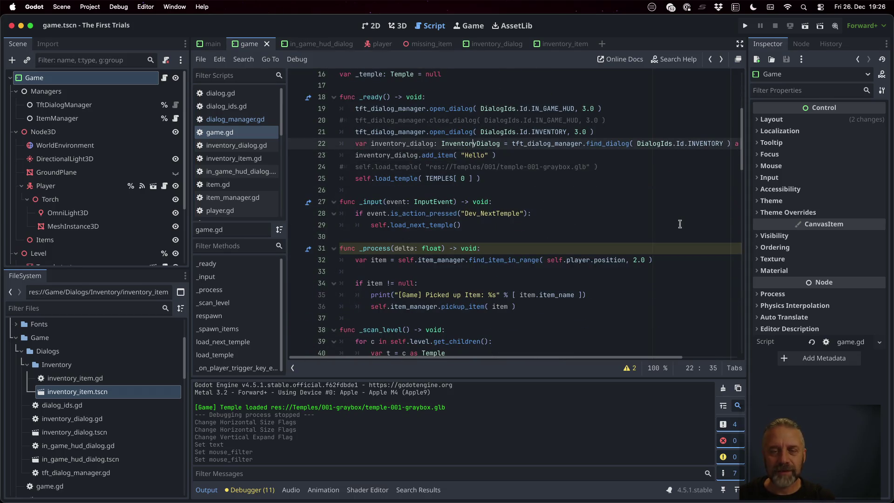
{"action": "key", "text": "Home"}
{"action": "key", "text": "shift+Down"}
{"action": "key", "text": "shift+Down"}
{"action": "key", "text": "BackSpace"}
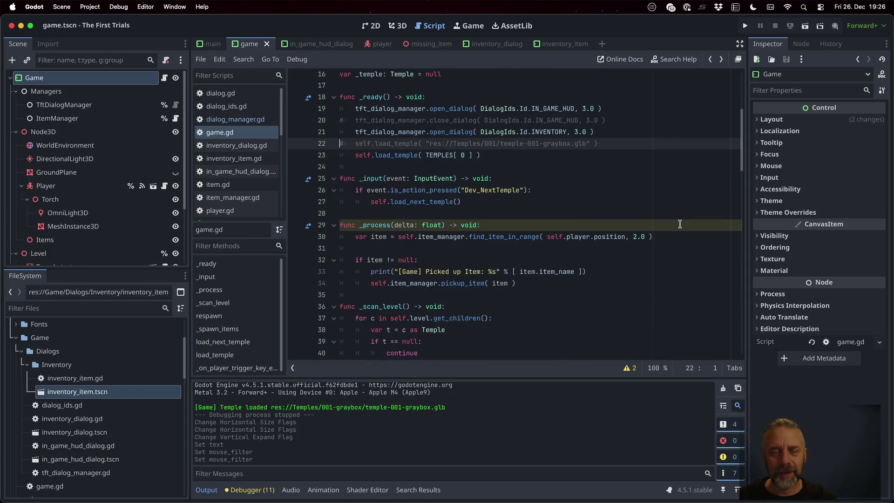
Paste the inventory lookup and add_item lines after pickup_item in _process, indented into the block
{"action": "scroll", "coordinate": [680, 224], "scroll_direction": "down", "scroll_amount": 13}
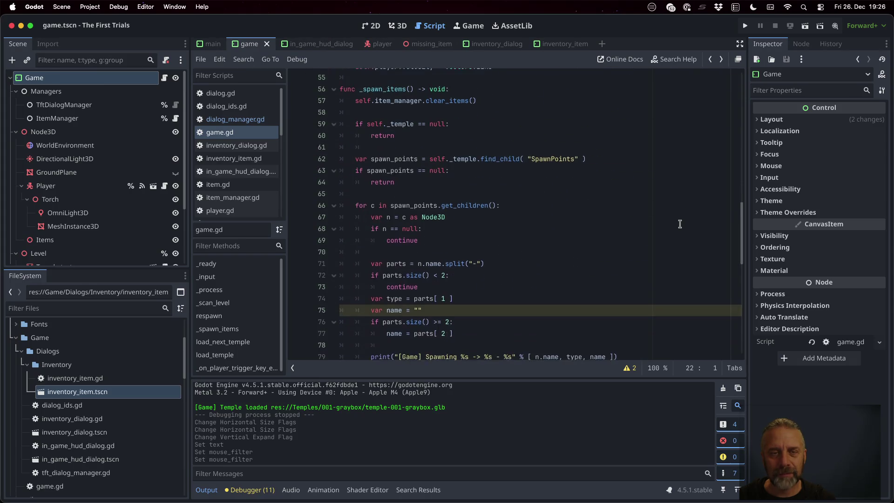
{"action": "scroll", "coordinate": [680, 224], "scroll_direction": "down", "scroll_amount": 6}
{"action": "scroll", "coordinate": [680, 224], "scroll_direction": "down", "scroll_amount": 6}
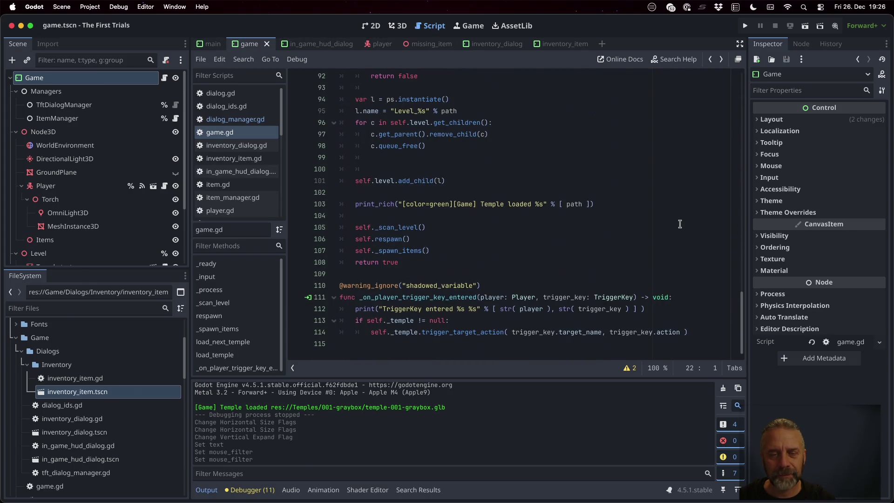
{"action": "scroll", "coordinate": [651, 268], "scroll_direction": "up", "scroll_amount": 7}
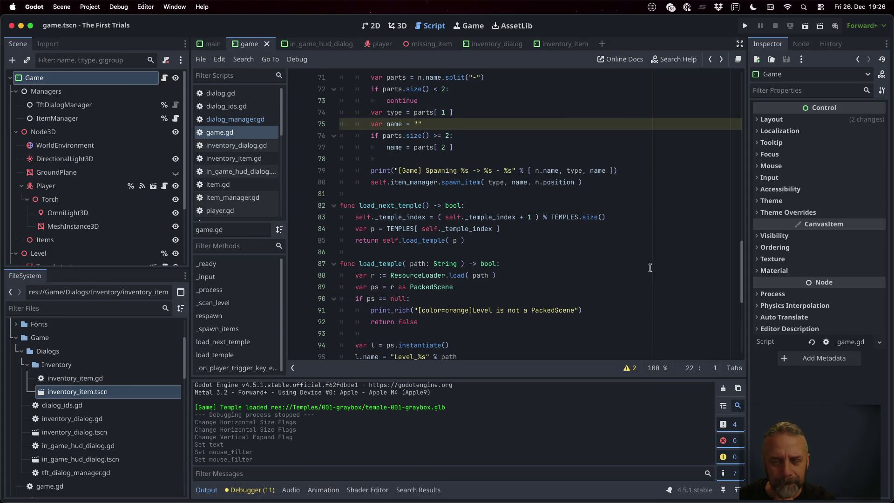
{"action": "scroll", "coordinate": [650, 268], "scroll_direction": "up", "scroll_amount": 12}
{"action": "scroll", "coordinate": [650, 268], "scroll_direction": "up", "scroll_amount": 7}
{"action": "left_click", "coordinate": [520, 296]}
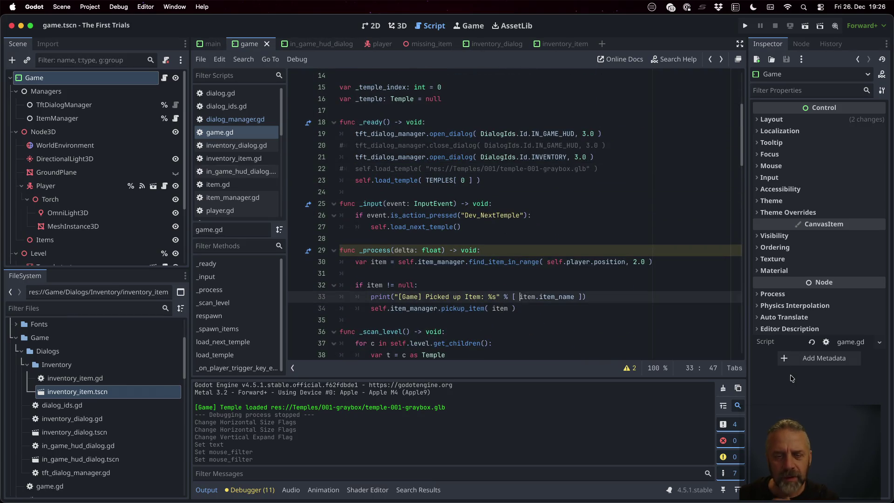
{"action": "key", "text": "Down"}
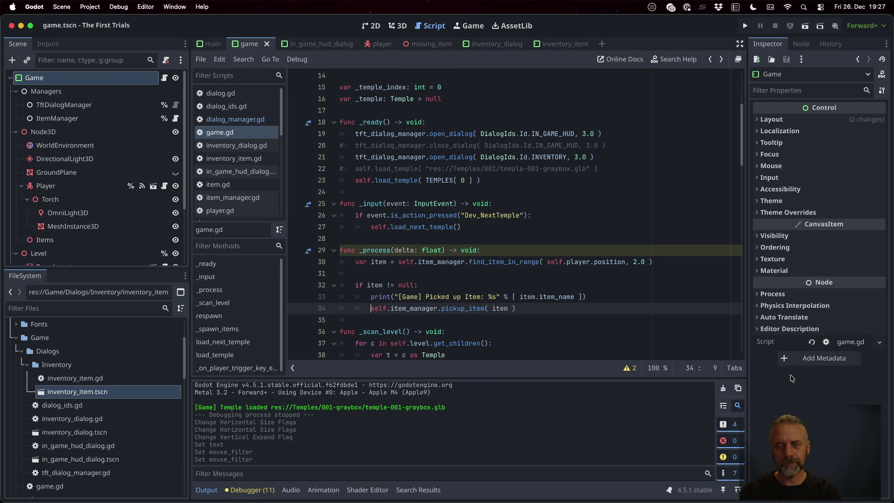
{"action": "key", "text": "super+v"}
{"action": "key", "text": "shift+Up"}
{"action": "key", "text": "shift+Up"}
{"action": "key", "text": "ctrl+c"}
{"action": "key", "text": "Tab"}
{"action": "key", "text": "Down"}
Replace the "Hello" argument with item.item_name and save game.gd
{"action": "key", "text": "End"}
{"action": "key", "text": "Left"}
{"action": "key", "text": "shift+Left"}
{"action": "key", "text": "shift+Left"}
{"action": "key", "text": "shift+Left"}
{"action": "type", "text": "item.it"}
{"action": "key", "text": "Return"}
{"action": "key", "text": "super+s"}
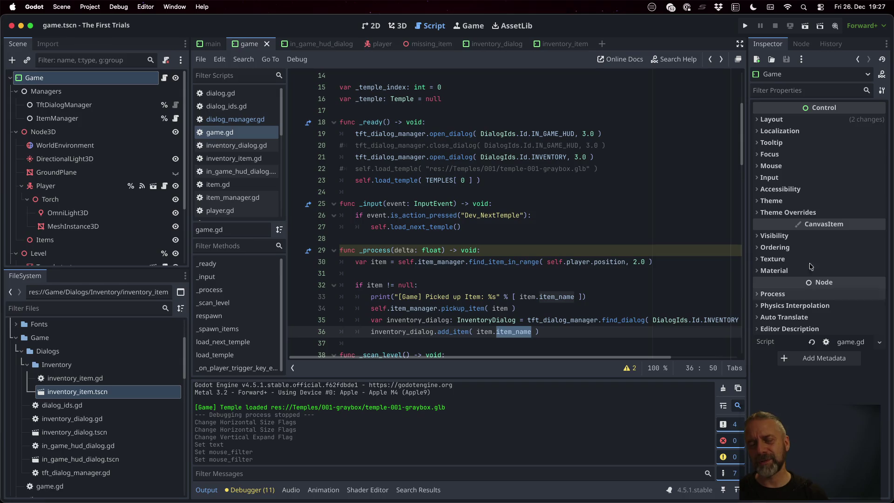
{"action": "left_click", "coordinate": [523, 185]}
{"action": "left_click", "coordinate": [745, 25]}
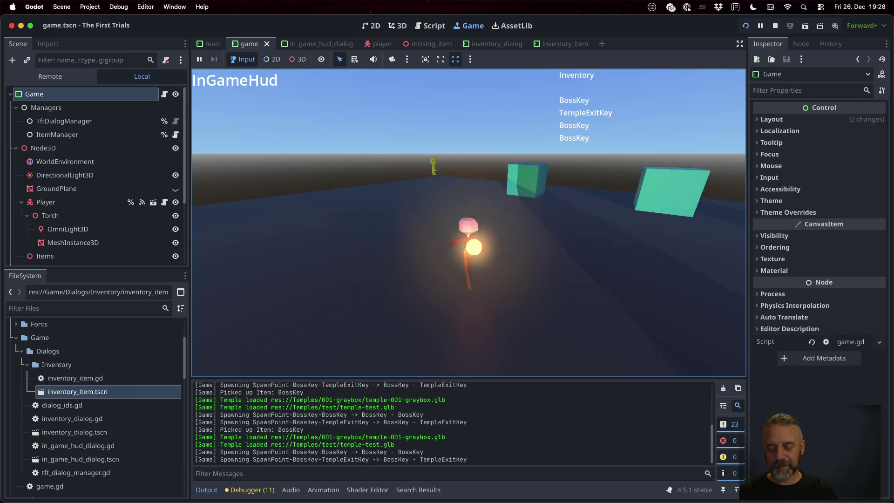
{"action": "left_click", "coordinate": [775, 26]}
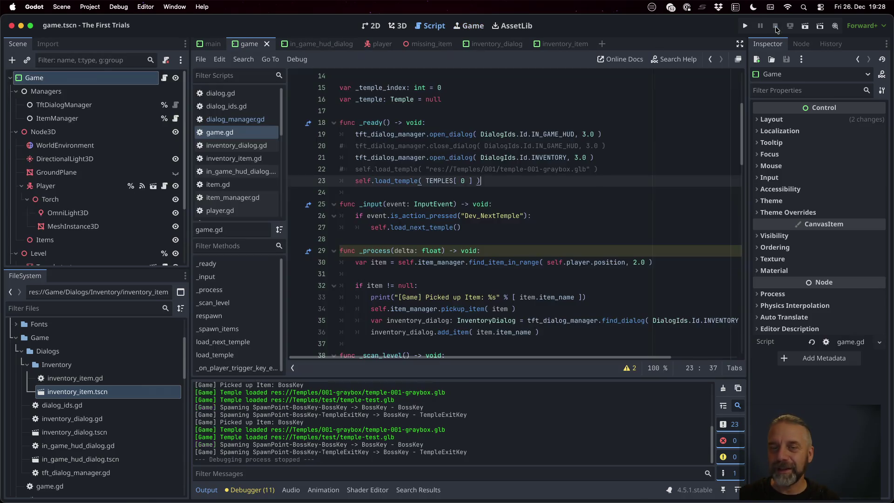
Paste the inventory dialog lookup lines below the temple-loaded message in load_template
{"action": "scroll", "coordinate": [532, 224], "scroll_direction": "down", "scroll_amount": 9}
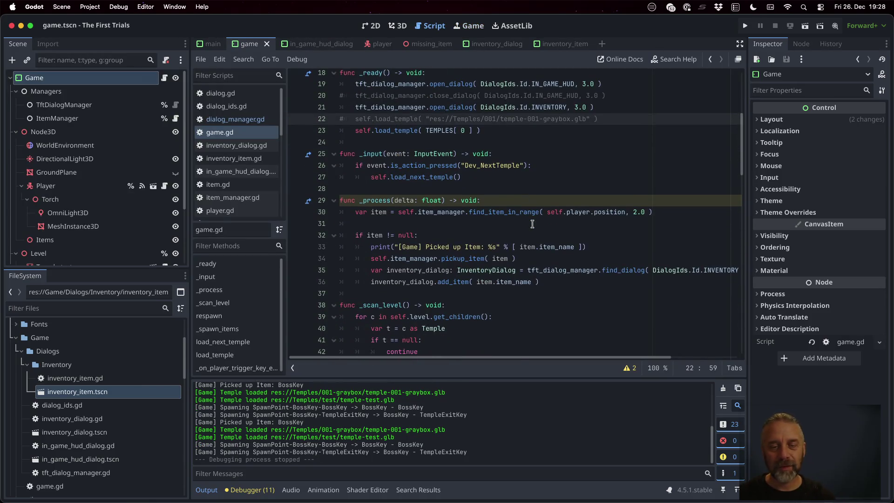
{"action": "scroll", "coordinate": [532, 224], "scroll_direction": "down", "scroll_amount": 9}
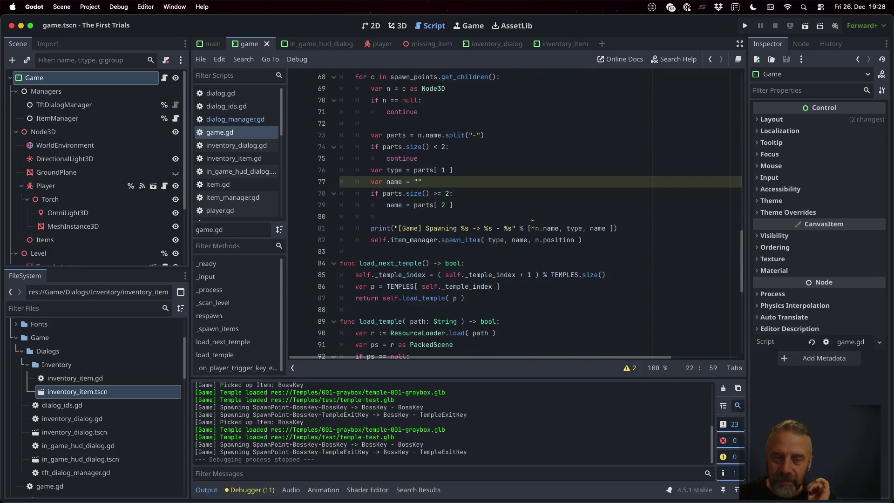
{"action": "scroll", "coordinate": [532, 224], "scroll_direction": "down", "scroll_amount": 5}
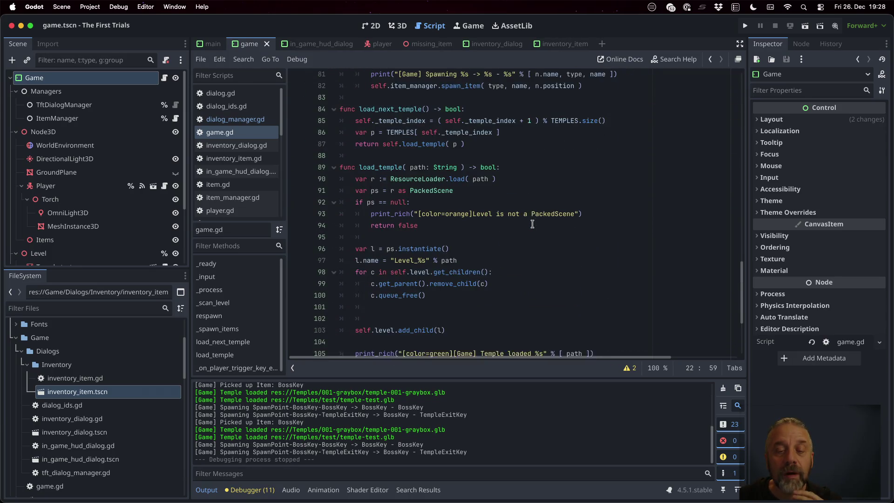
{"action": "scroll", "coordinate": [533, 224], "scroll_direction": "down", "scroll_amount": 4}
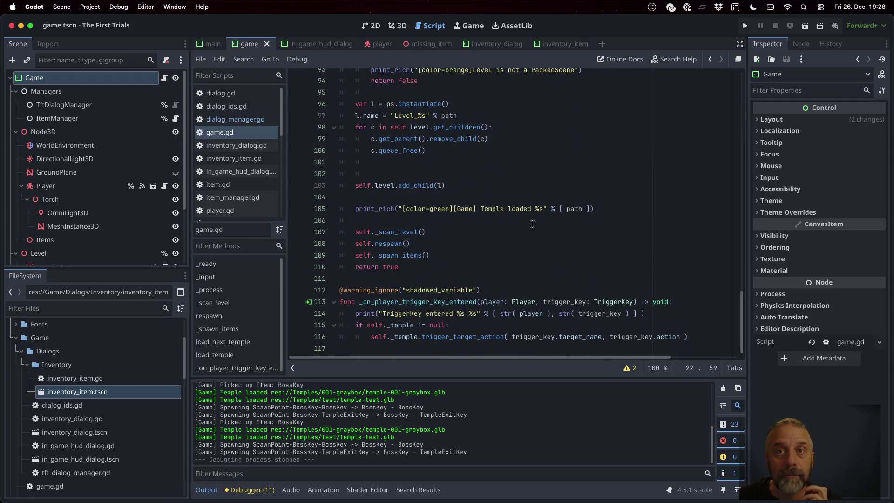
{"action": "left_click", "coordinate": [530, 209]}
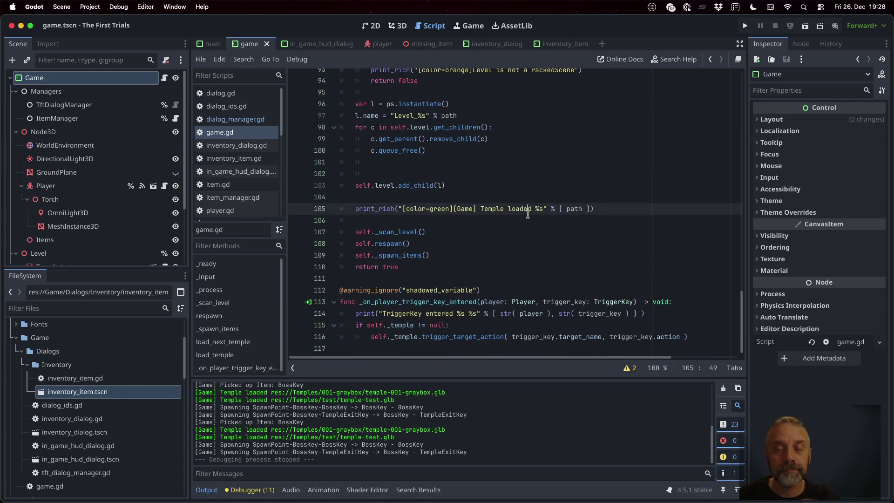
{"action": "key", "text": "Down"}
{"action": "key", "text": "Return"}
{"action": "type", "text": "selvc"}
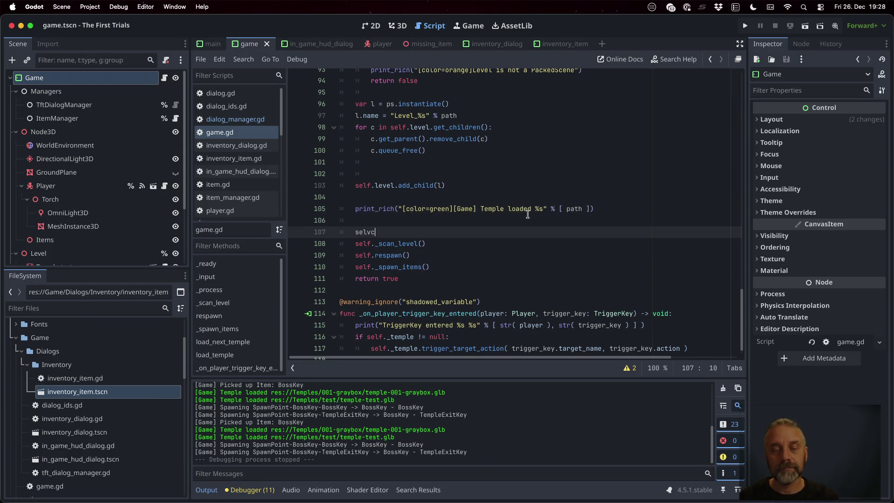
{"action": "key", "text": "BackSpace"}
{"action": "key", "text": "BackSpace"}
{"action": "type", "text": "f"}
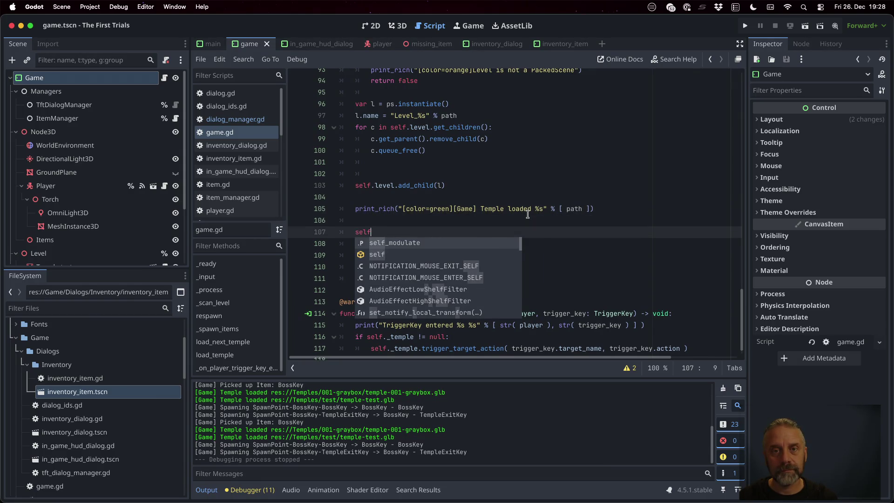
{"action": "type", "text": "."}
{"action": "key", "text": "Escape"}
{"action": "key", "text": "shift+Home"}
{"action": "key", "text": "ctrl+v"}
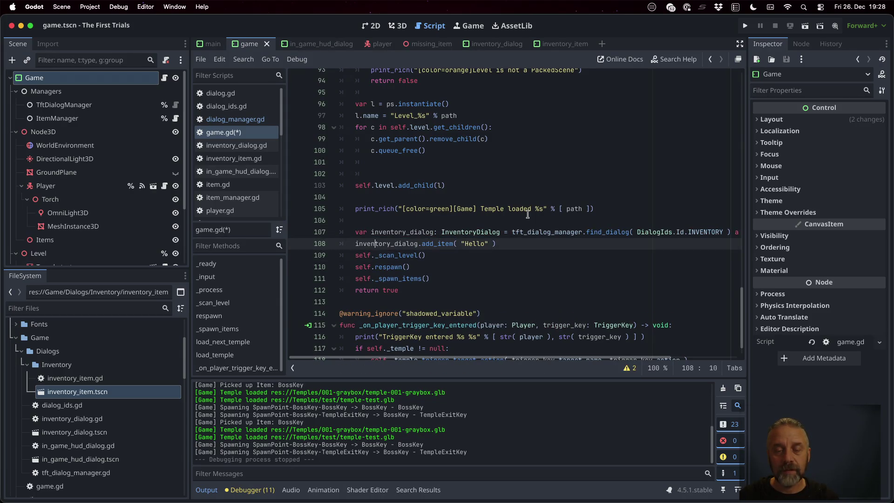
Turn the pasted add_item('Hello') call into inventory_dialog.clear() and save game.gd
{"action": "key", "text": "shift+Right"}
{"action": "key", "text": "shift+Right"}
{"action": "key", "text": "shift+Right"}
{"action": "type", "text": "clear"}
{"action": "key", "text": "Right"}
{"action": "key", "text": "ctrl+shift+Right"}
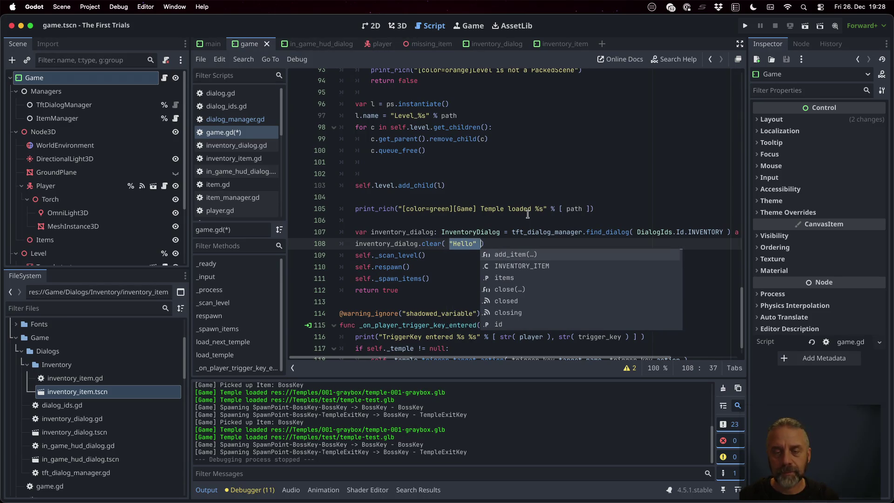
{"action": "key", "text": "Delete"}
{"action": "key", "text": "super+s"}
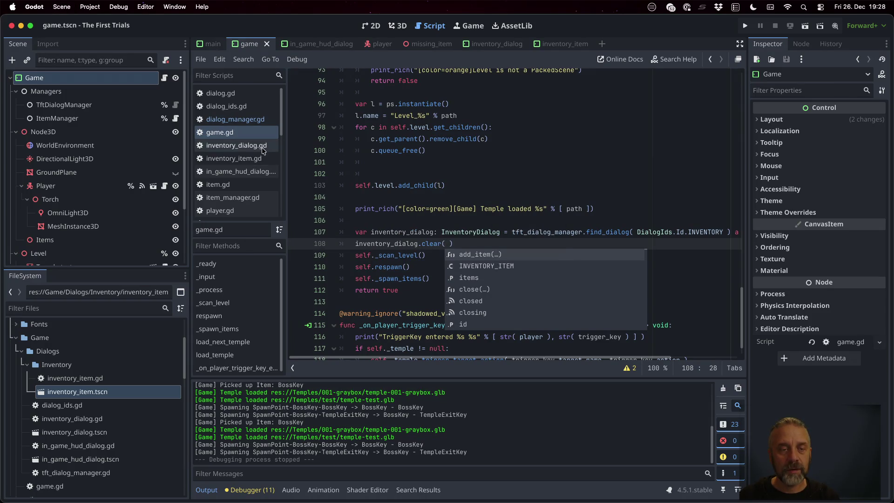
Open inventory_dialog.gd and insert a blank line above add_item
{"action": "left_click", "coordinate": [257, 148]}
{"action": "left_click", "coordinate": [392, 134]}
{"action": "key", "text": "Return"}
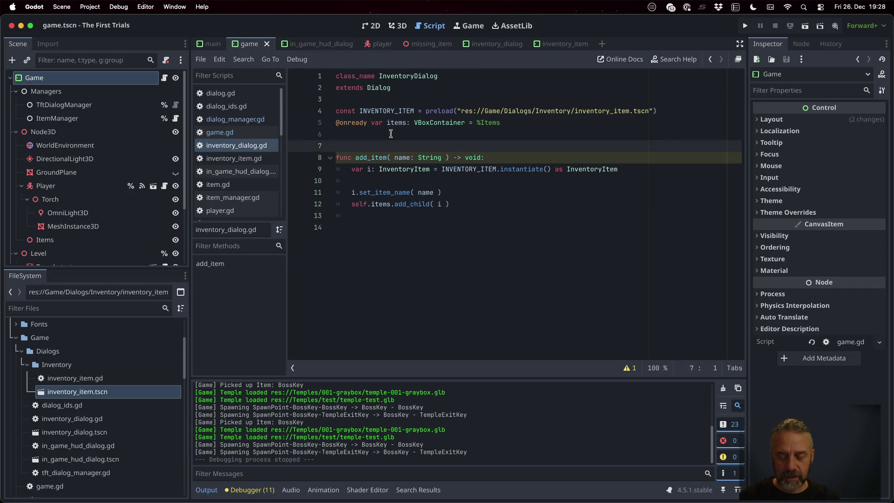
Write the clear() header and a 'for c in self.items.get_children():' loop
{"action": "type", "text": "func clear() -> void"}
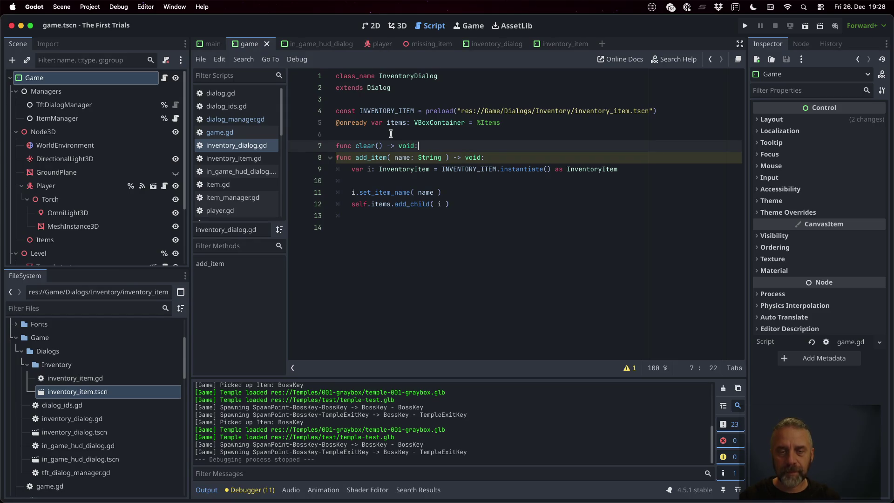
{"action": "type", "text": ":"}
{"action": "key", "text": "Return"}
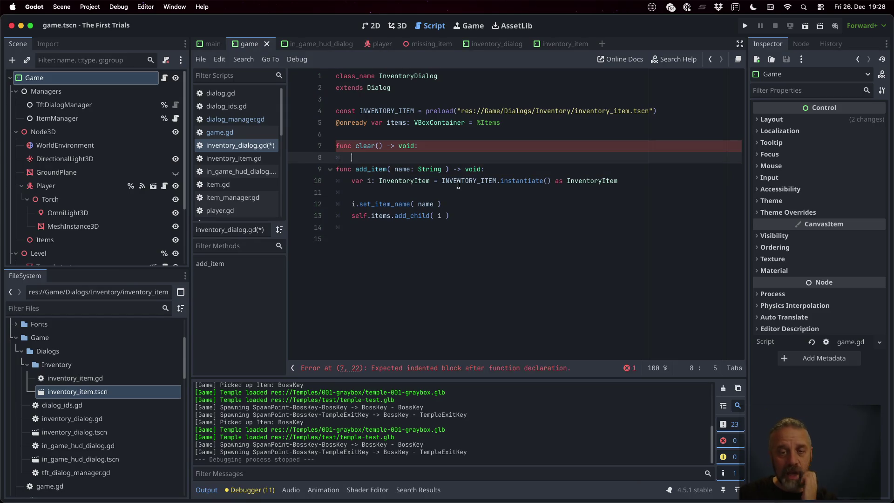
{"action": "type", "text": "fo"}
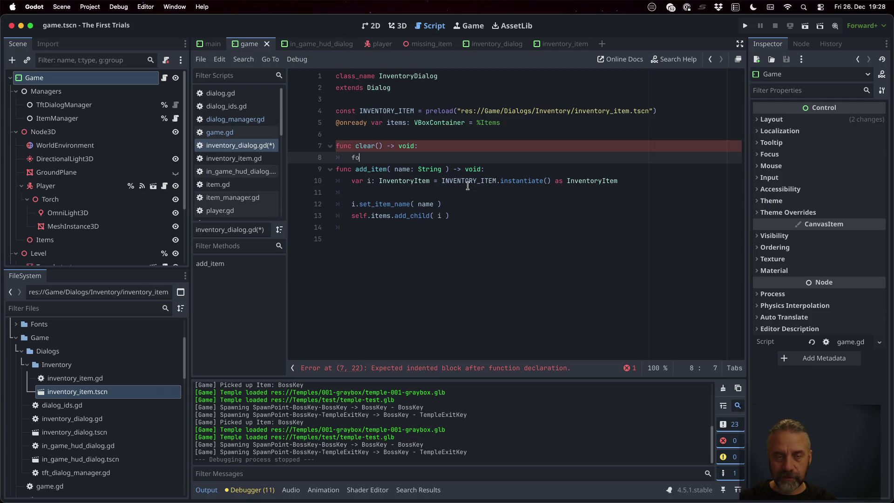
{"action": "key", "text": "BackSpace"}
{"action": "key", "text": "BackSpace"}
{"action": "type", "text": "c i"}
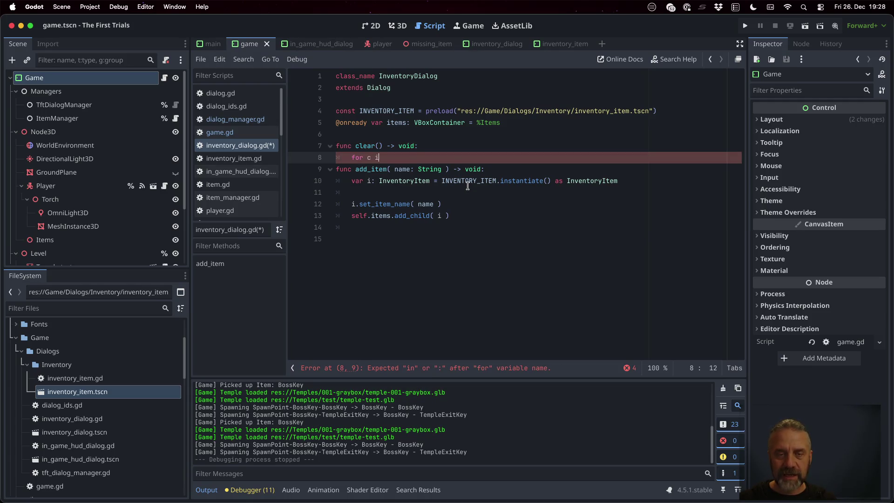
{"action": "type", "text": "n self.ite"}
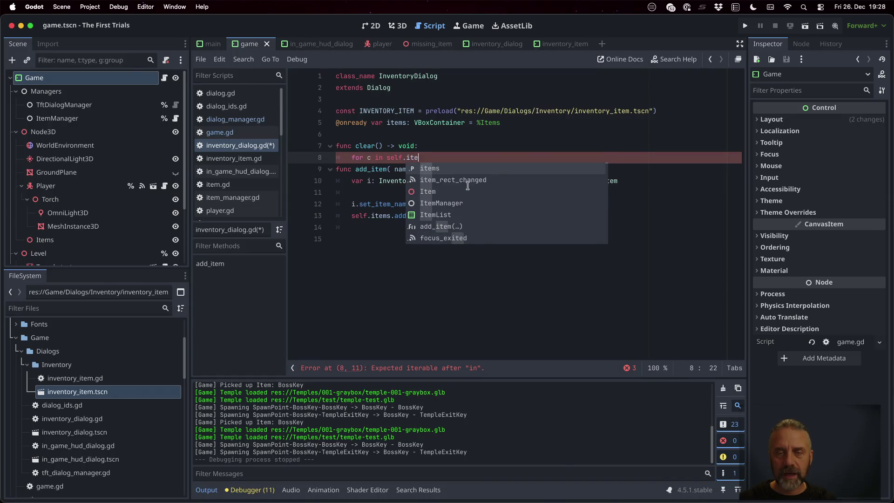
{"action": "type", "text": "ms.ch"}
{"action": "key", "text": "BackSpace"}
{"action": "key", "text": "BackSpace"}
{"action": "type", "text": "get_c"}
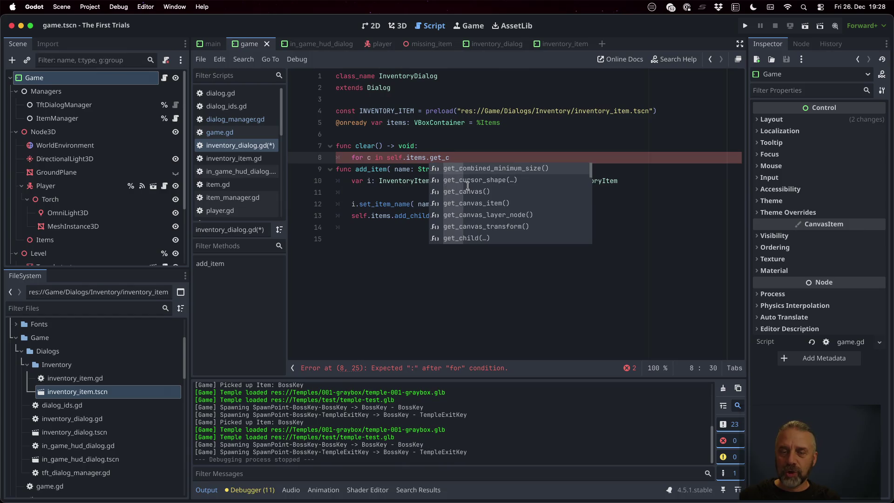
{"action": "type", "text": "hild"}
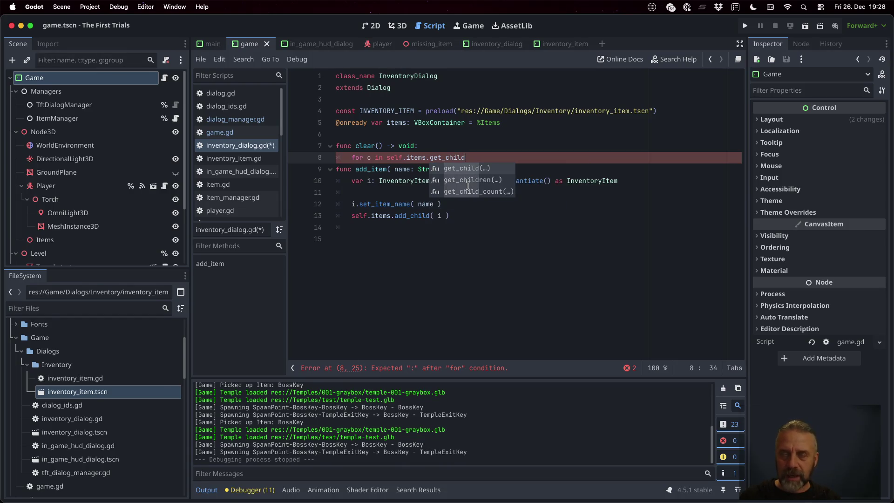
{"action": "key", "text": "Down"}
{"action": "key", "text": "Return"}
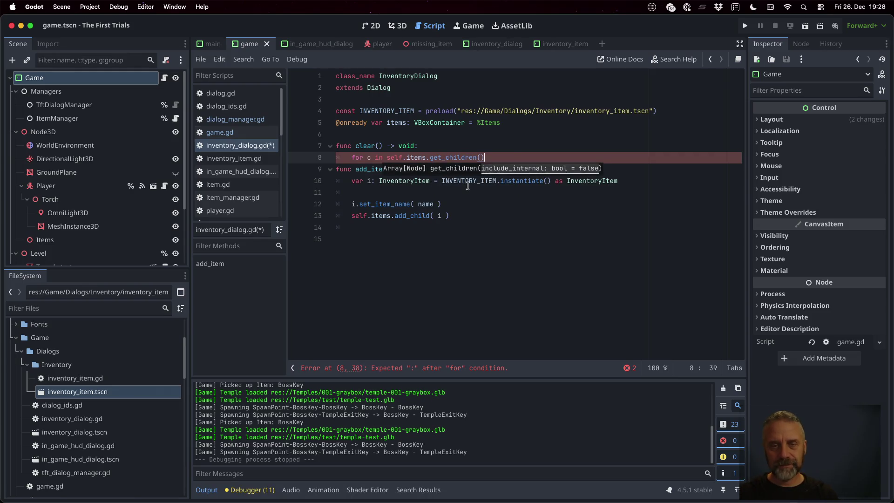
{"action": "type", "text": ":"}
{"action": "key", "text": "Return"}
{"action": "type", "text": "var"}
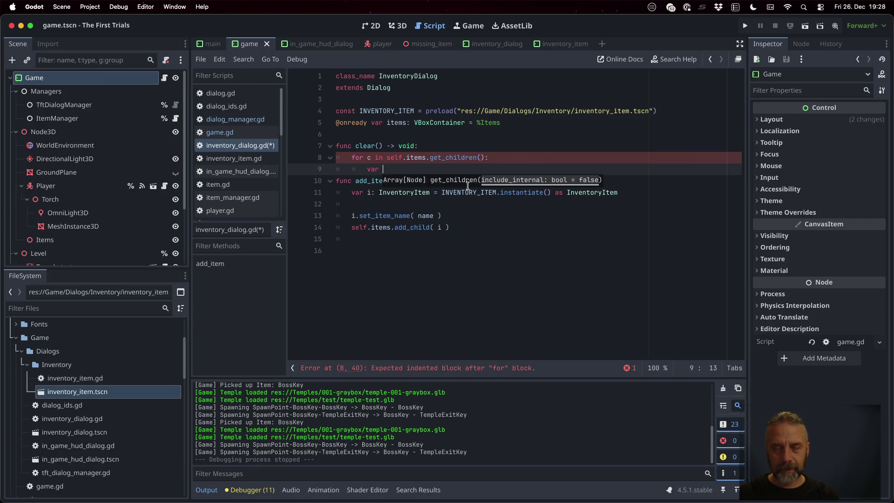
Add 'var i = c as Item' and 'if i == null: continue' inside the loop
{"action": "type", "text": "i = c as I"}
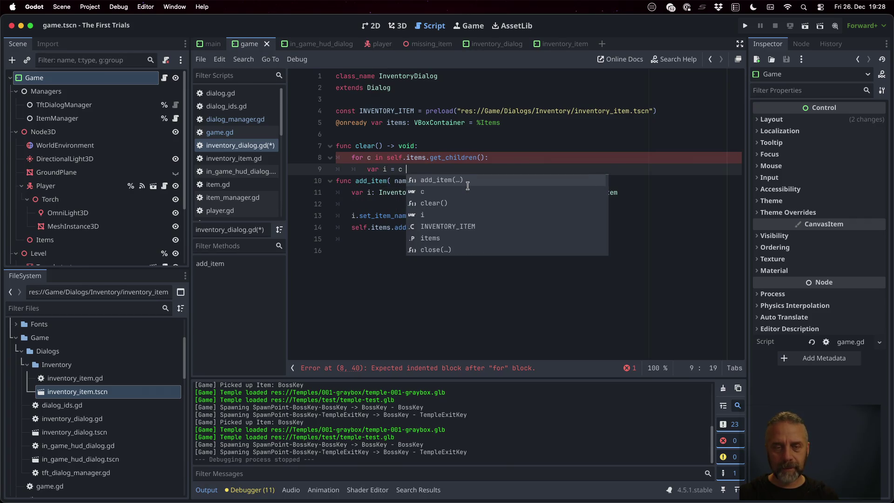
{"action": "type", "text": "tem"}
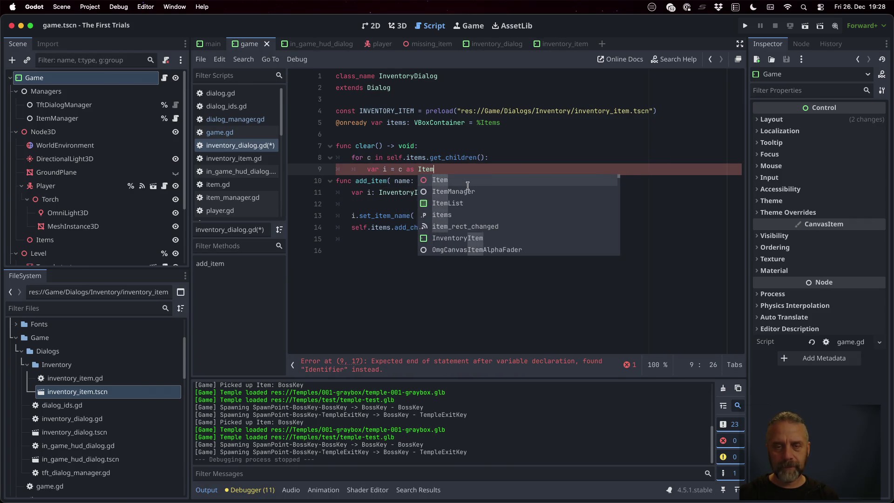
{"action": "key", "text": "Return"}
{"action": "type", "text": "if i == null:"}
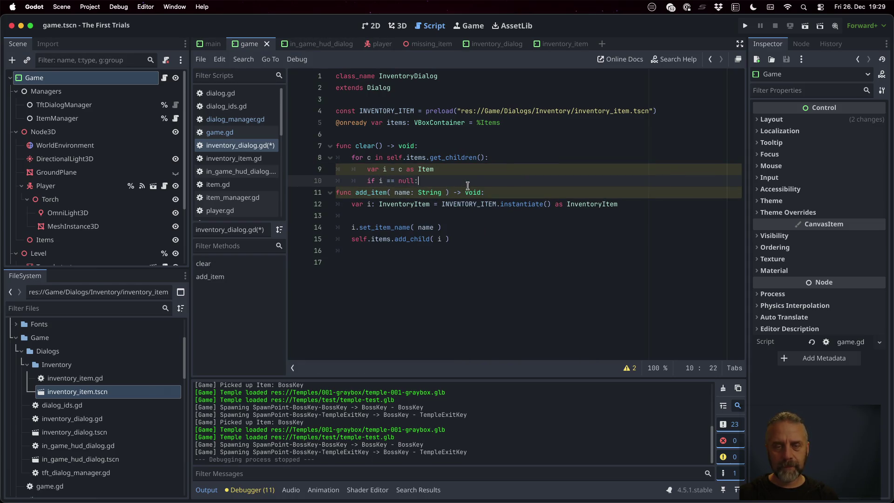
{"action": "key", "text": "Return"}
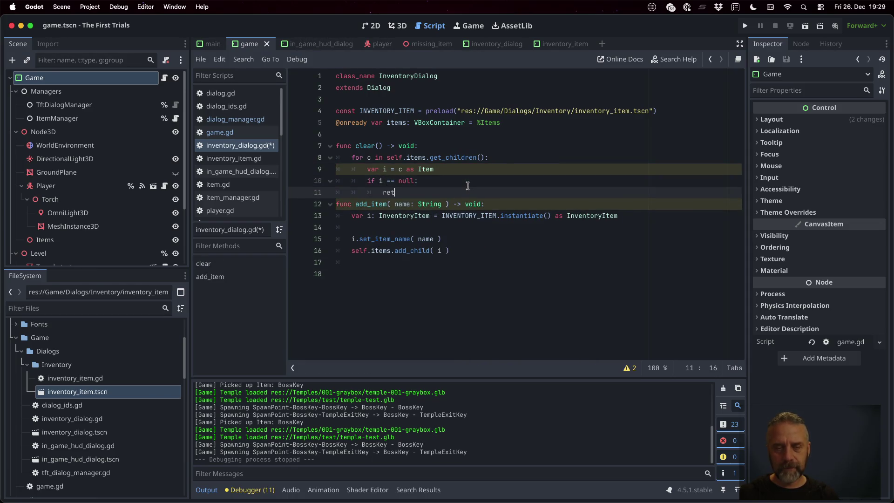
{"action": "key", "text": "Down"}
{"action": "key", "text": "Down"}
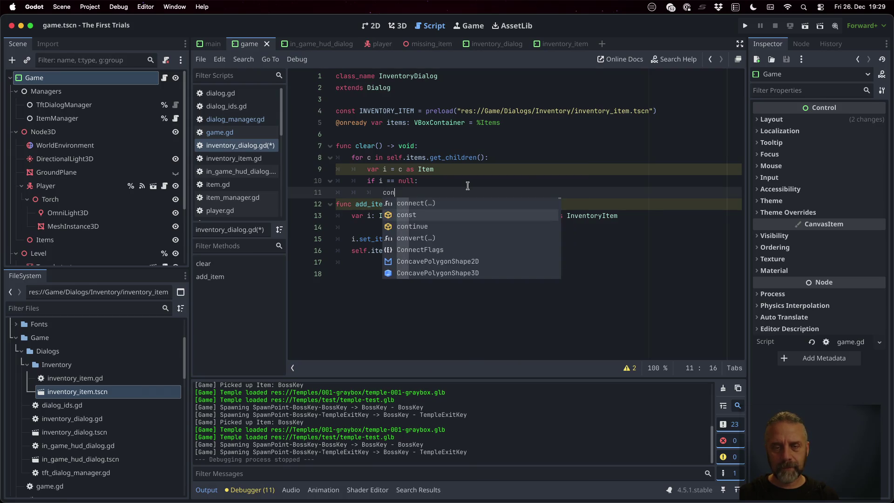
{"action": "key", "text": "Return"}
{"action": "key", "text": "Return"}
{"action": "key", "text": "Return"}
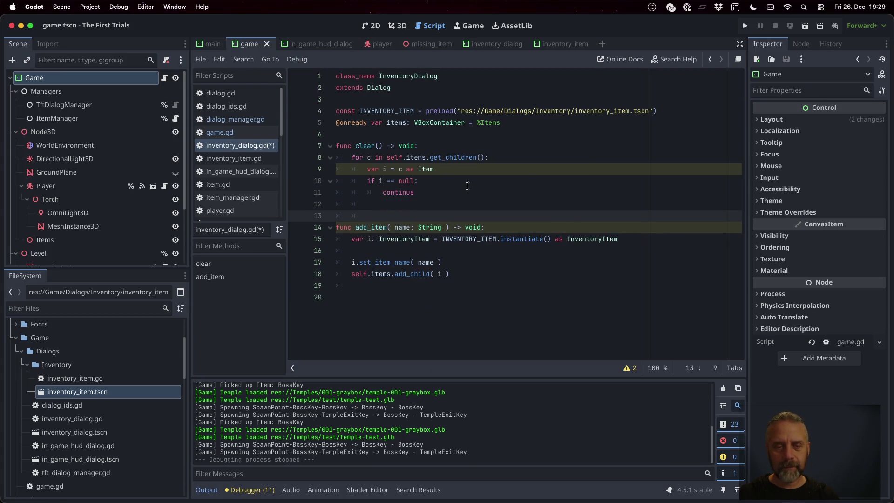
{"action": "type", "text": "c.get-"}
{"action": "key", "text": "BackSpace"}
Add 'i.get_parent().remove_child(i)' and 'i.queue_free()' inside the loop
{"action": "key", "text": "Escape"}
{"action": "key", "text": "Return"}
{"action": "type", "text": ".get_pa"}
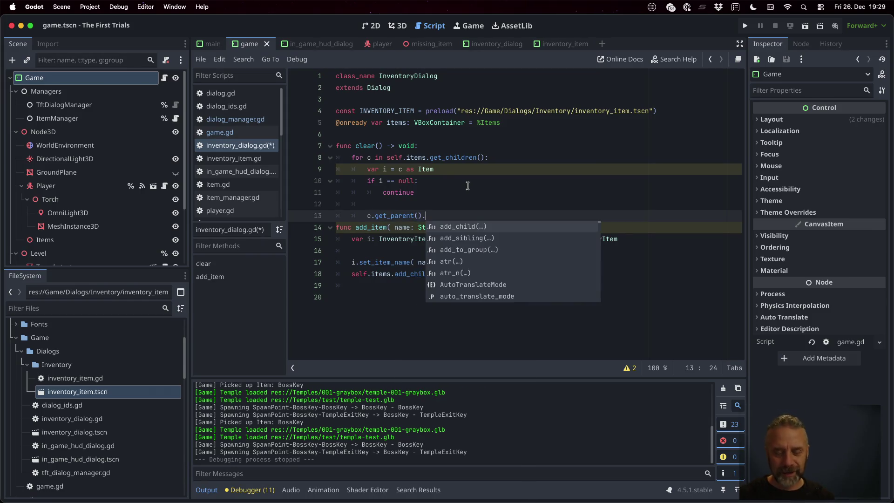
{"action": "type", "text": "re"}
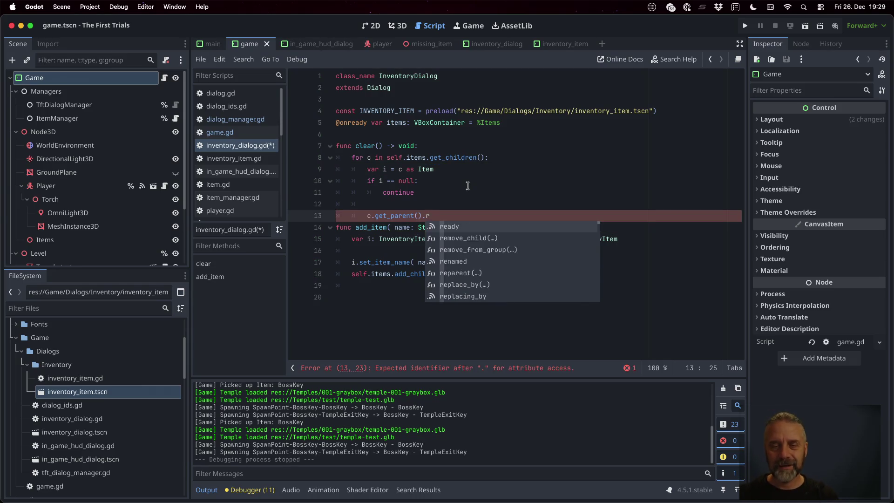
{"action": "key", "text": "Return"}
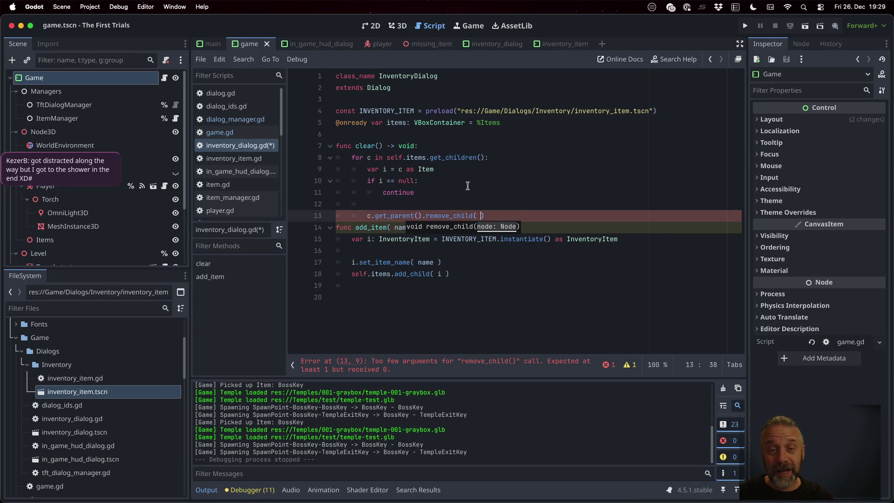
{"action": "type", "text": ")"}
{"action": "key", "text": "Return"}
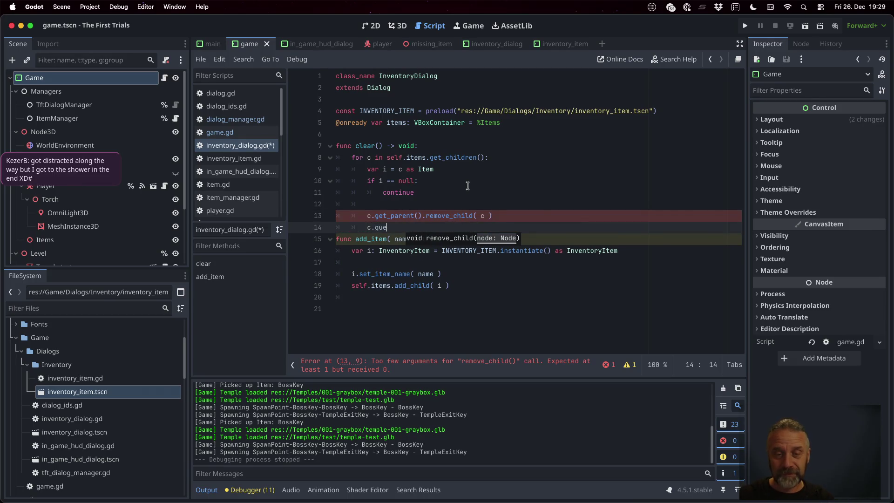
{"action": "type", "text": "ue_accessibility_updat"}
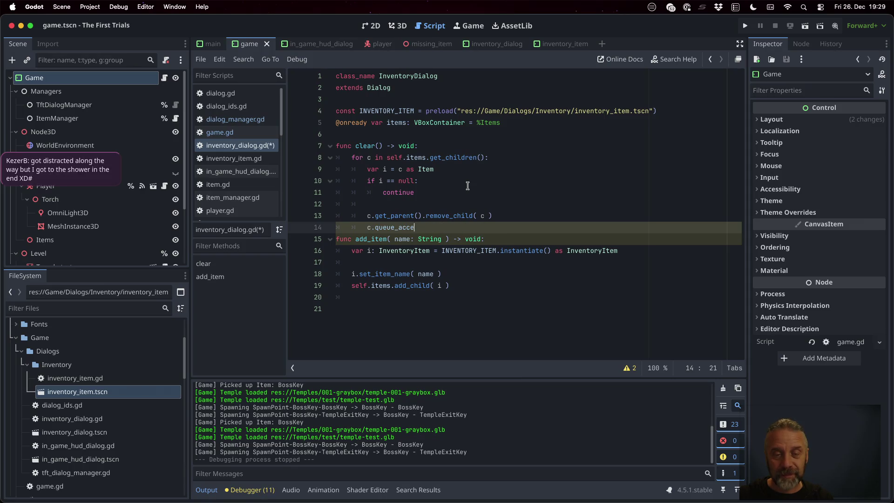
{"action": "type", "text": "e"}
{"action": "key", "text": "Return"}
{"action": "key", "text": "ctrl+z"}
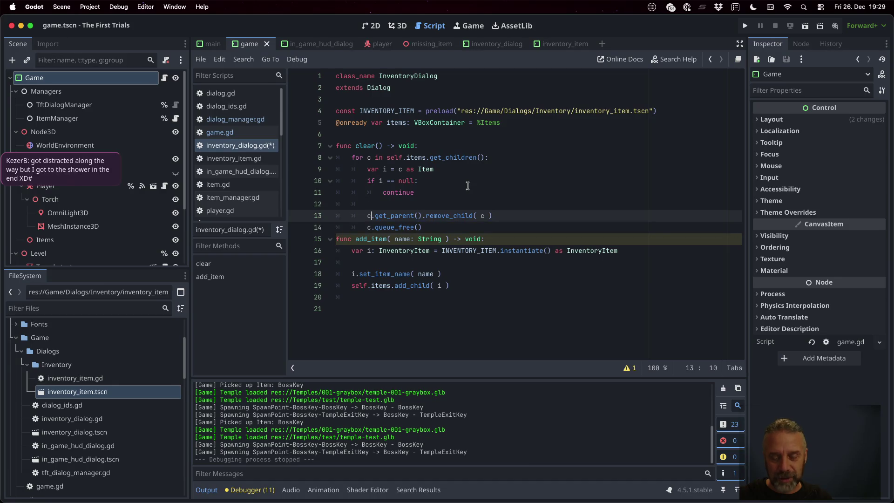
{"action": "key", "text": "Down"}
{"action": "type", "text": "i"}
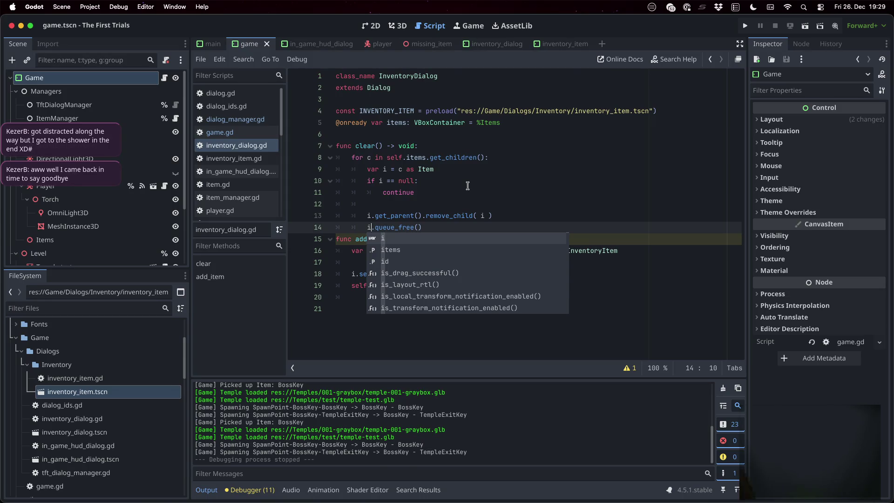
{"action": "key", "text": "Escape"}
Add an empty line after the loop and run the game to test the inventory
{"action": "left_click", "coordinate": [488, 161]}
{"action": "key", "text": "Down"}
{"action": "key", "text": "Down"}
{"action": "key", "text": "Down"}
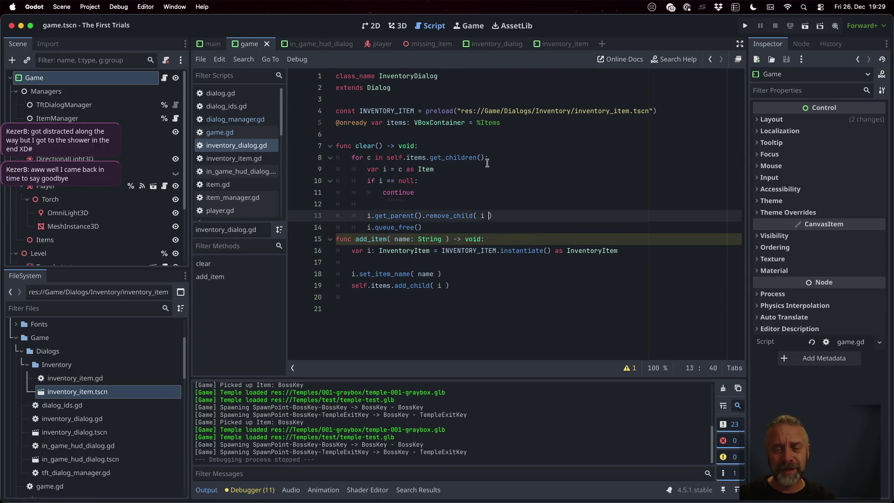
{"action": "key", "text": "Return"}
{"action": "key", "text": "BackSpace"}
{"action": "key", "text": "BackSpace"}
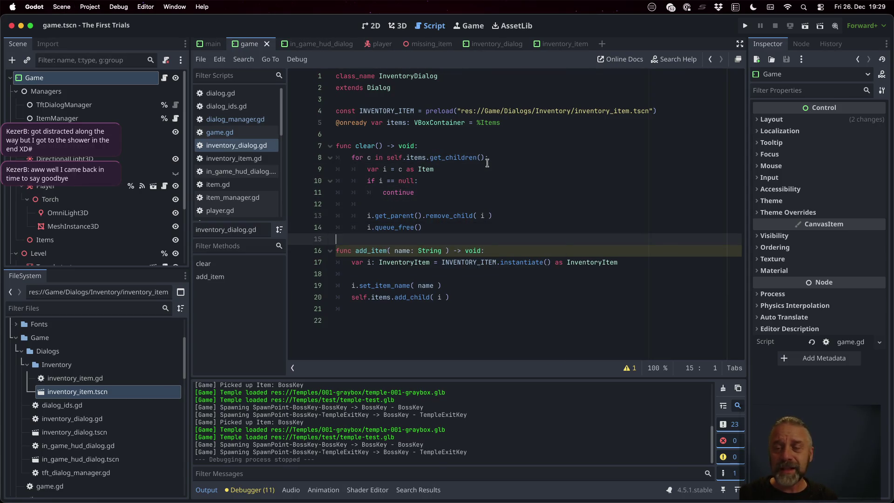
{"action": "left_click", "coordinate": [742, 26]}
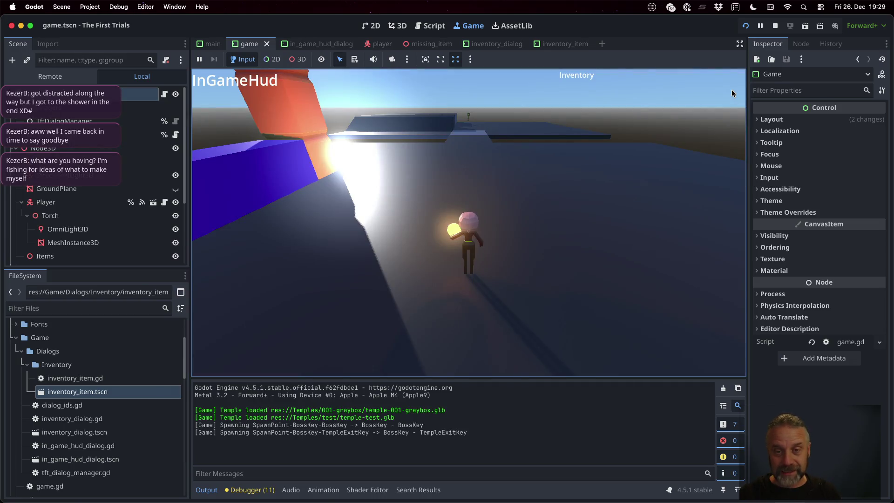
Walk the character to pick up BossKey and into the exit, then stop the game
{"action": "key", "text": "w"}
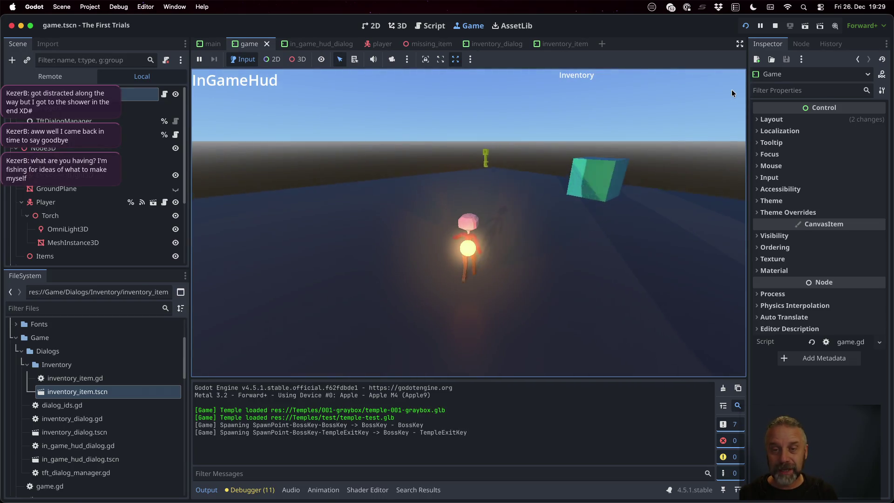
{"action": "key", "text": "w"}
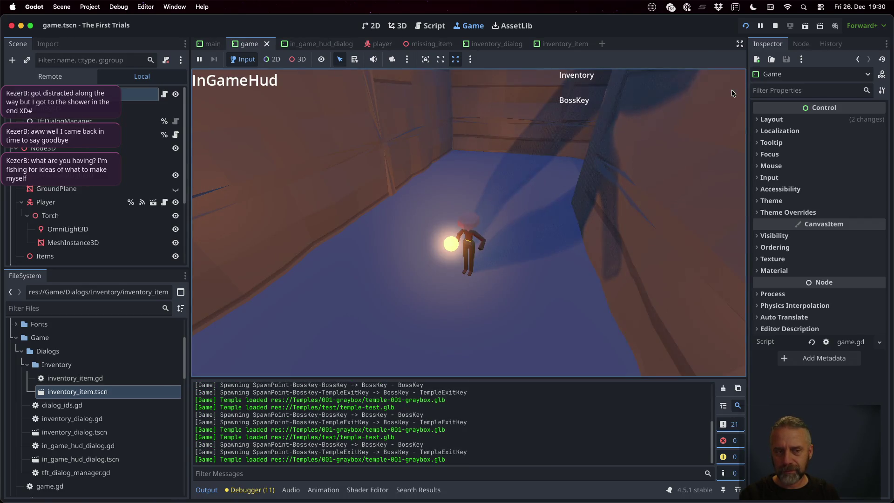
{"action": "left_click", "coordinate": [776, 26]}
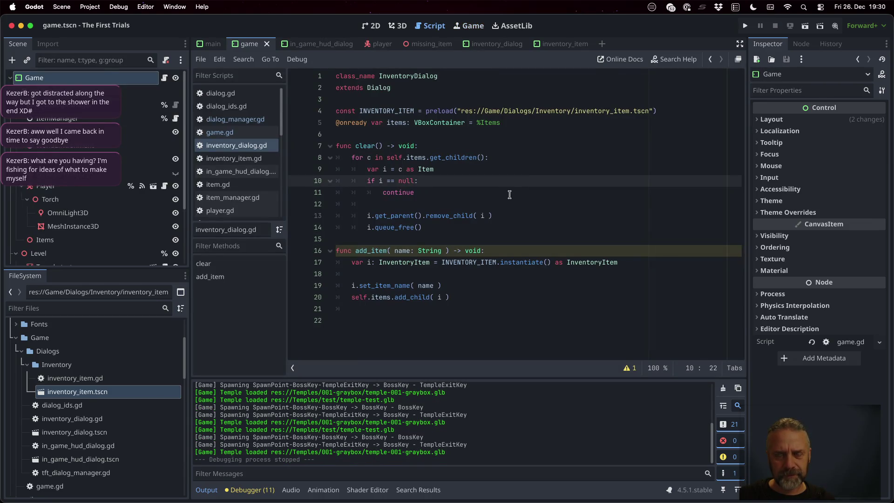
Change the cast on line 9 to 'as InventoryItem' and run the game again
{"action": "mouse_move", "coordinate": [445, 113]}
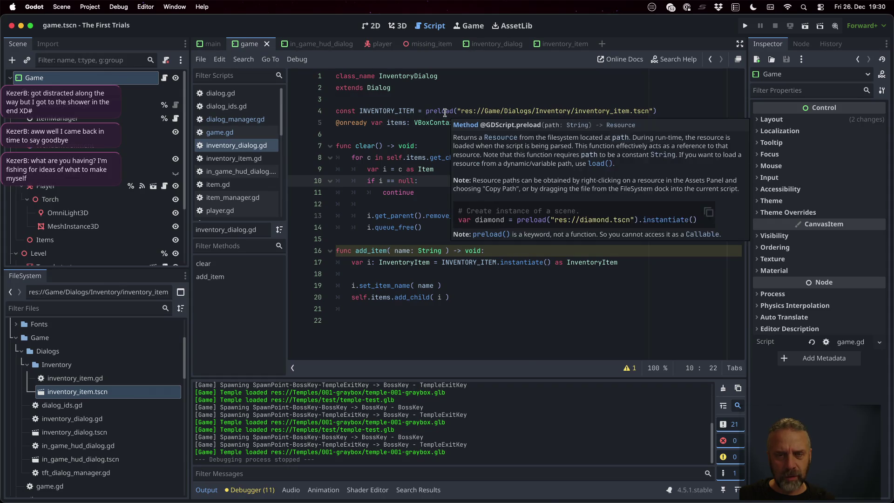
{"action": "left_click", "coordinate": [426, 169]}
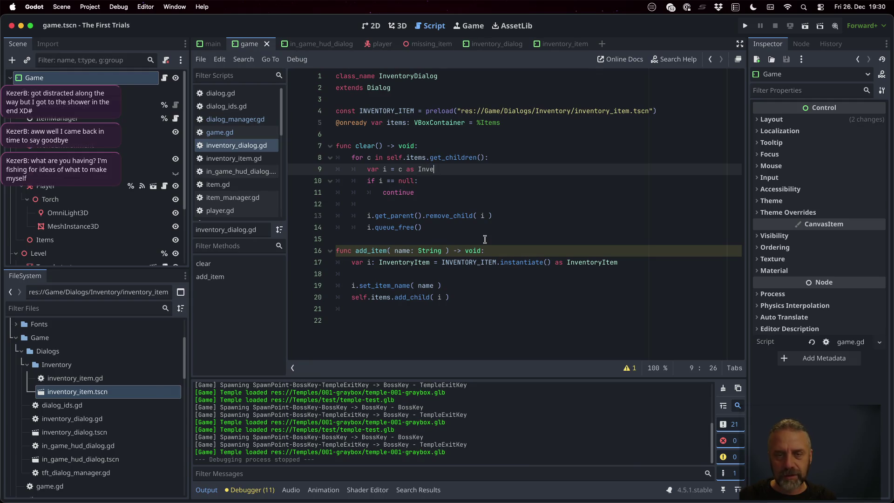
{"action": "key", "text": "Return"}
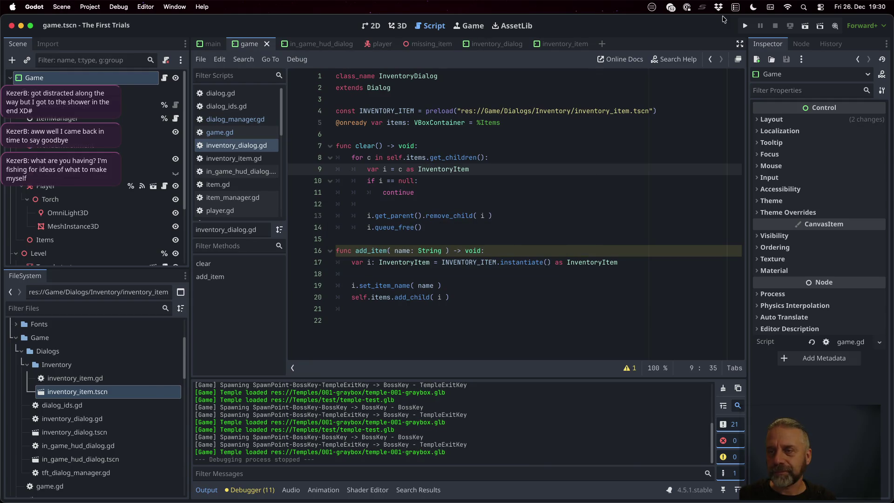
{"action": "left_click", "coordinate": [744, 26]}
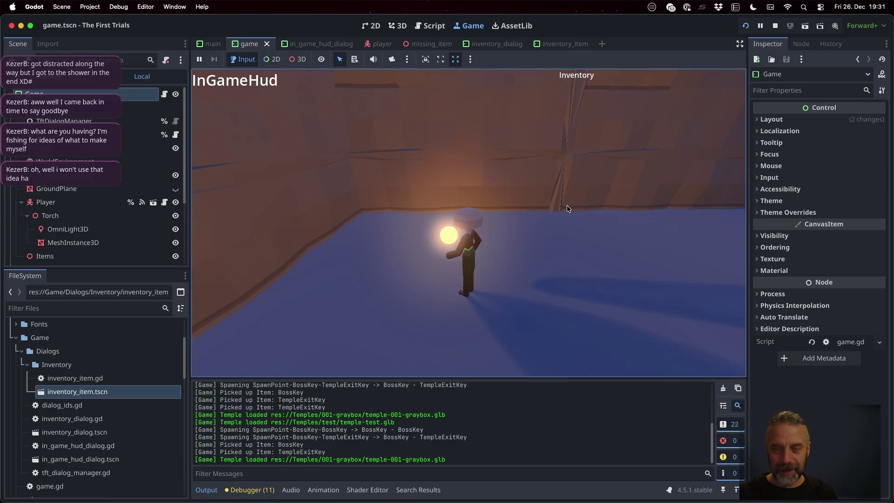
Run the character through the temple picking up the keys until three BossKey entries appear
{"action": "key", "text": "w"}
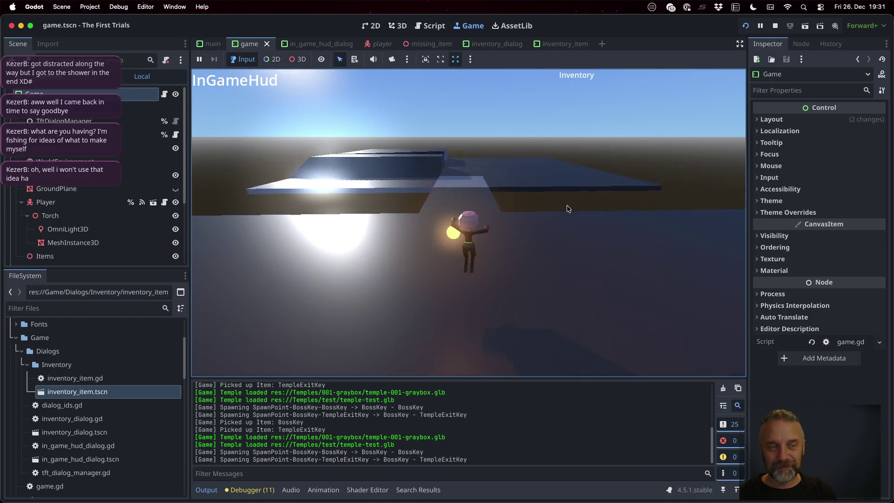
{"action": "key", "text": "a"}
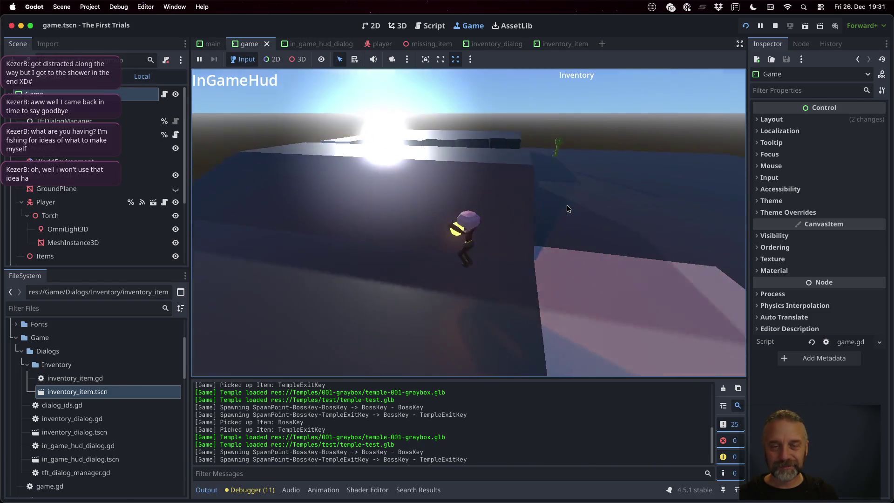
{"action": "key", "text": "w"}
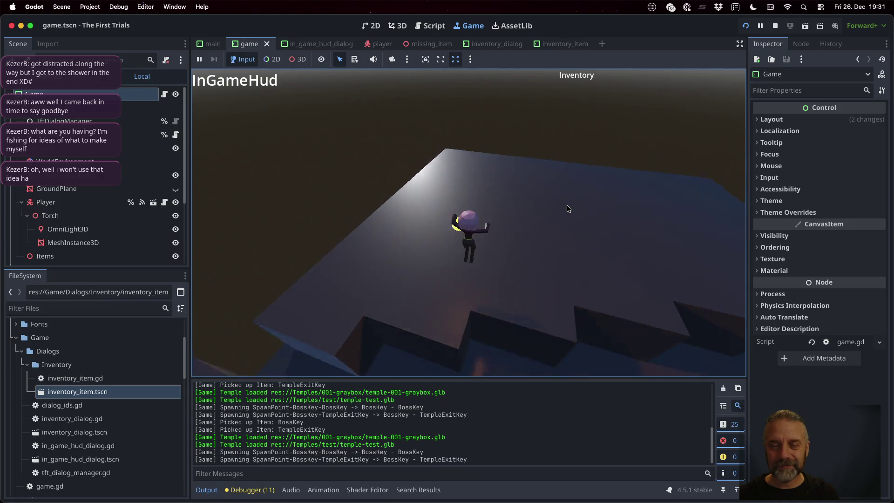
{"action": "key", "text": "w"}
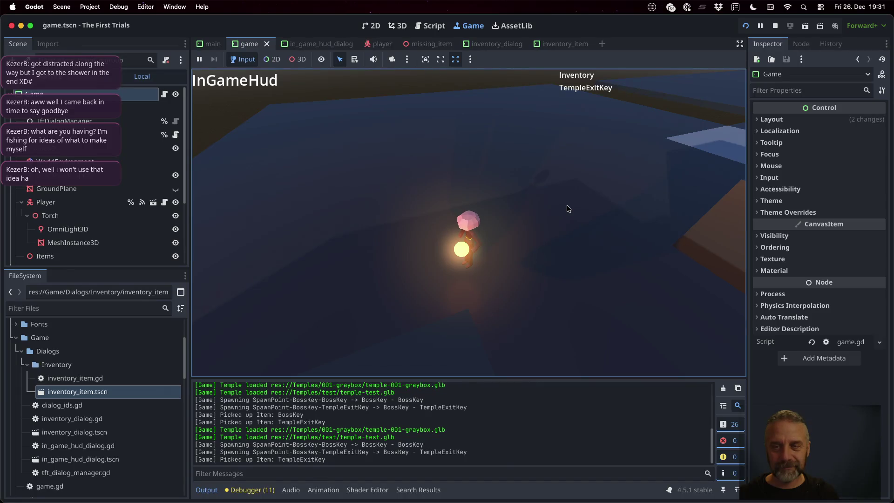
{"action": "key", "text": "w"}
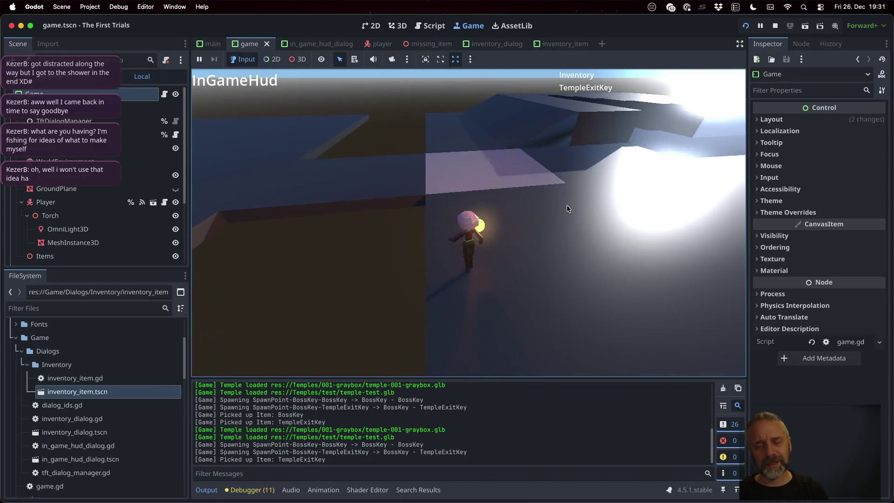
{"action": "key", "text": "a"}
{"action": "key", "text": "w"}
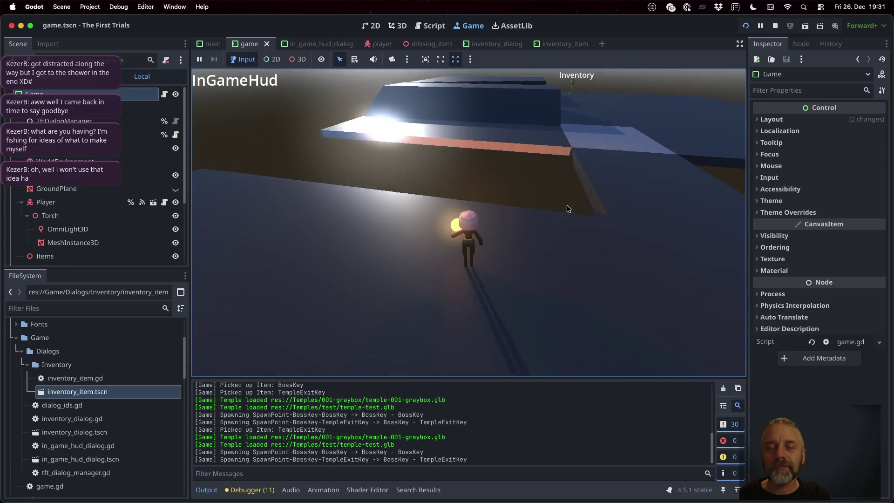
{"action": "key", "text": "w"}
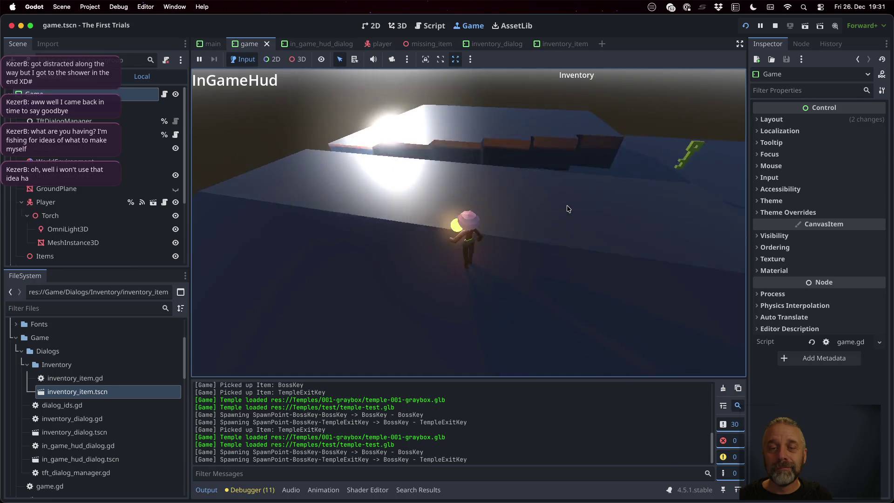
{"action": "key", "text": "w"}
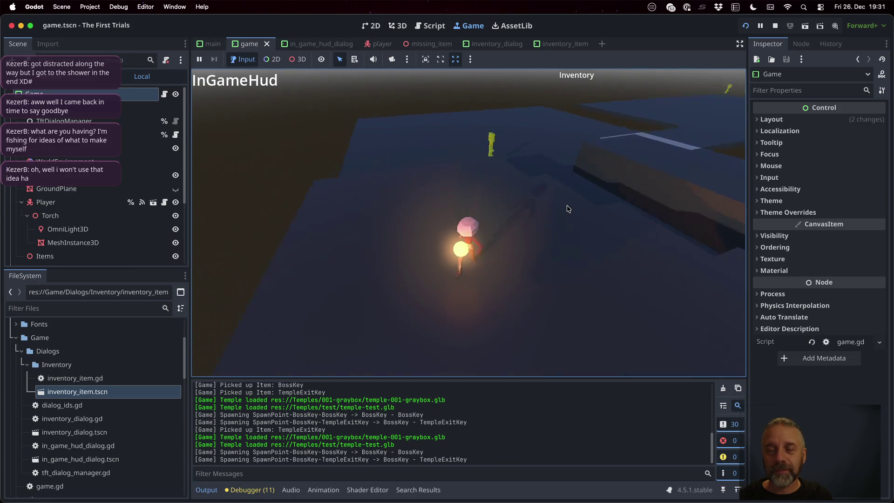
{"action": "key", "text": "w"}
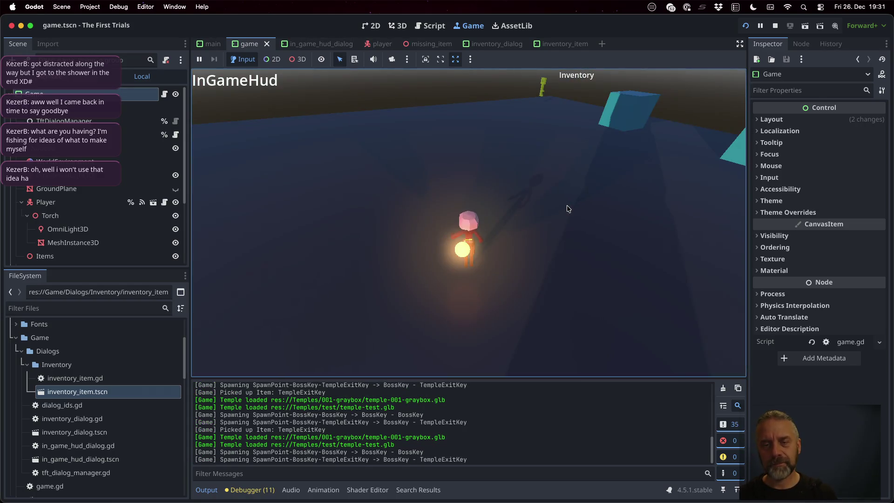
{"action": "key", "text": "w"}
{"action": "key", "text": "w"}
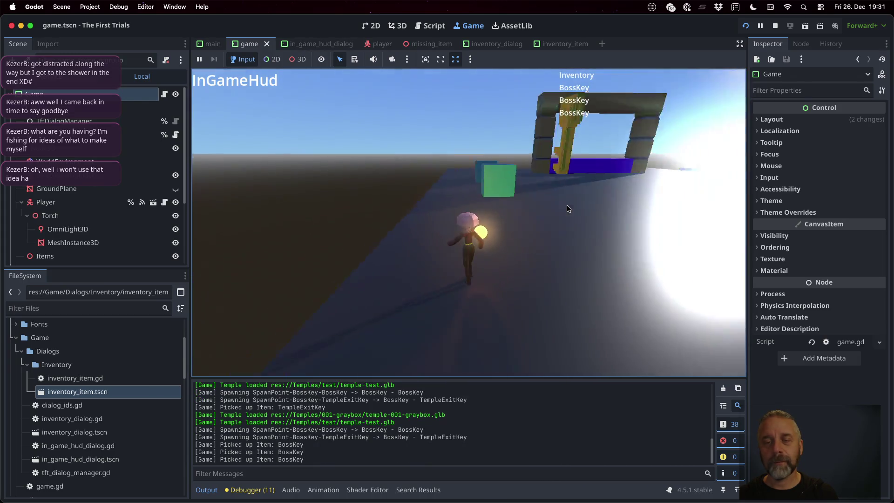
{"action": "key", "text": "w"}
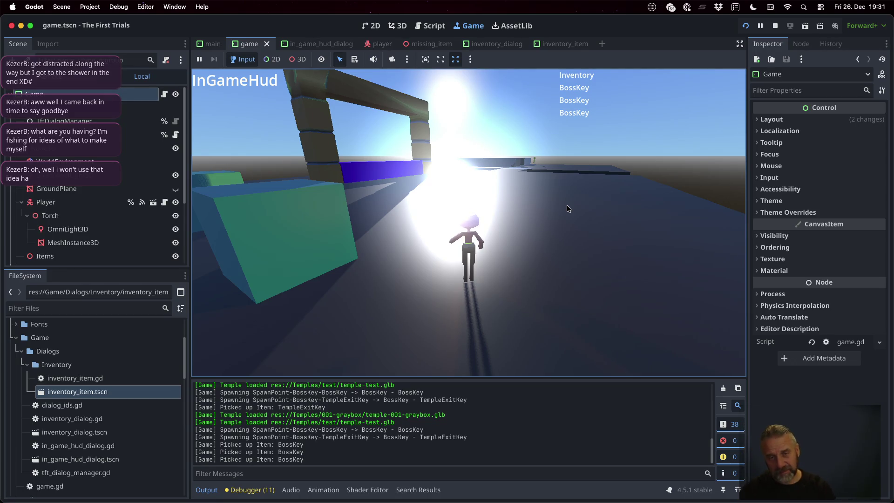
Stop the game and go back to the inventory_dialog.gd script
{"action": "left_click", "coordinate": [775, 26]}
{"action": "left_click", "coordinate": [442, 229]}
{"action": "scroll", "coordinate": [239, 187], "scroll_direction": "down", "scroll_amount": 2}
{"action": "scroll", "coordinate": [240, 186], "scroll_direction": "down", "scroll_amount": 1}
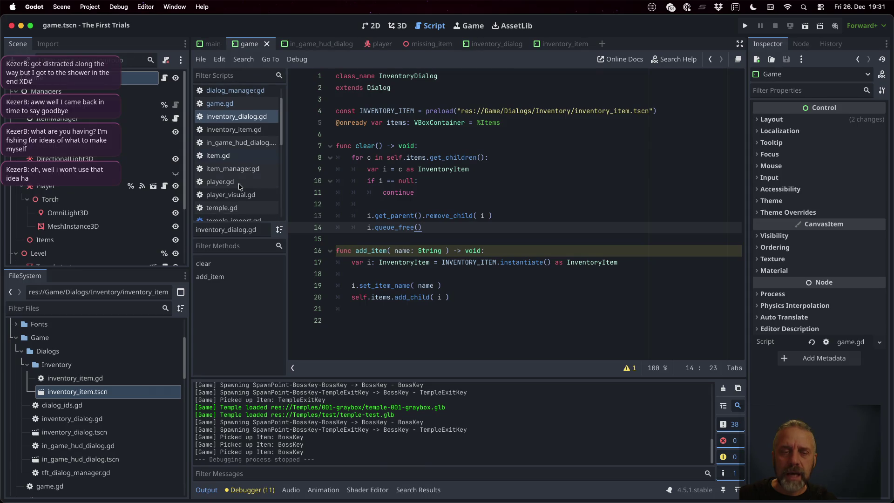
In item_manager.gd, select the three repeated BossKey log lines in pickup_item
{"action": "left_click", "coordinate": [233, 169]}
{"action": "scroll", "coordinate": [465, 262], "scroll_direction": "down", "scroll_amount": 10}
{"action": "scroll", "coordinate": [464, 261], "scroll_direction": "down", "scroll_amount": 5}
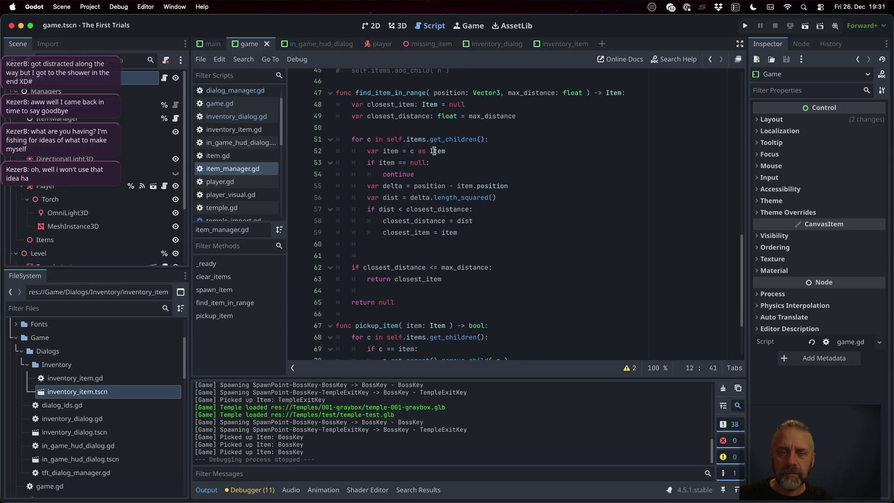
{"action": "scroll", "coordinate": [460, 257], "scroll_direction": "down", "scroll_amount": 3}
{"action": "left_click", "coordinate": [433, 252]}
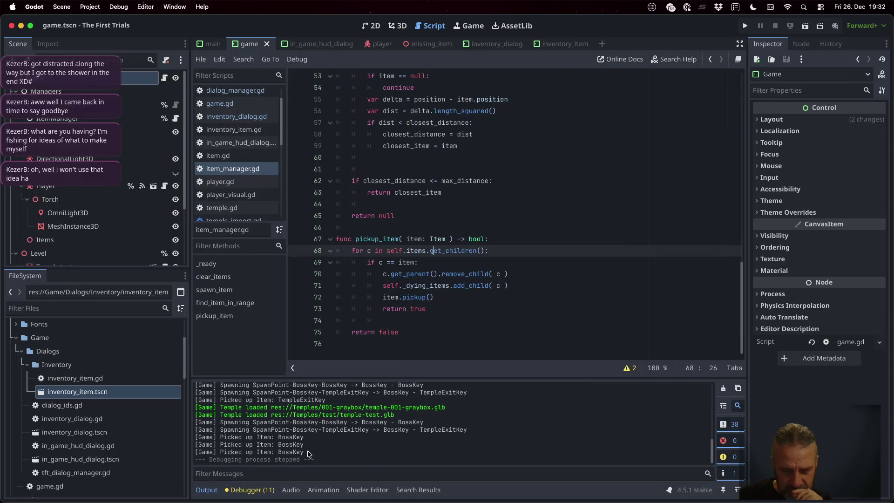
{"action": "left_click_drag", "start_coordinate": [307, 451], "coordinate": [203, 437]}
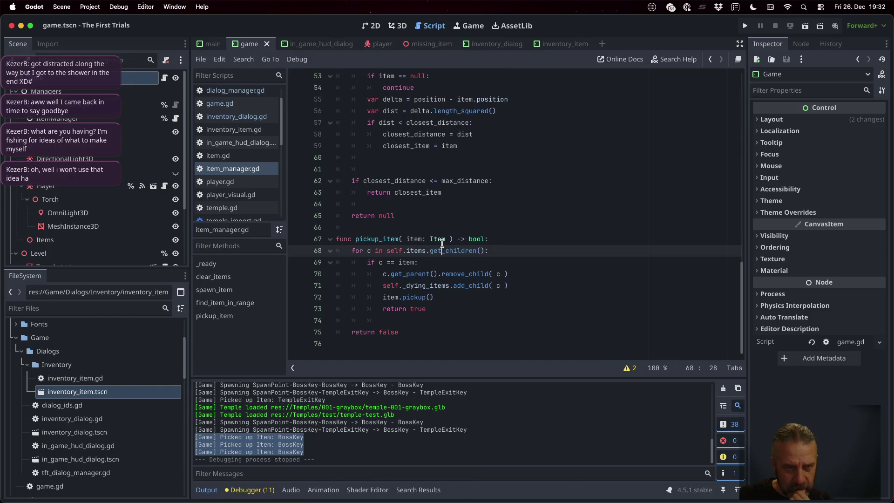
{"action": "scroll", "coordinate": [237, 128], "scroll_direction": "up", "scroll_amount": 1}
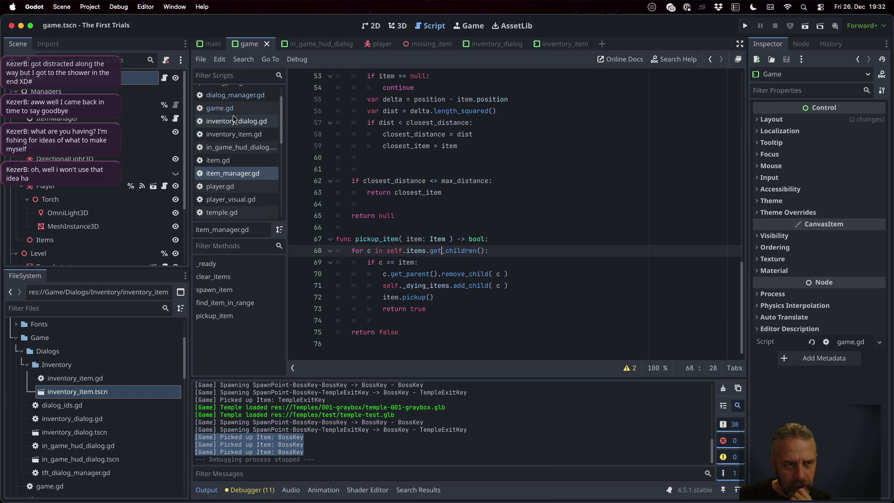
Switch to game.gd and move the caret up to line 105
{"action": "left_click", "coordinate": [234, 120]}
{"action": "left_click", "coordinate": [234, 112]}
{"action": "key", "text": "Escape"}
{"action": "key", "text": "Up"}
{"action": "key", "text": "Up"}
{"action": "key", "text": "Up"}
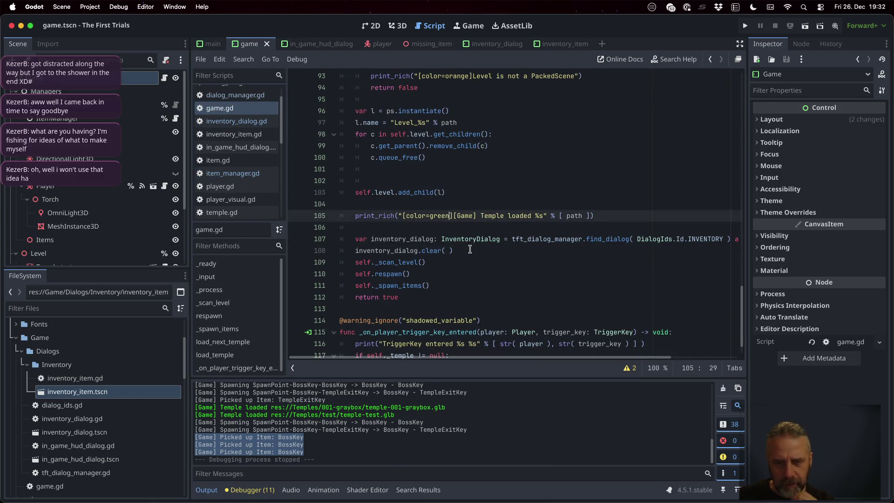
Find the 'Picked' print in game.gd and change it to format '%s (%d)' with a frame argument
{"action": "key", "text": "super+f"}
{"action": "type", "text": "P"}
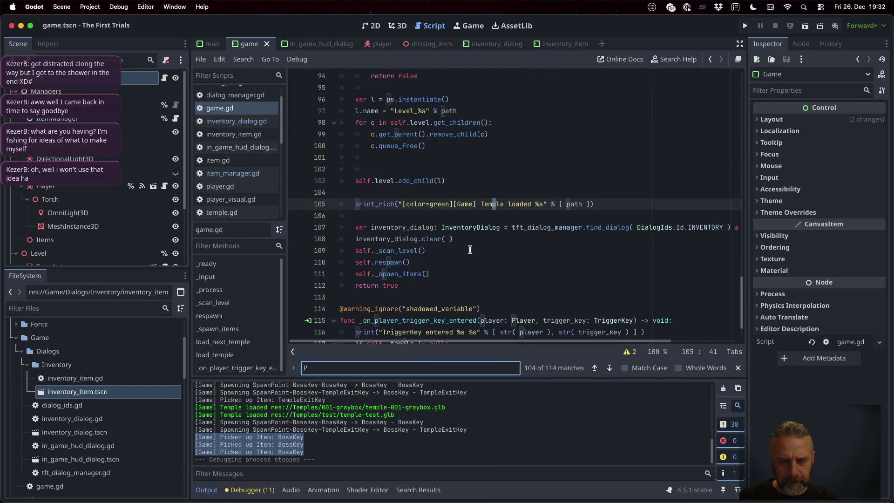
{"action": "type", "text": "icked"}
{"action": "left_click", "coordinate": [459, 210]}
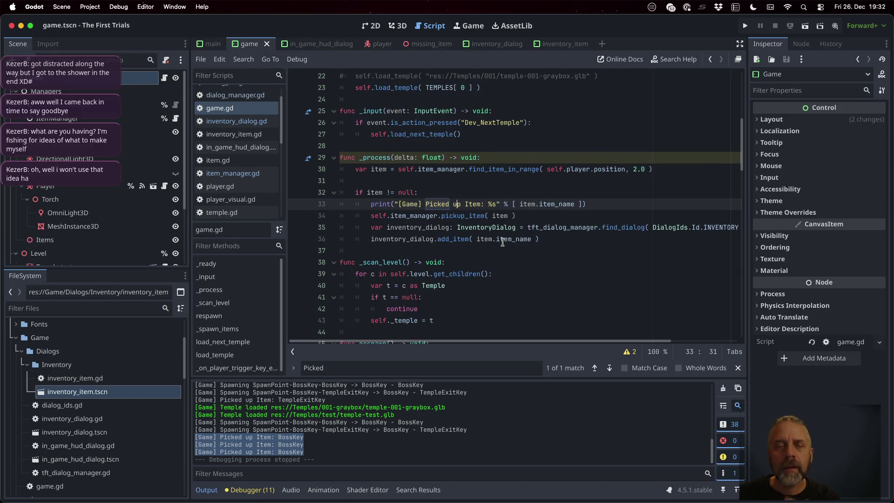
{"action": "scroll", "coordinate": [466, 224], "scroll_direction": "up", "scroll_amount": 1}
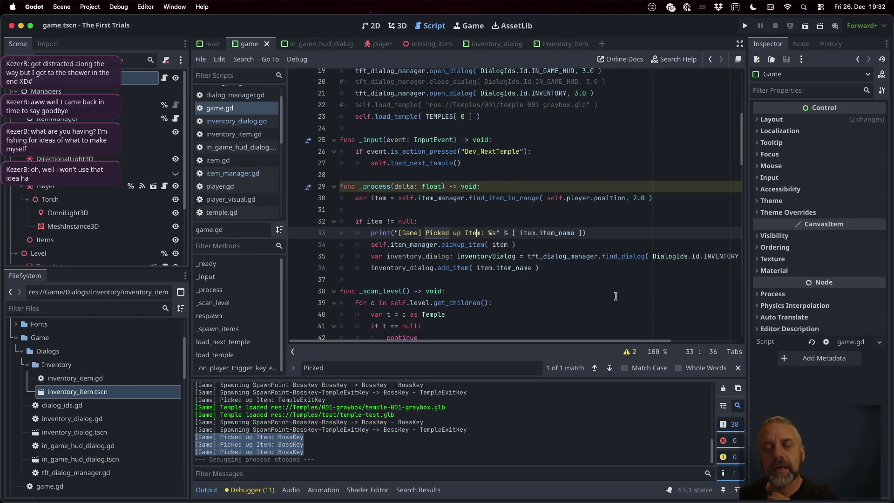
{"action": "type", "text": "(%d"}
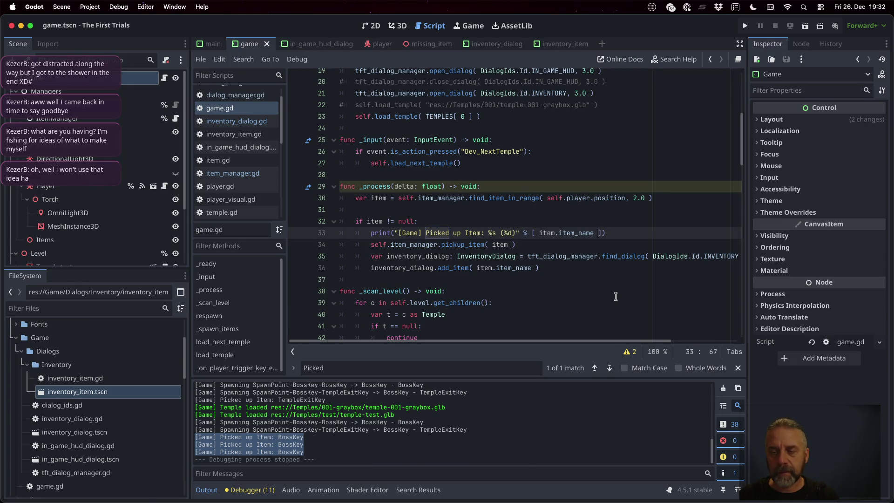
{"action": "type", "text": "t_fra"}
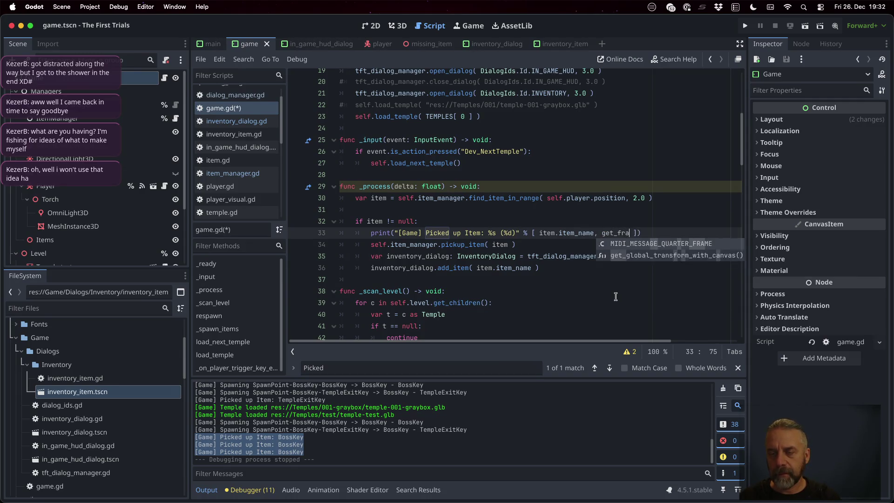
{"action": "key", "text": "BackSpace"}
{"action": "key", "text": "BackSpace"}
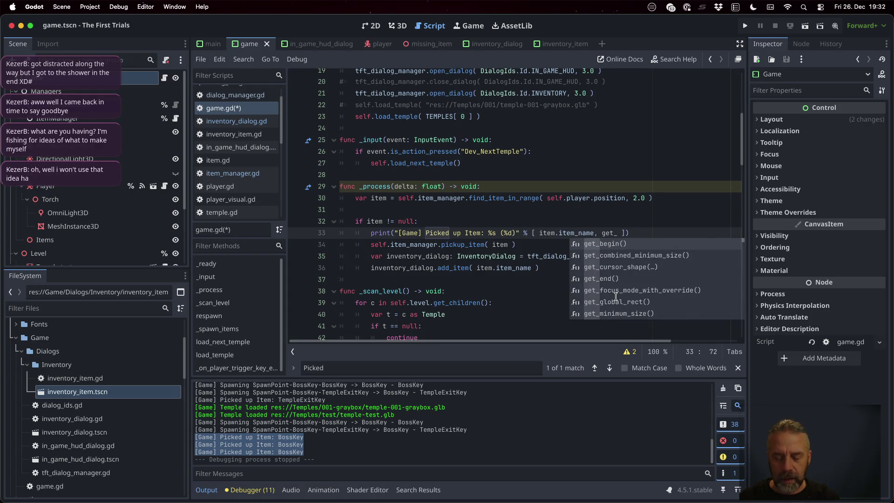
{"action": "type", "text": "vi"}
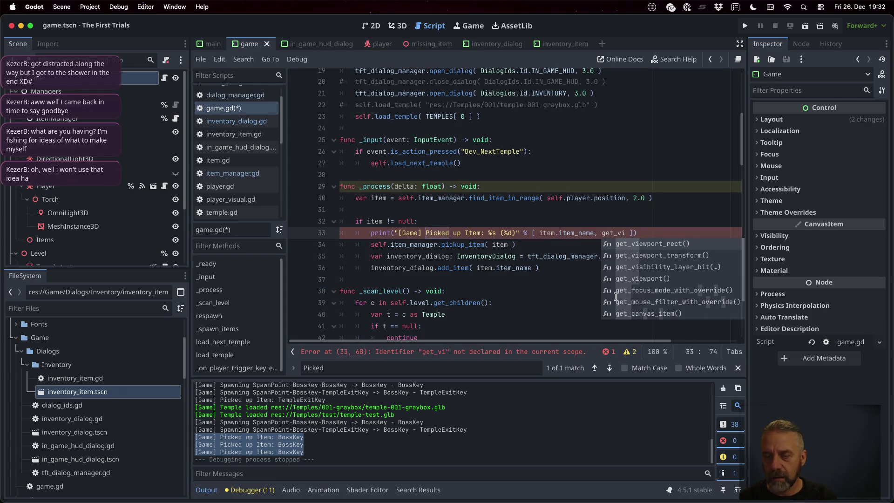
{"action": "left_click", "coordinate": [674, 59]}
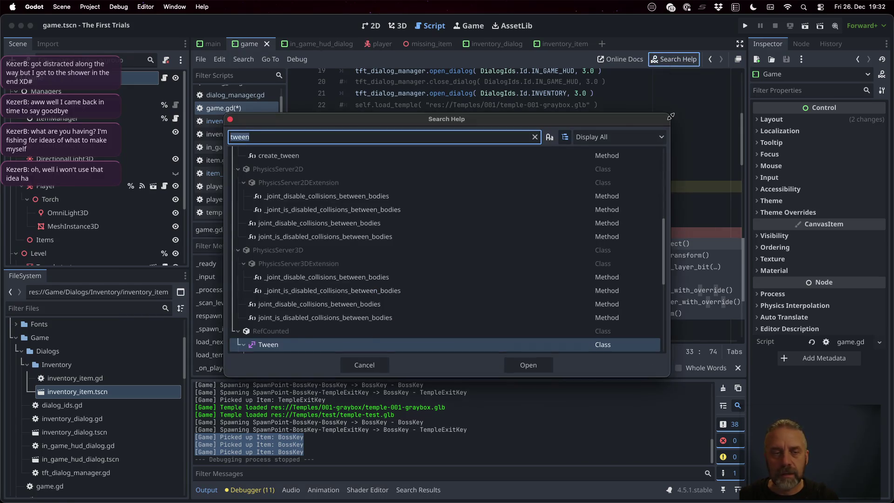
Search the help for 'Viewport' and open the Viewport class documentation
{"action": "type", "text": "frame"}
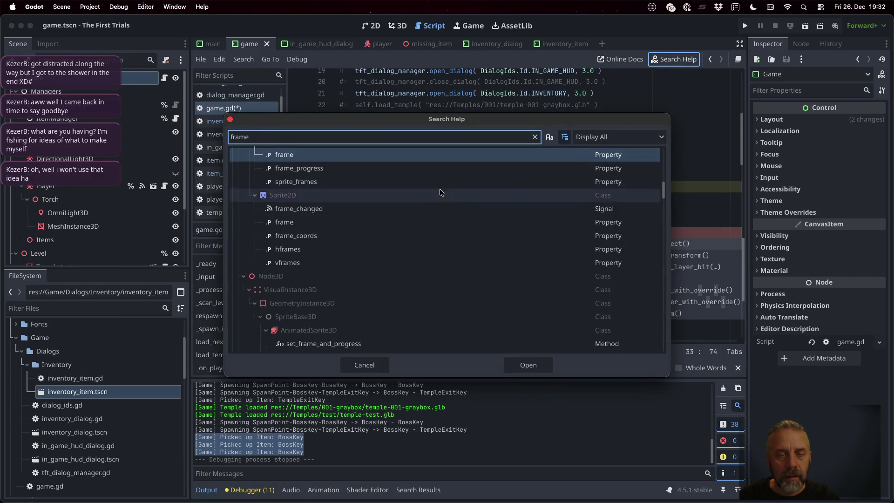
{"action": "scroll", "coordinate": [397, 213], "scroll_direction": "down", "scroll_amount": 5}
{"action": "scroll", "coordinate": [397, 214], "scroll_direction": "down", "scroll_amount": 10}
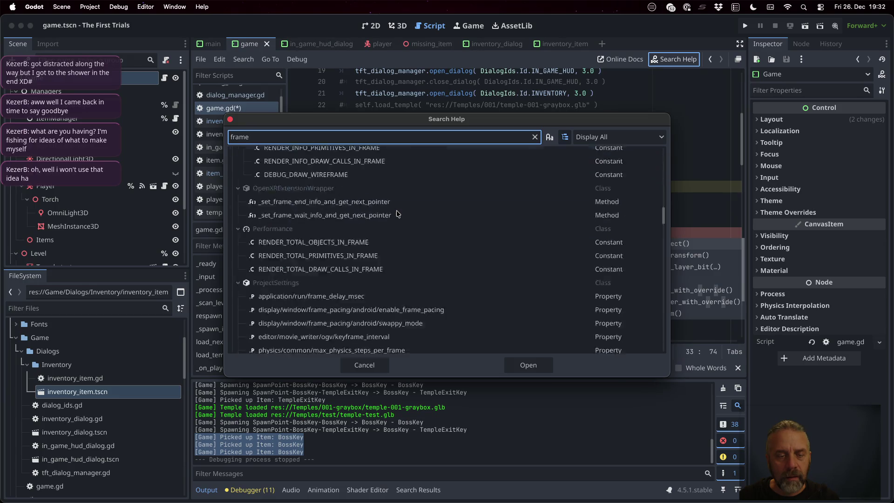
{"action": "scroll", "coordinate": [398, 213], "scroll_direction": "up", "scroll_amount": 10}
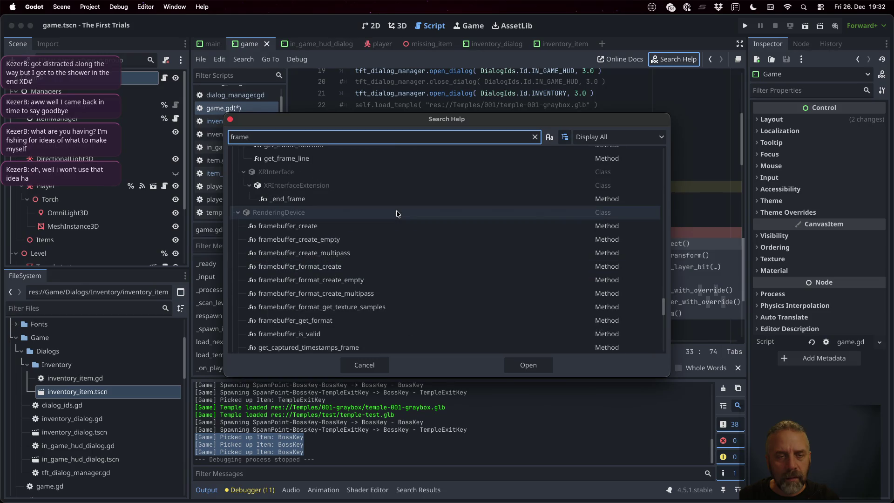
{"action": "scroll", "coordinate": [397, 214], "scroll_direction": "up", "scroll_amount": 5}
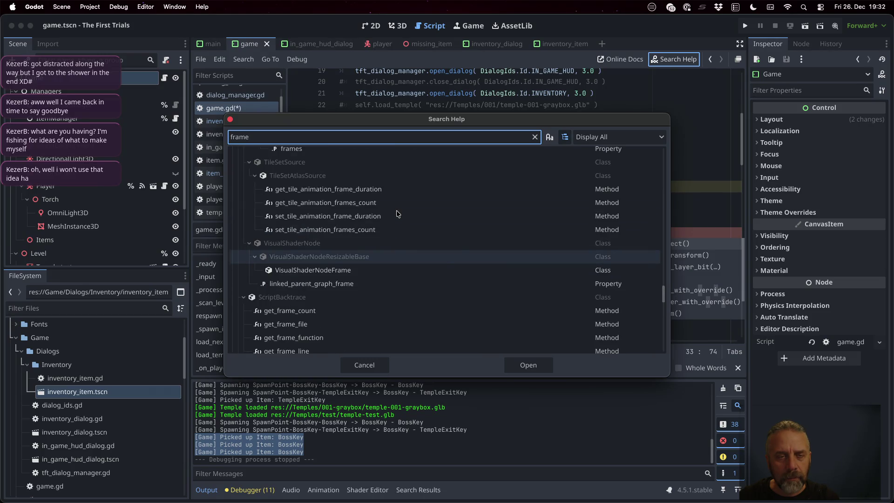
{"action": "scroll", "coordinate": [398, 213], "scroll_direction": "up", "scroll_amount": 5}
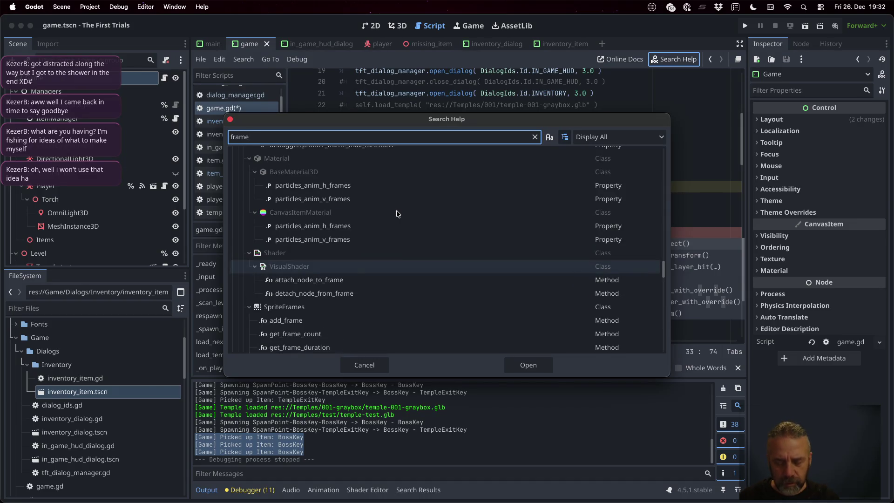
{"action": "key", "text": "BackSpace"}
{"action": "key", "text": "BackSpace"}
{"action": "key", "text": "BackSpace"}
{"action": "key", "text": "BackSpace"}
{"action": "key", "text": "BackSpace"}
{"action": "type", "text": "viewpoe"}
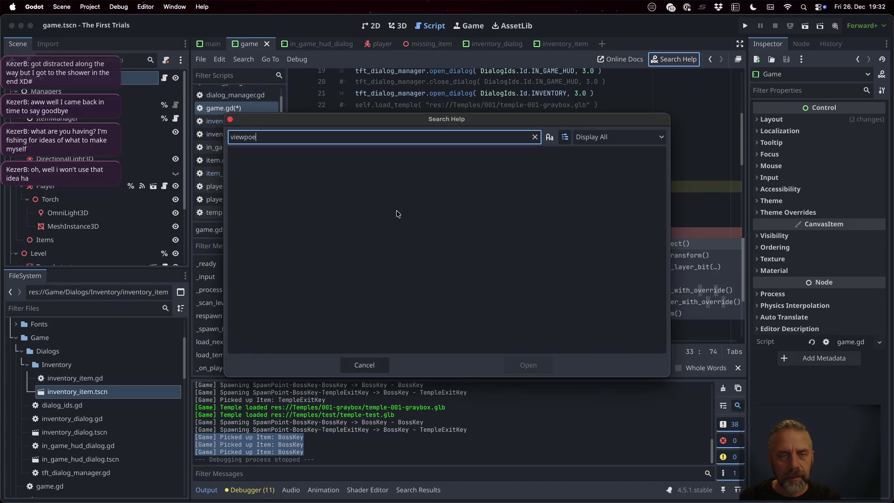
{"action": "key", "text": "BackSpace"}
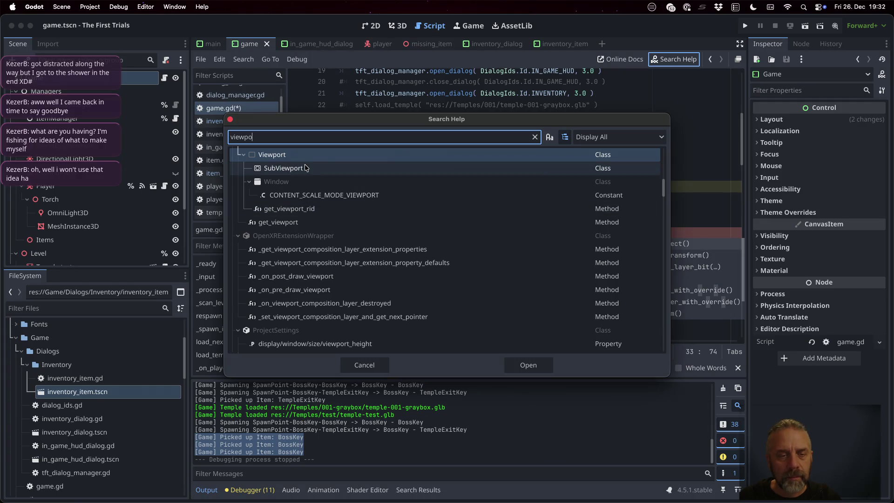
{"action": "double_click", "coordinate": [294, 160]}
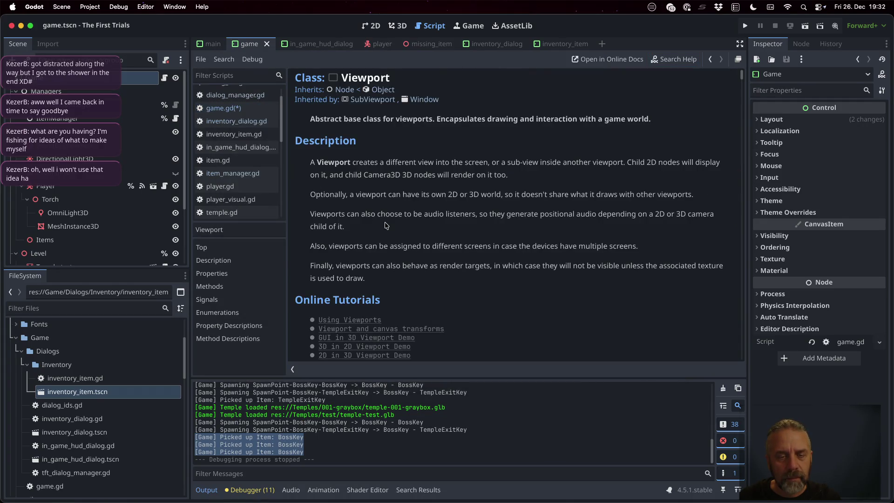
{"action": "scroll", "coordinate": [385, 226], "scroll_direction": "down", "scroll_amount": 10}
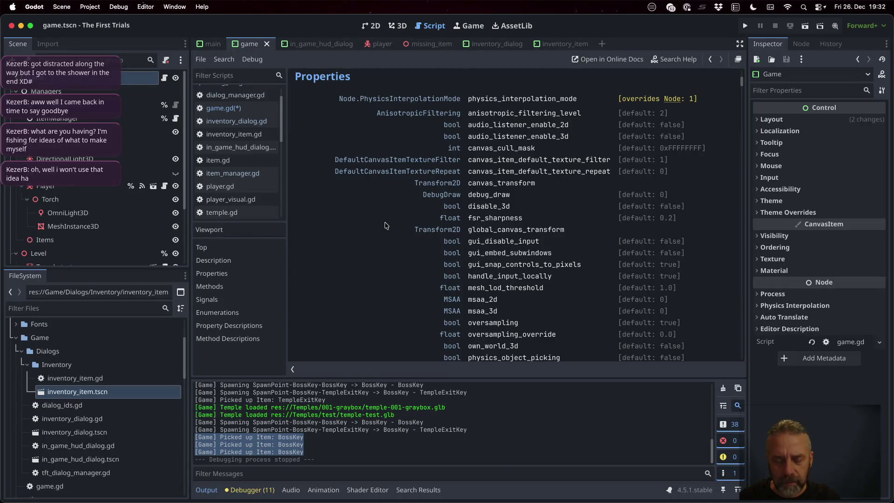
Search the Viewport docs page for 'frame' and step through the matches
{"action": "key", "text": "ctrl+f"}
{"action": "type", "text": "frame"}
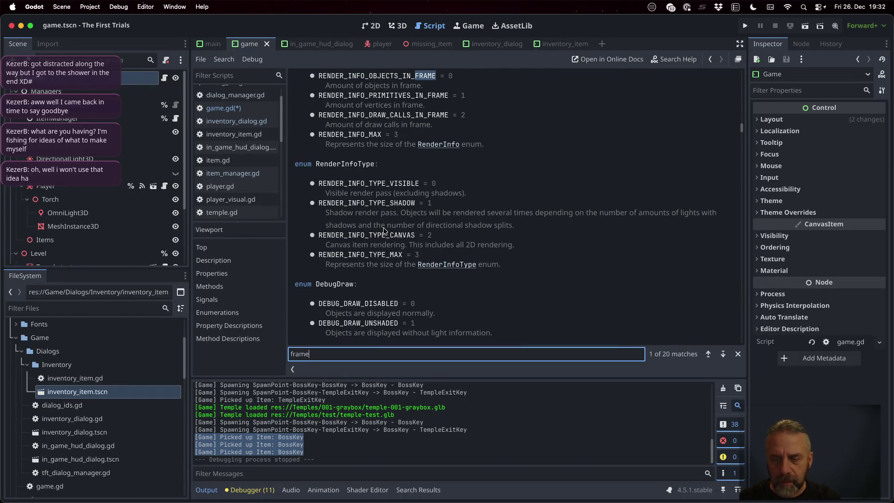
{"action": "left_click", "coordinate": [721, 355]}
{"action": "left_click", "coordinate": [722, 354]}
{"action": "left_click", "coordinate": [721, 354]}
{"action": "left_click", "coordinate": [721, 355]}
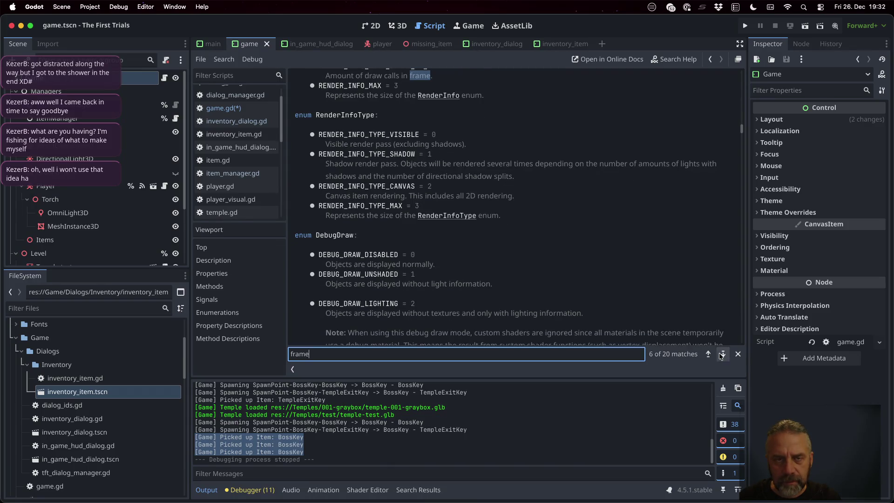
Try a documentation search for 'frame count', then switch to Firefox
{"action": "left_click", "coordinate": [682, 60]}
{"action": "type", "text": "frame count"}
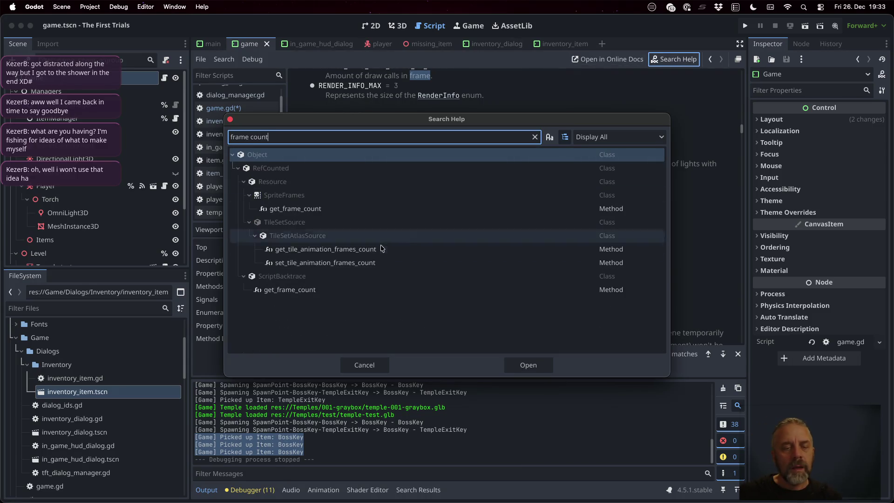
{"action": "key", "text": "Escape"}
{"action": "key", "text": "super+Tab"}
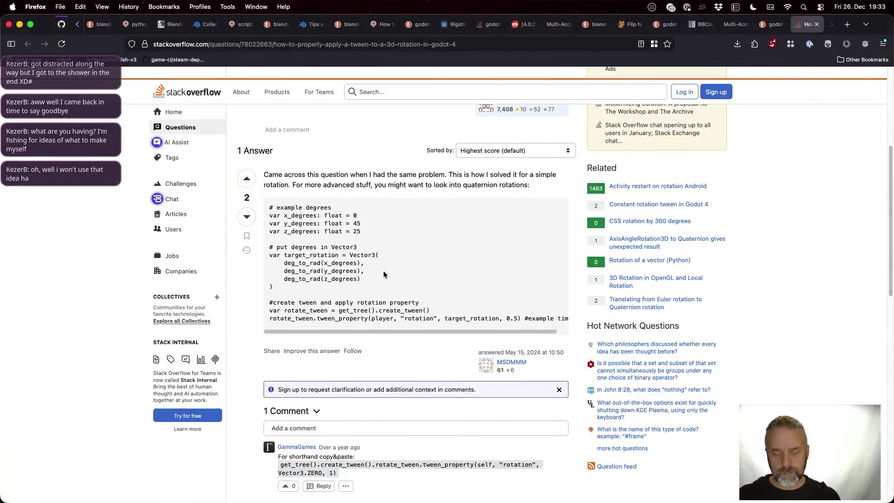
Search DuckDuckGo for 'godot global frame count' and skim the results
{"action": "type", "text": "godot g"}
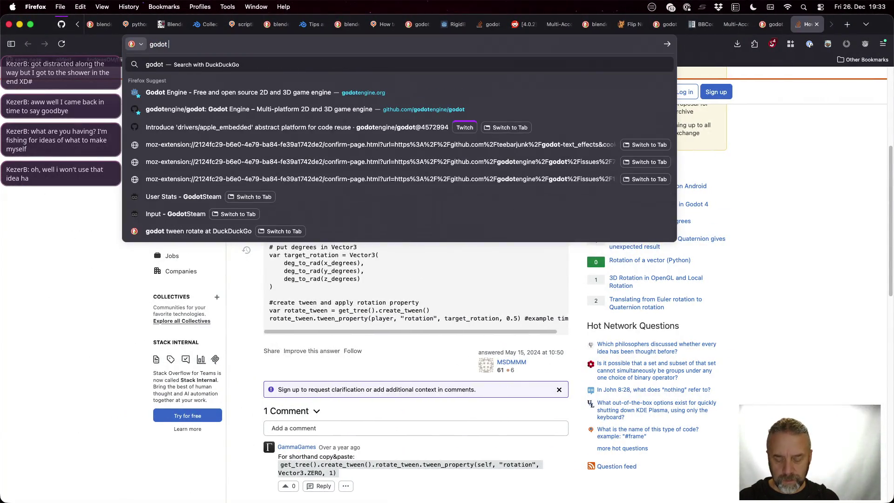
{"action": "type", "text": "lobal frame co"}
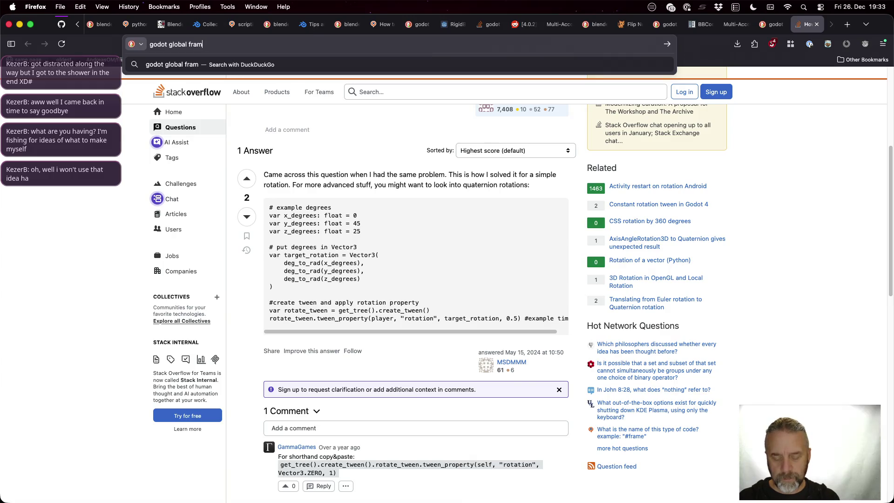
{"action": "type", "text": "unt"}
{"action": "key", "text": "Return"}
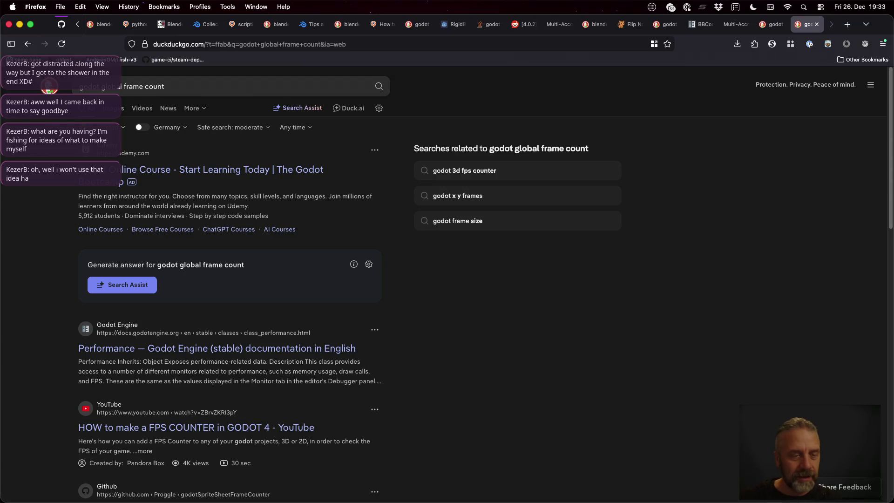
{"action": "scroll", "coordinate": [265, 349], "scroll_direction": "down", "scroll_amount": 4}
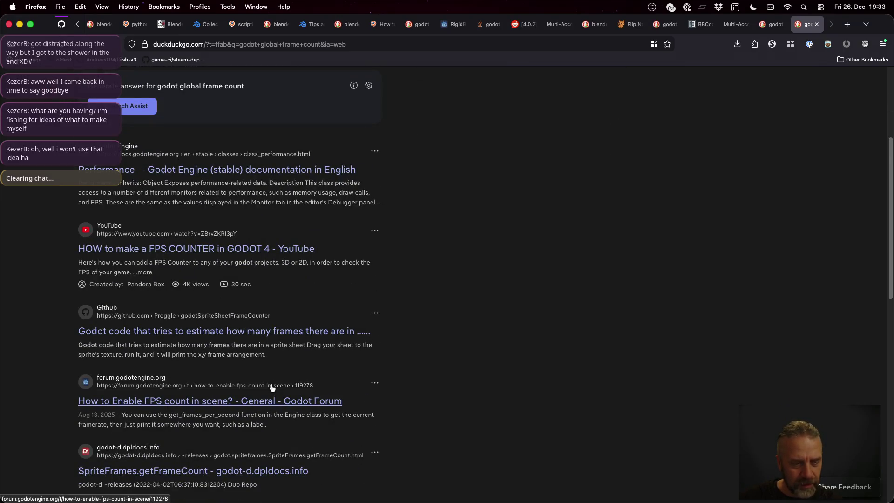
{"action": "scroll", "coordinate": [376, 419], "scroll_direction": "down", "scroll_amount": 2}
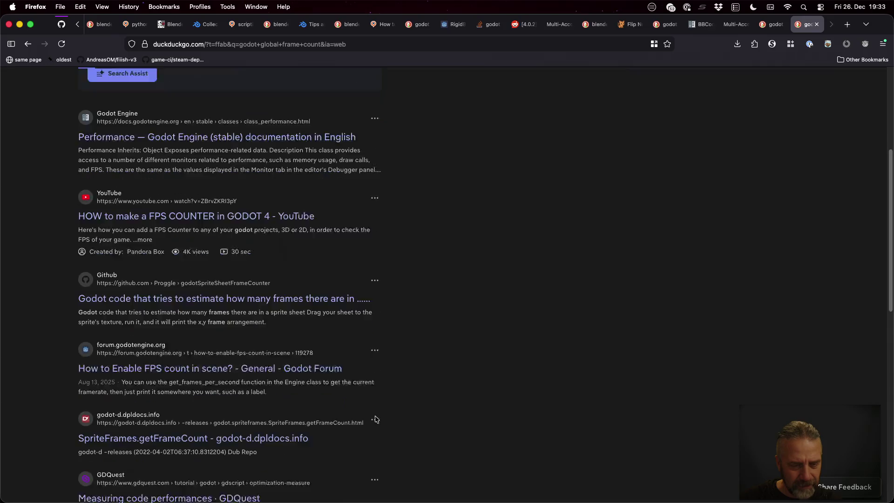
{"action": "scroll", "coordinate": [376, 420], "scroll_direction": "down", "scroll_amount": 3}
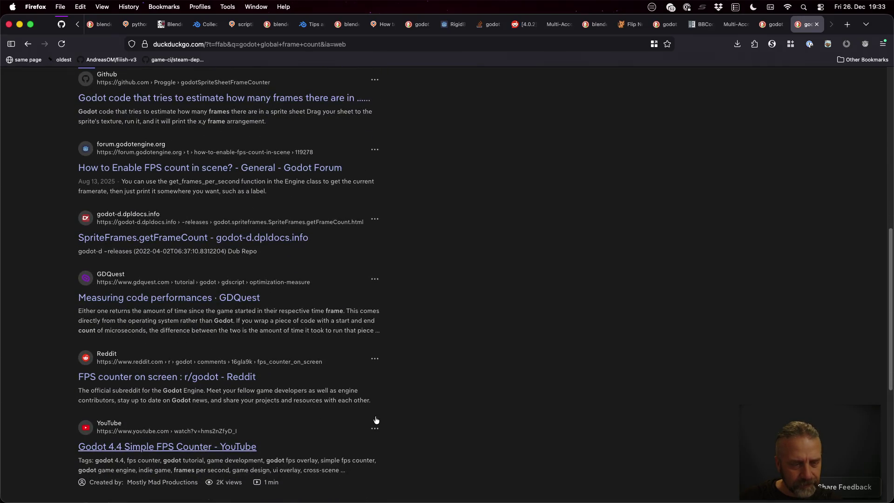
{"action": "scroll", "coordinate": [376, 420], "scroll_direction": "up", "scroll_amount": 10}
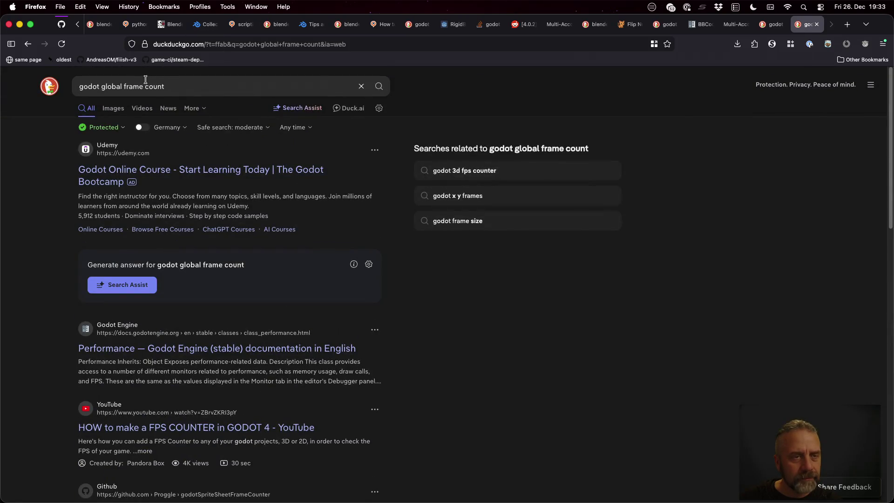
Revise the query to 'godot global frame number', search again, and return to Godot
{"action": "left_click", "coordinate": [131, 86]}
{"action": "double_click", "coordinate": [154, 86]}
{"action": "type", "text": "number"}
{"action": "key", "text": "Return"}
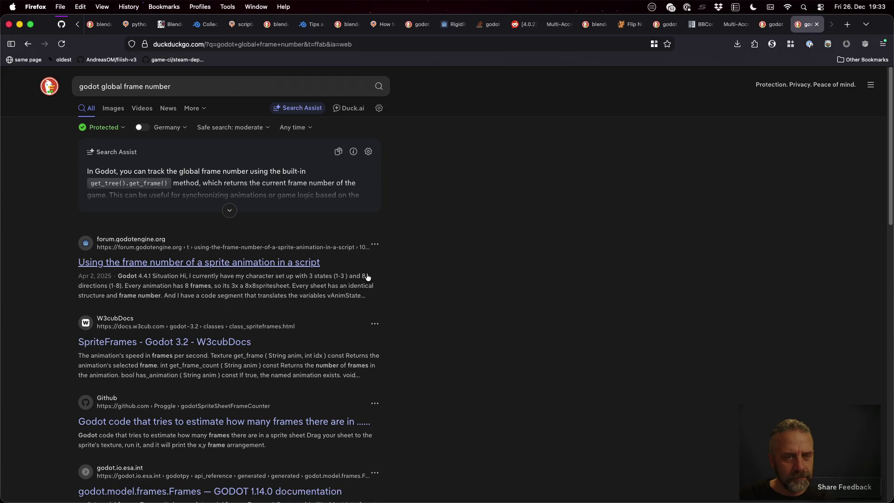
{"action": "key", "text": "super+Tab"}
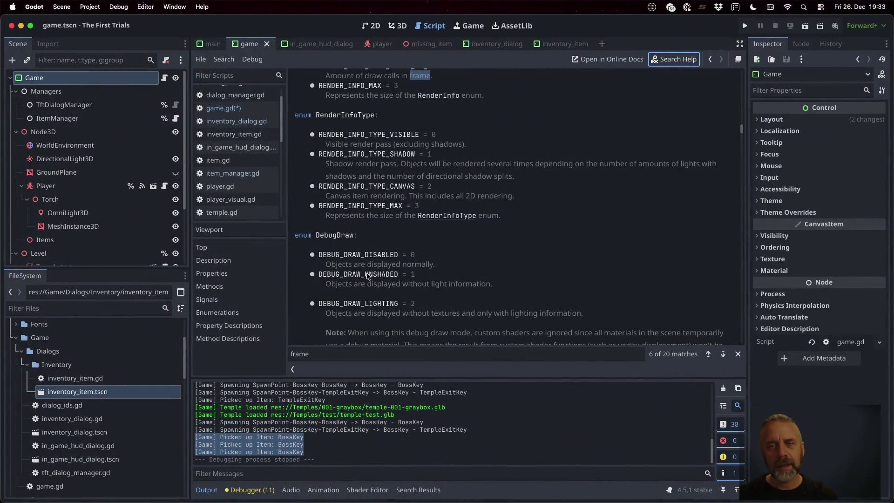
Search the Help docs for get_frame, then walk the player into the yellow key
{"action": "left_click", "coordinate": [669, 60]}
{"action": "type", "text": "get_frame"}
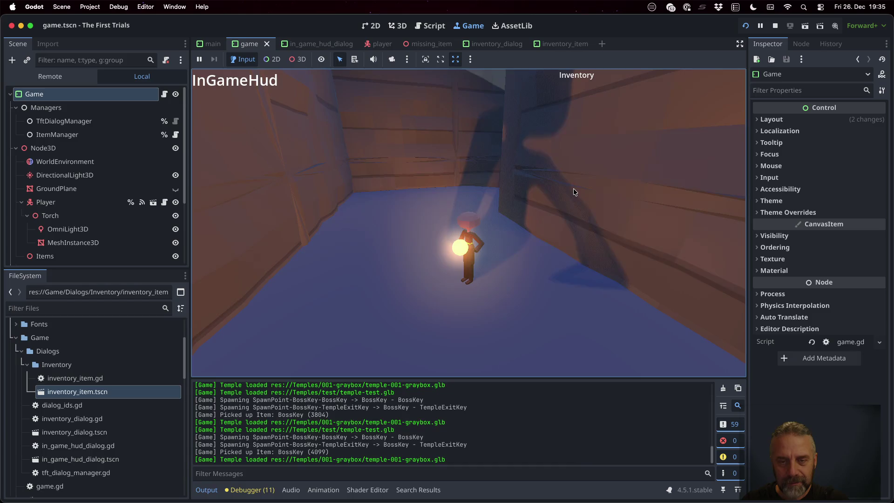
{"action": "key", "text": "w"}
{"action": "key", "text": "w"}
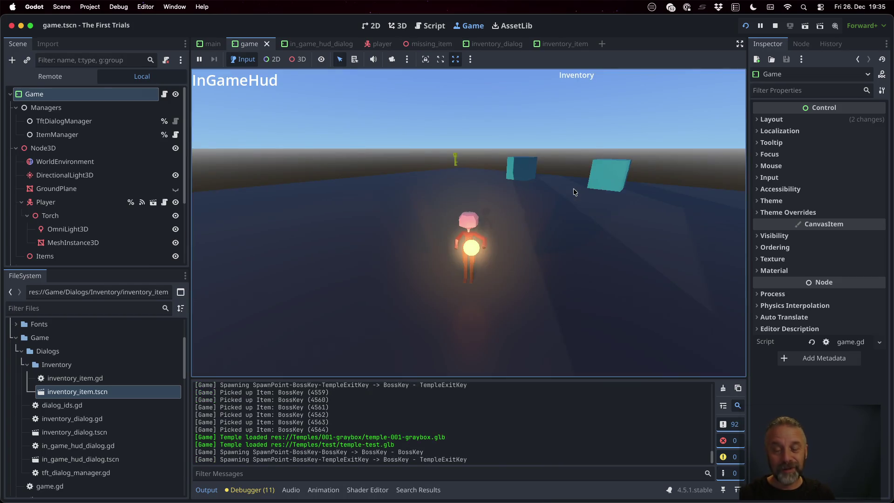
{"action": "key", "text": "a"}
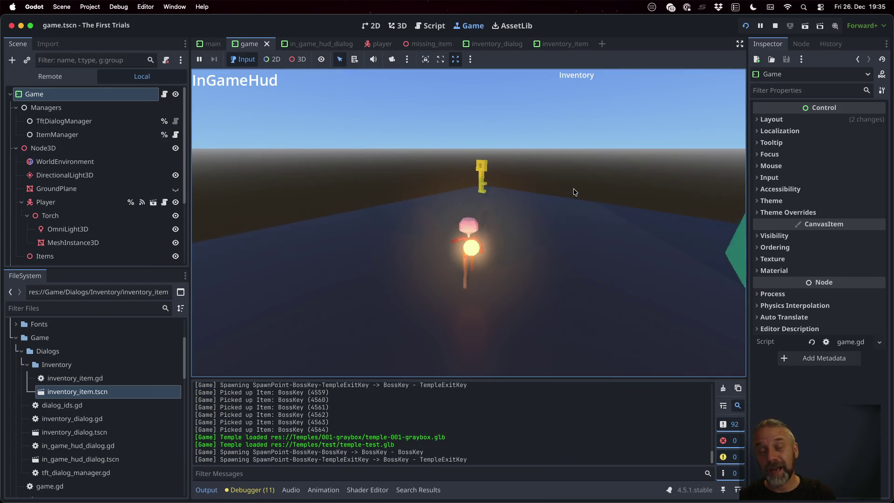
{"action": "key", "text": "w"}
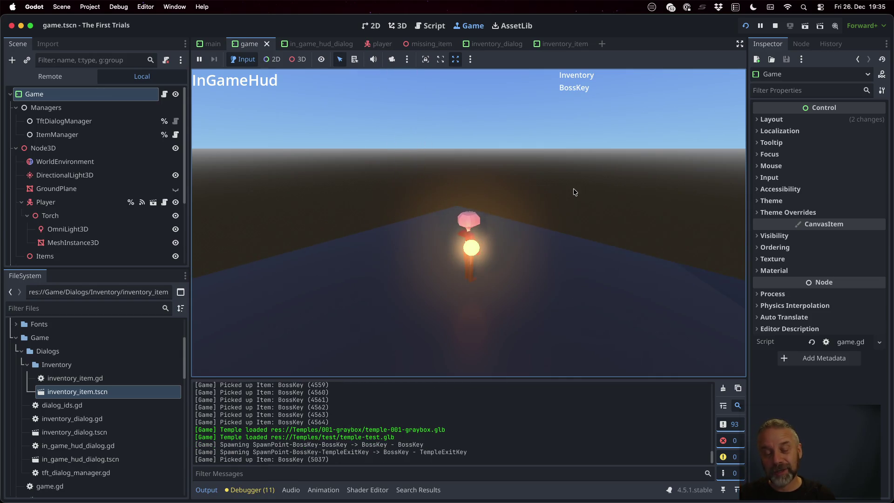
Walk past the temple onto the golden key to collect it, then stop the game
{"action": "key", "text": "a"}
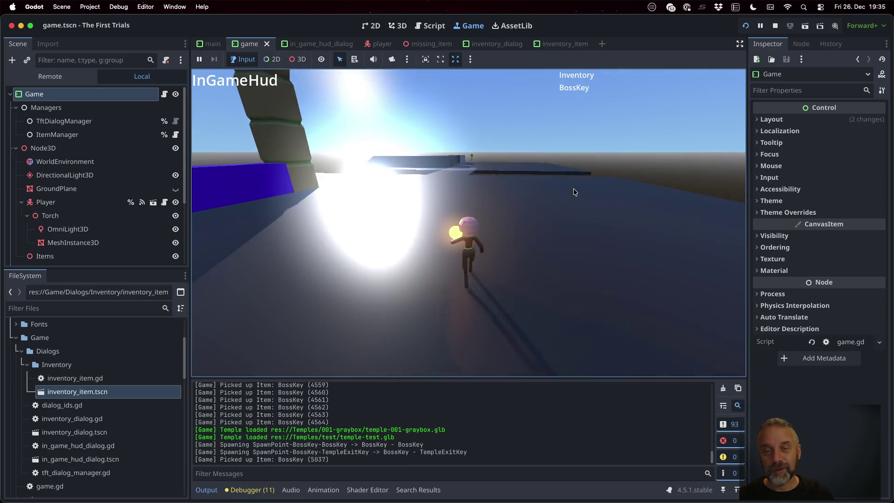
{"action": "key", "text": "w"}
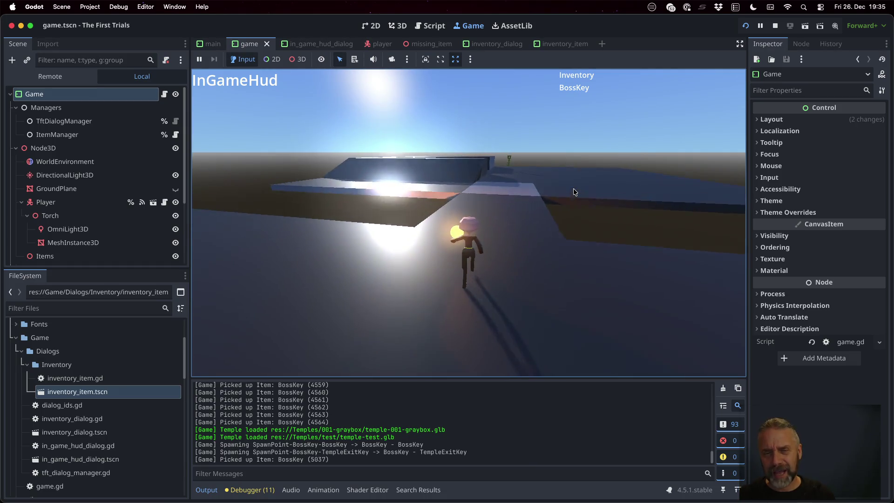
{"action": "key", "text": "w"}
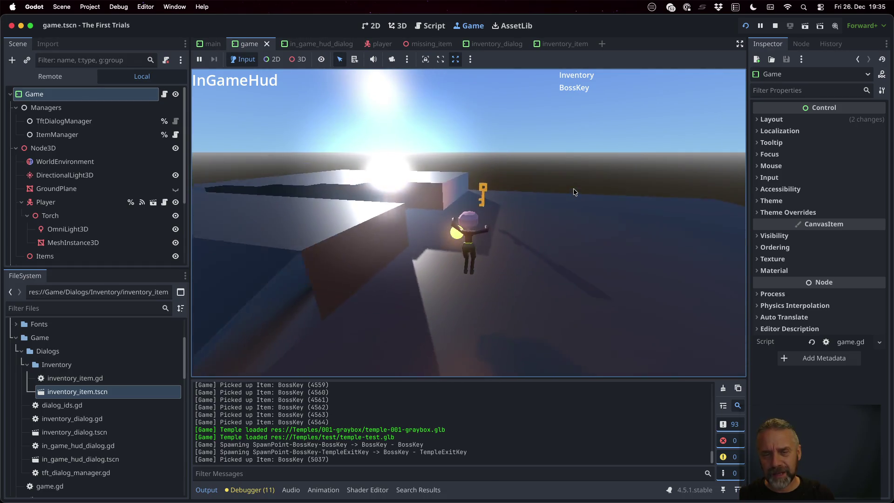
{"action": "key", "text": "w"}
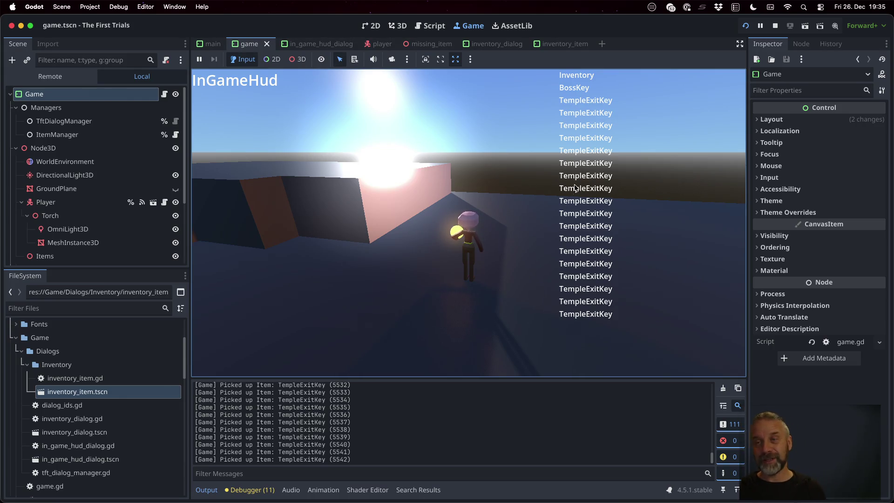
{"action": "left_click", "coordinate": [774, 27]}
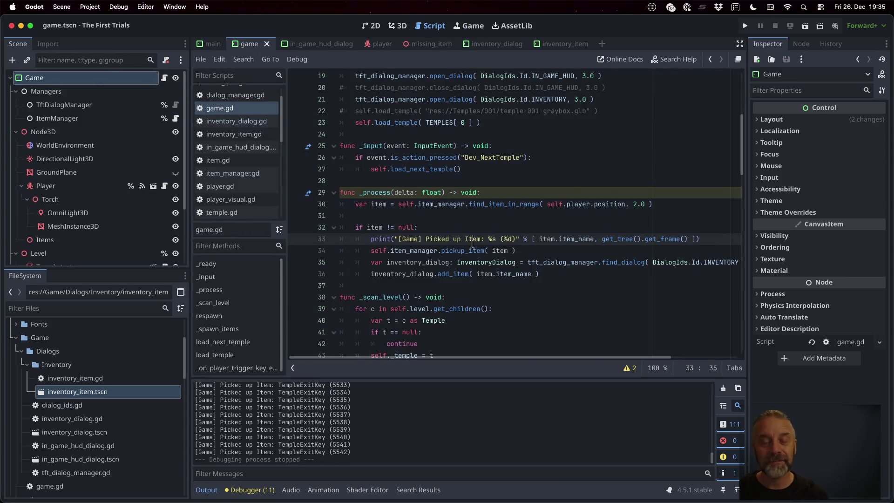
In clear_items, start a for loop over self.items.get_children()
{"action": "scroll", "coordinate": [474, 261], "scroll_direction": "down", "scroll_amount": 10}
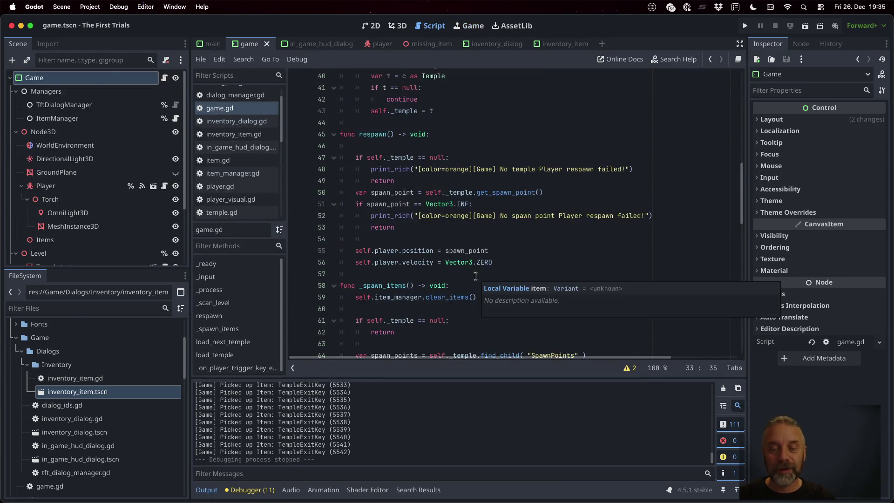
{"action": "scroll", "coordinate": [475, 276], "scroll_direction": "down", "scroll_amount": 10}
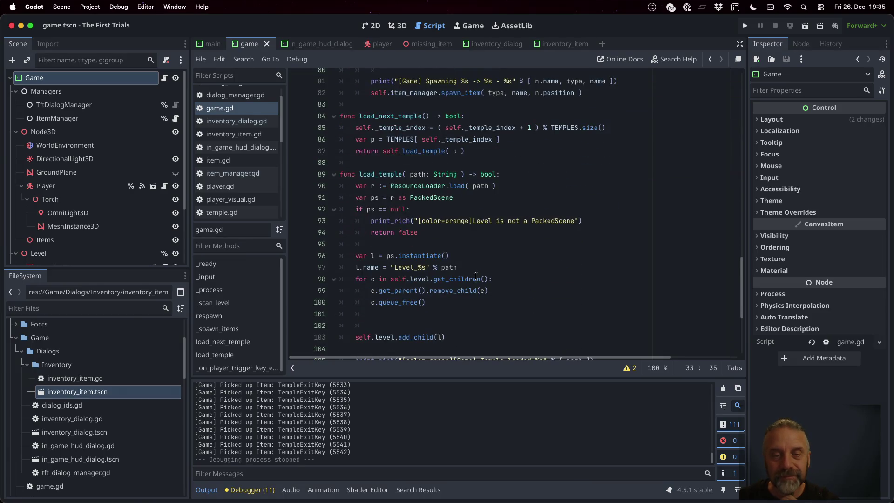
{"action": "scroll", "coordinate": [475, 276], "scroll_direction": "up", "scroll_amount": 10}
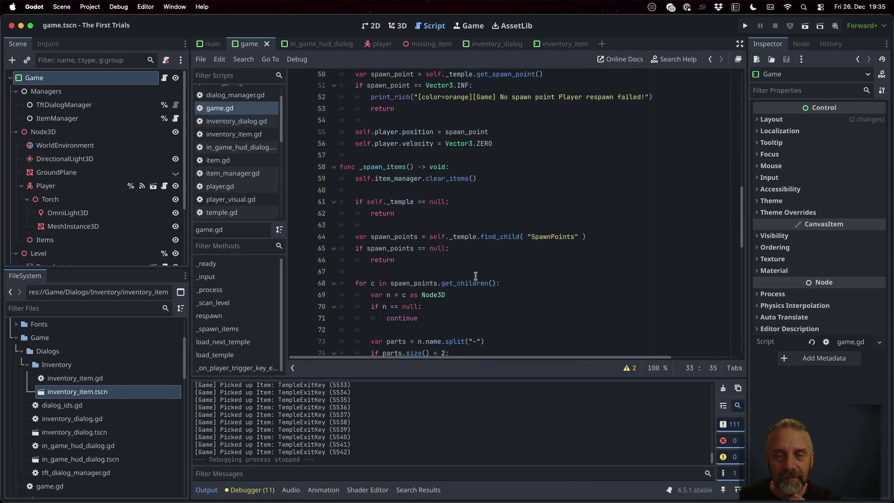
{"action": "left_click", "coordinate": [446, 184], "text": "super"}
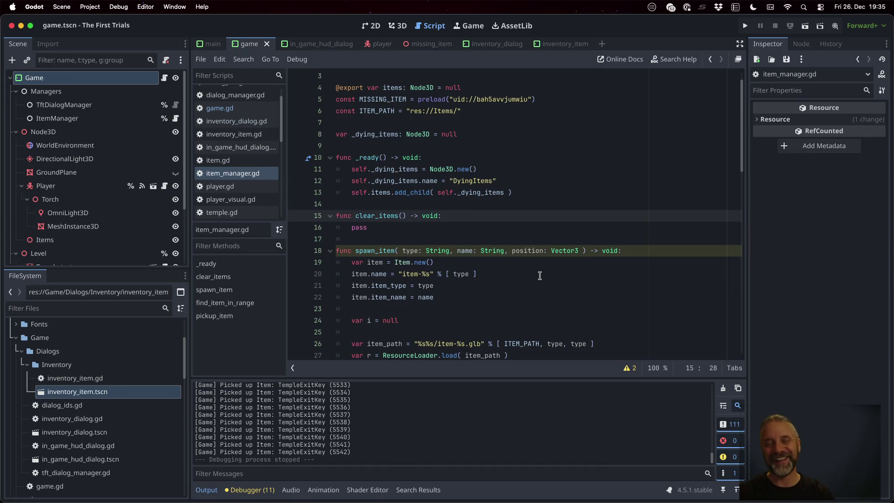
{"action": "key", "text": "Return"}
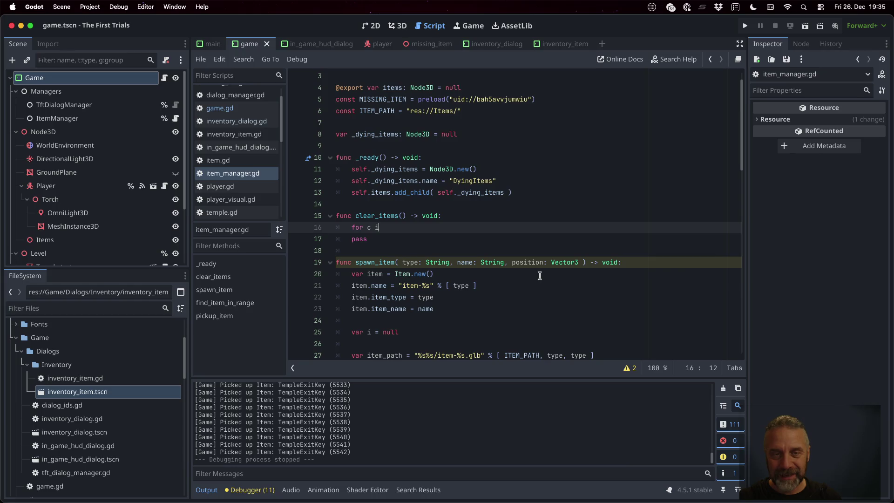
{"action": "type", "text": "n self.it"}
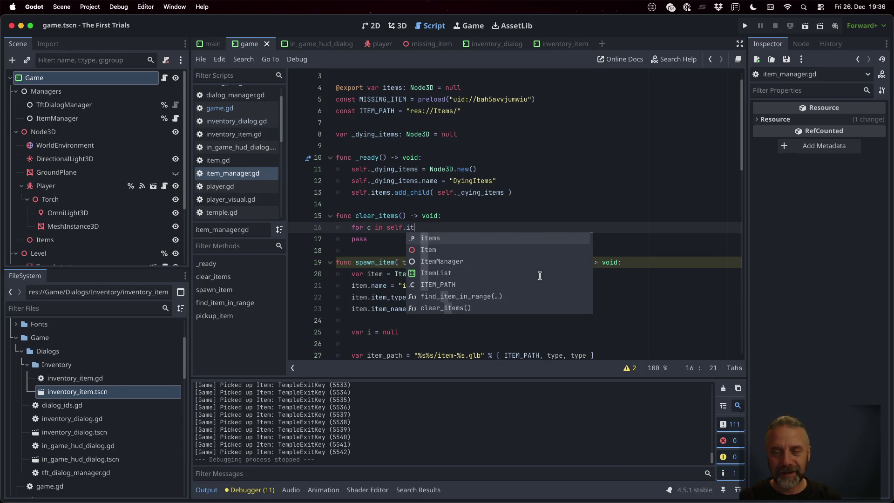
{"action": "type", "text": "ems.get"}
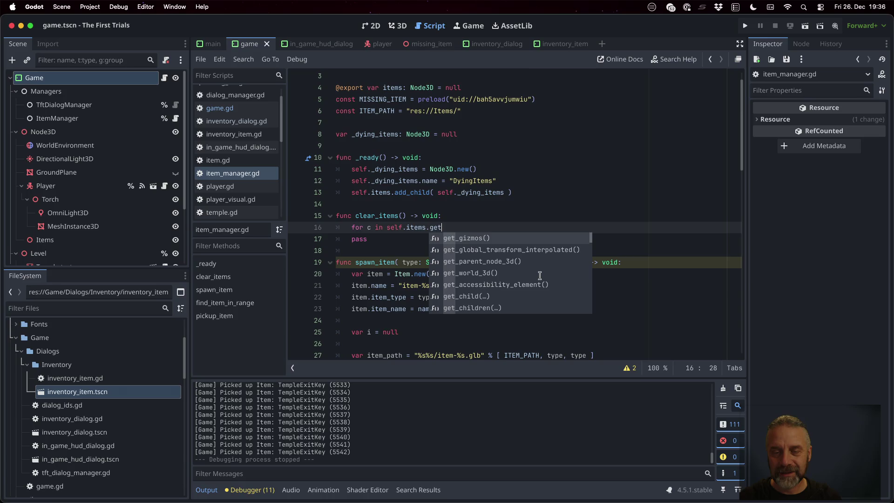
{"action": "key", "text": "Down"}
{"action": "key", "text": "Down"}
{"action": "key", "text": "Down"}
{"action": "key", "text": "Return"}
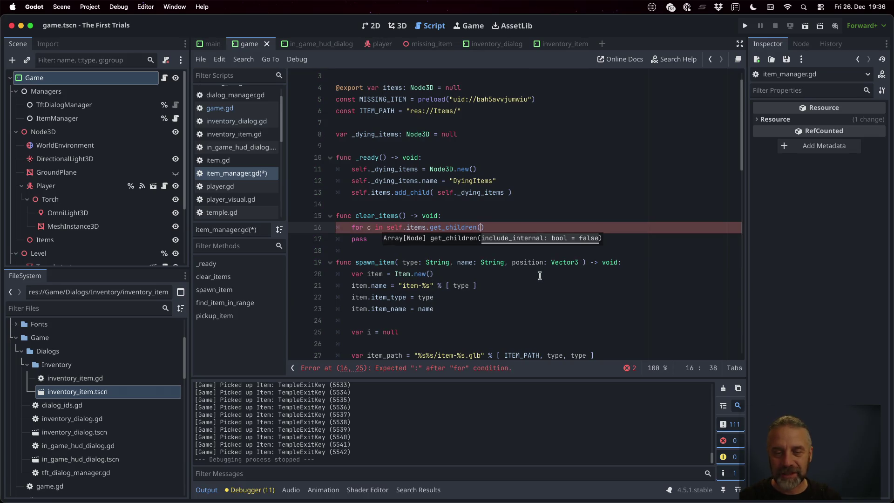
{"action": "key", "text": "BackSpace"}
{"action": "key", "text": "Return"}
{"action": "type", "text": "var i = c as it"}
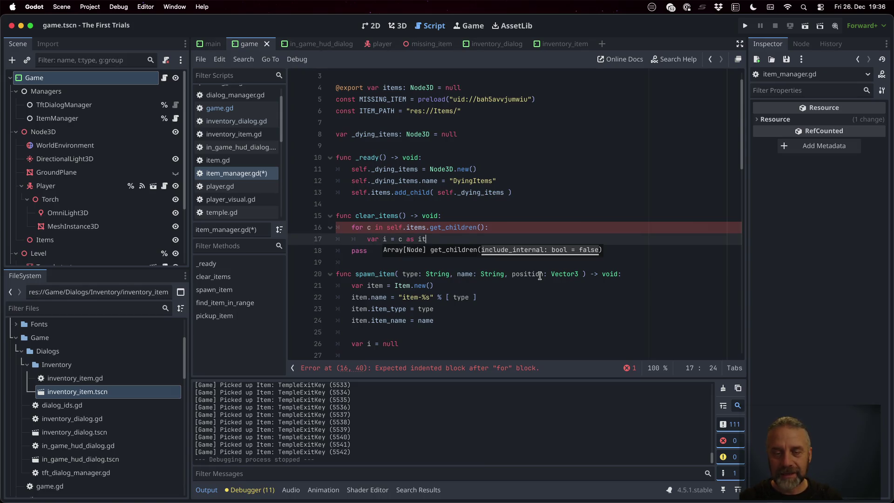
Cast each child to Item and continue when the cast is null
{"action": "type", "text": "em"}
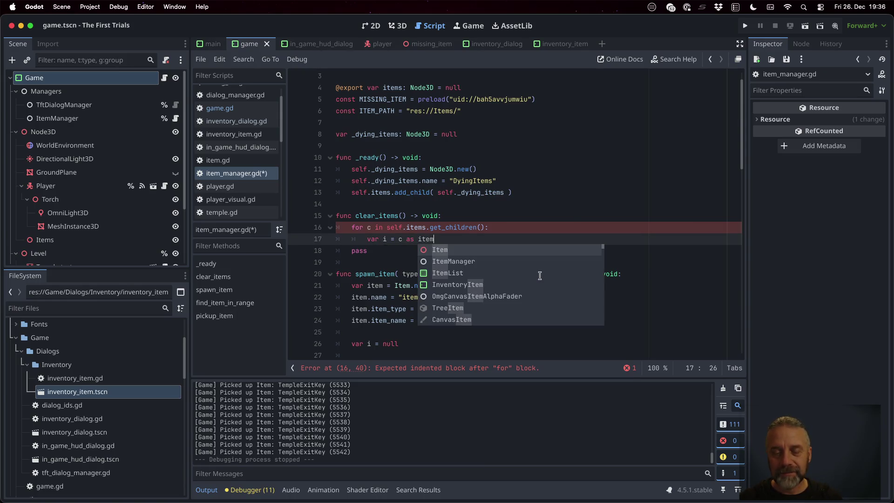
{"action": "key", "text": "Return"}
{"action": "key", "text": "Return"}
{"action": "type", "text": "if i == null:"}
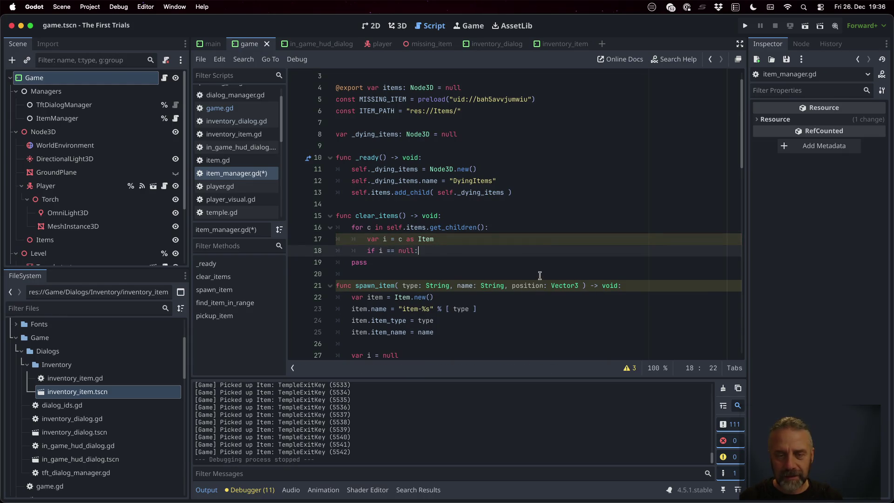
{"action": "key", "text": "Return"}
{"action": "type", "text": "con"}
{"action": "key", "text": "Down"}
{"action": "key", "text": "Down"}
{"action": "key", "text": "Return"}
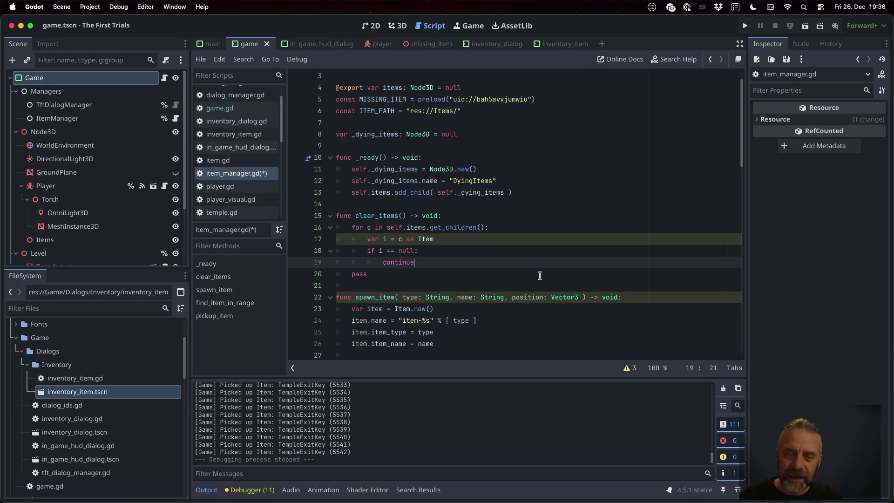
{"action": "key", "text": "Return"}
{"action": "key", "text": "Return"}
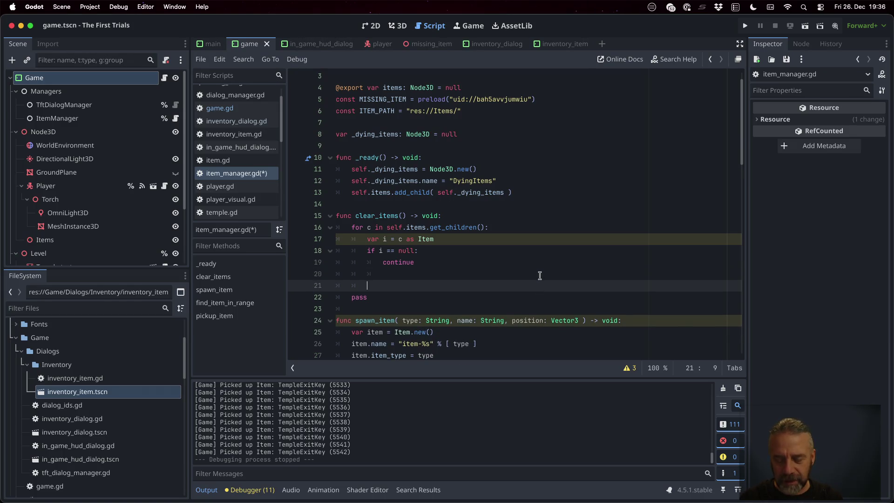
Remove each Item via get_parent().remove_child, queue_free it, drop the pass line, and save
{"action": "type", "text": "i.get_p"}
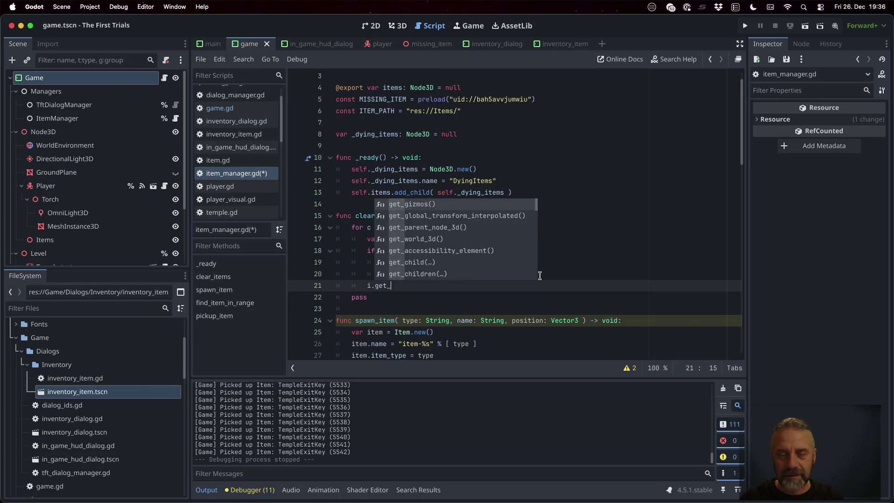
{"action": "key", "text": "Down"}
{"action": "key", "text": "Return"}
{"action": "type", "text": ".rem"}
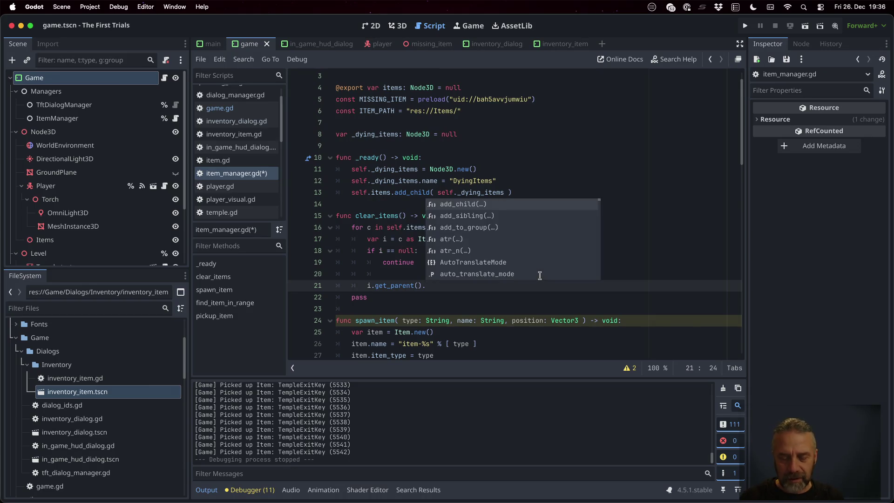
{"action": "key", "text": "Return"}
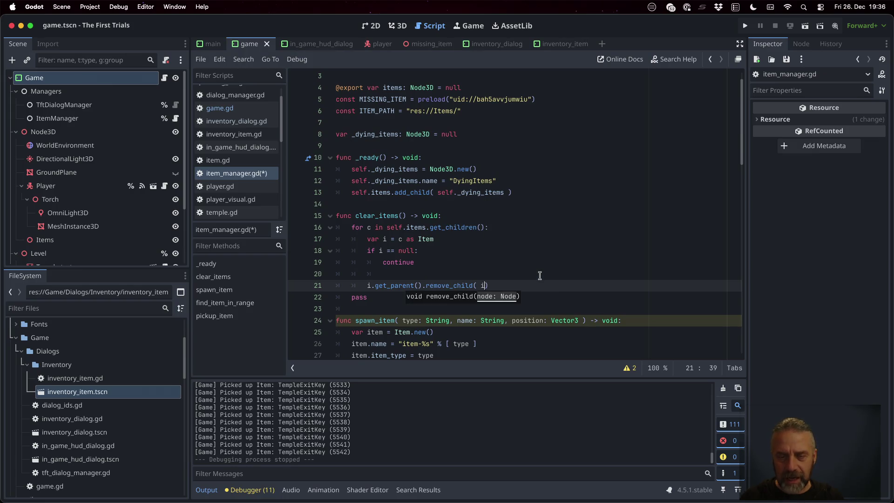
{"action": "key", "text": "Return"}
{"action": "type", "text": "u"}
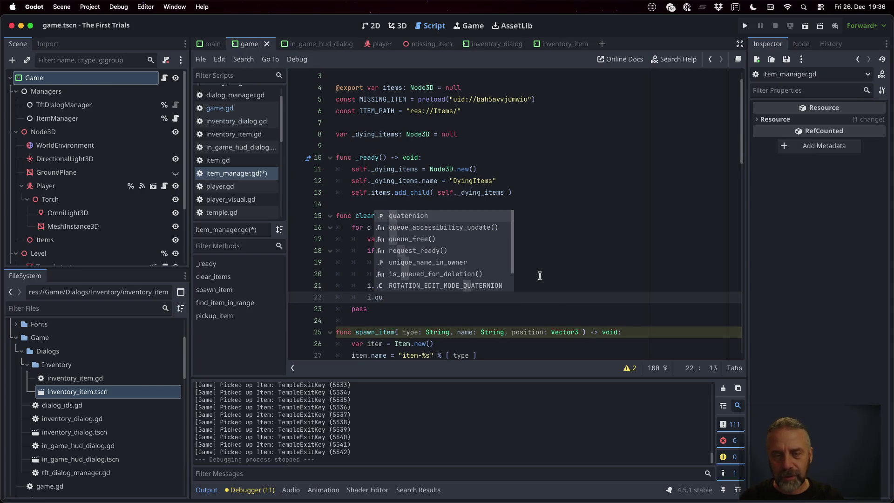
{"action": "key", "text": "Down"}
{"action": "key", "text": "Down"}
{"action": "key", "text": "Return"}
{"action": "key", "text": "Down"}
{"action": "key", "text": "ctrl+shift+k"}
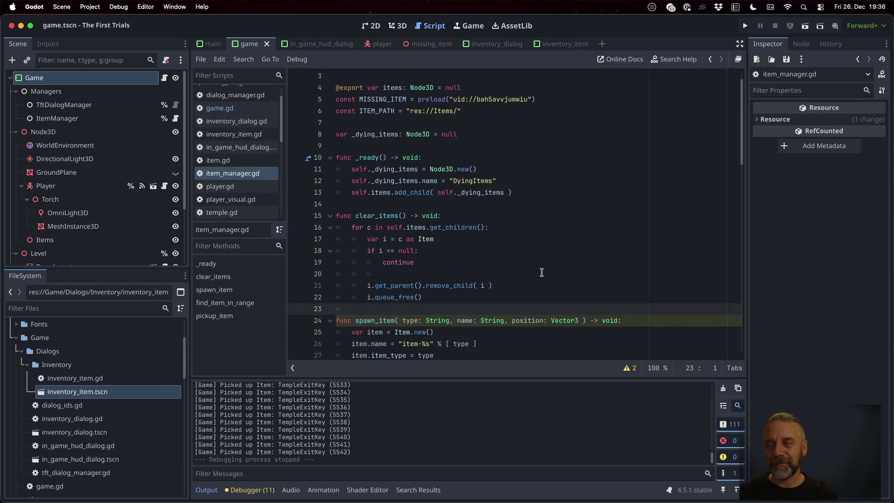
{"action": "left_click", "coordinate": [746, 26]}
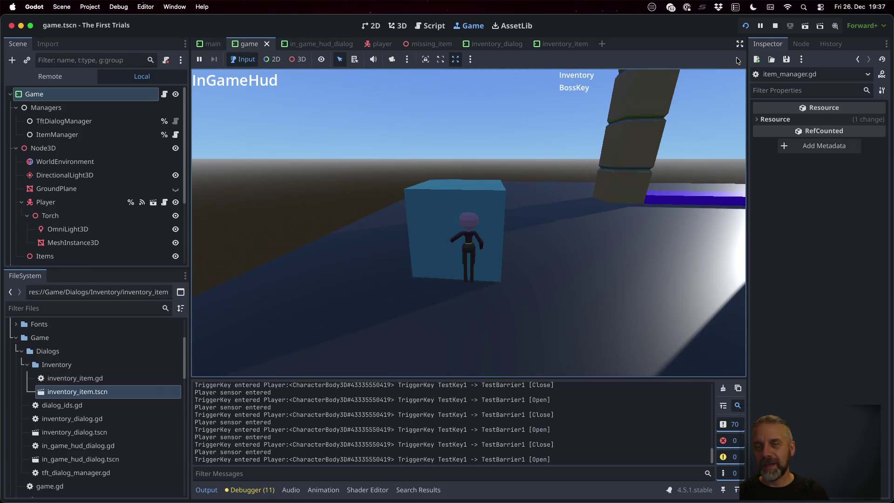
Walk the player around the cube and along the platform onto the TempleExitKey, then switch to Blender
{"action": "key", "text": "w"}
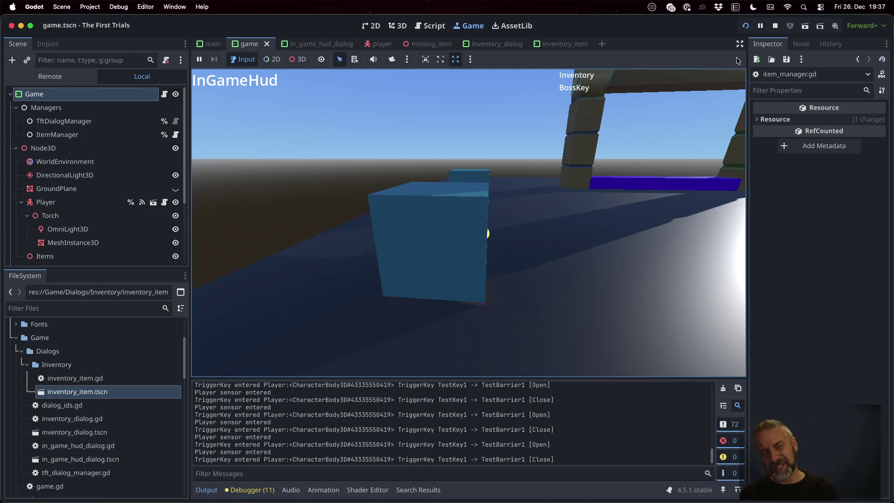
{"action": "key", "text": "s"}
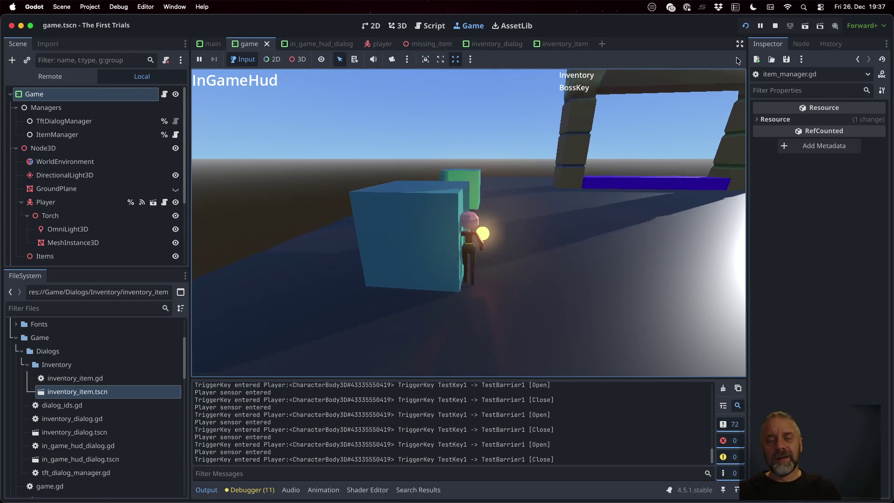
{"action": "key", "text": "w"}
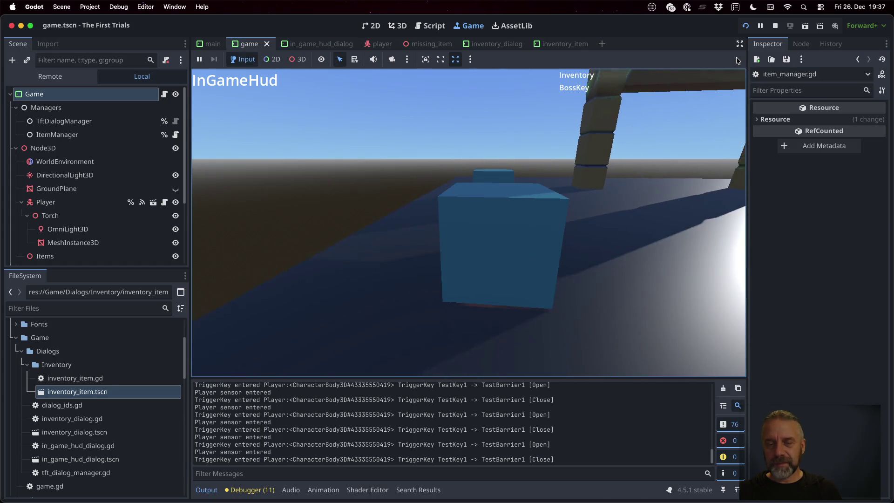
{"action": "key", "text": "w"}
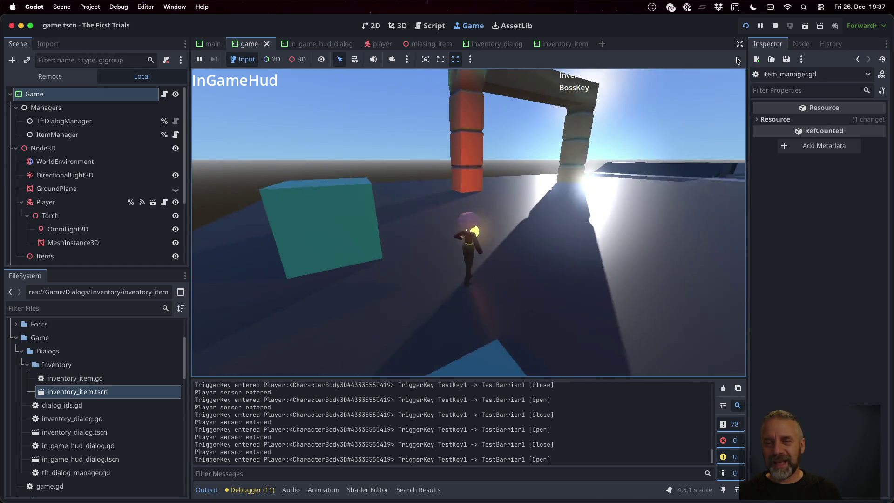
{"action": "key", "text": "w"}
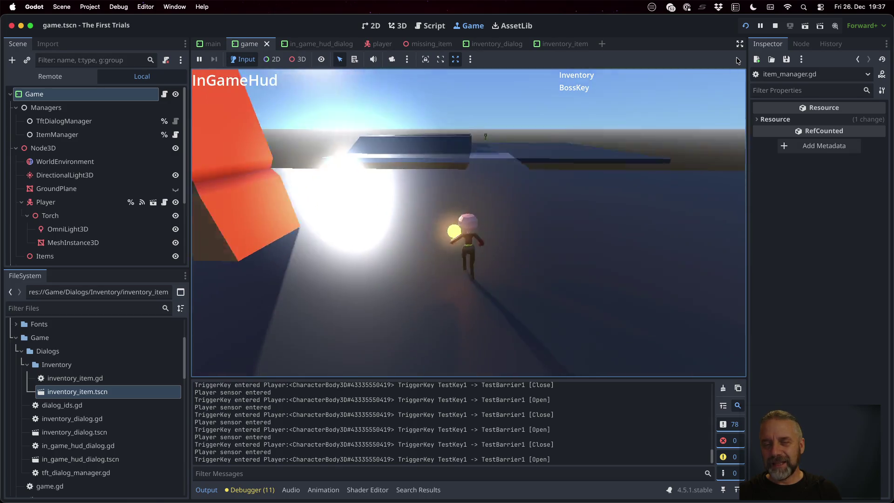
{"action": "key", "text": "w"}
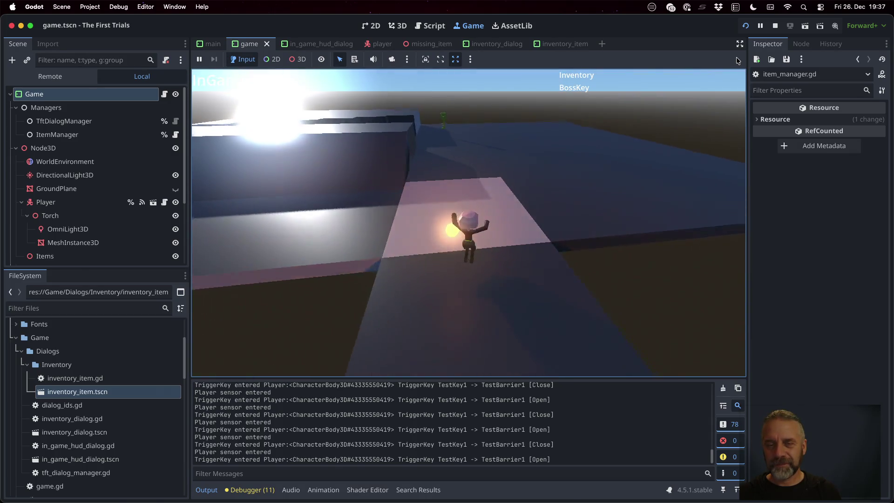
{"action": "key", "text": "w"}
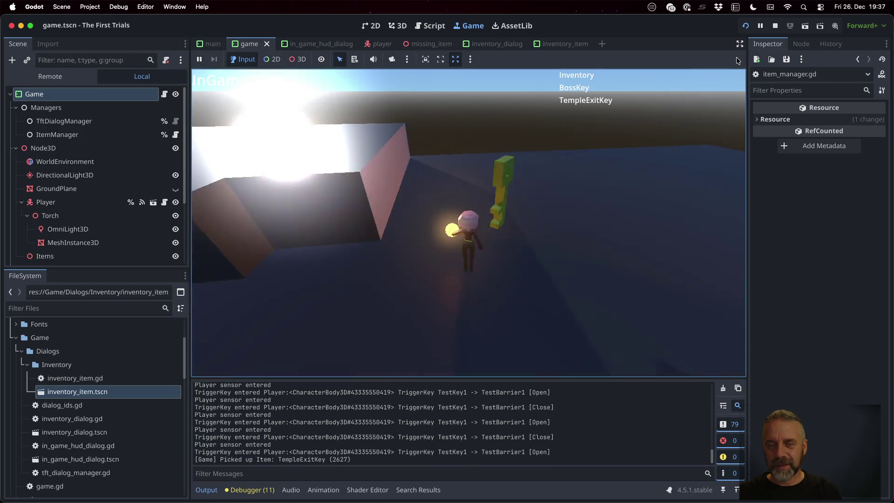
{"action": "key", "text": "w"}
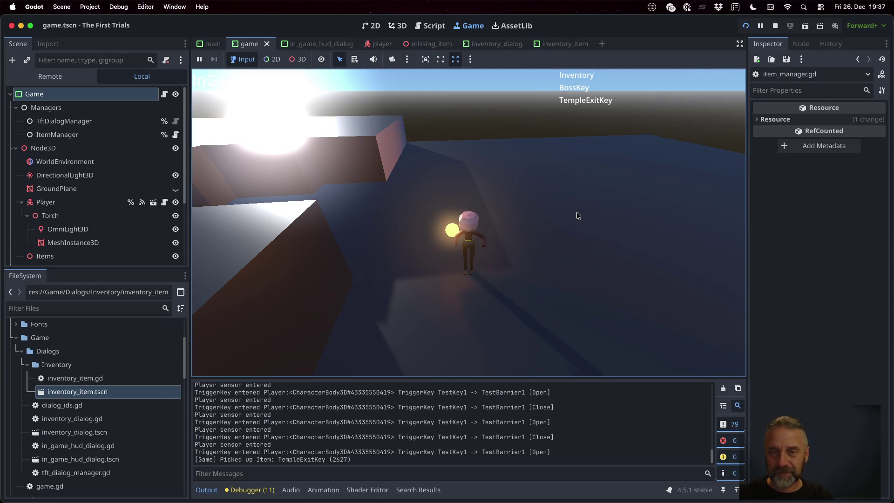
{"action": "key", "text": "ctrl+Right"}
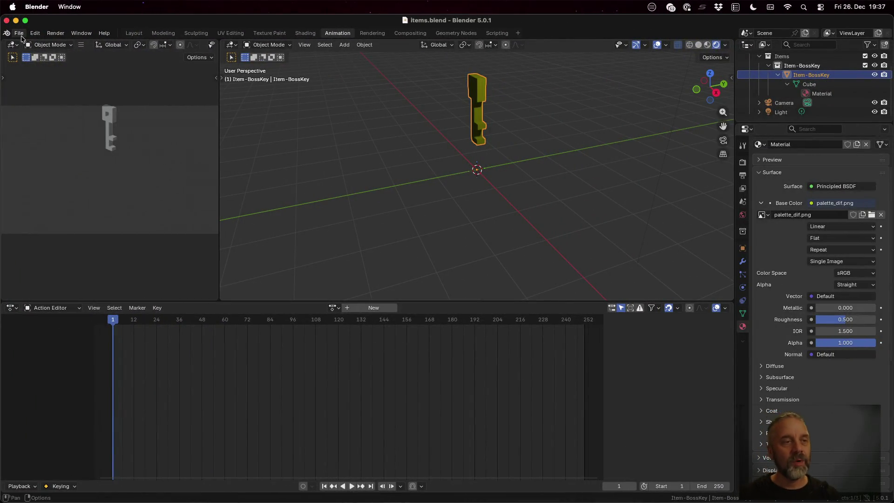
Open temple-001-graybox.blend from Open Recent, select wall Cube.041 and orbit to look down on it
{"action": "left_click", "coordinate": [20, 35]}
{"action": "mouse_move", "coordinate": [40, 62]}
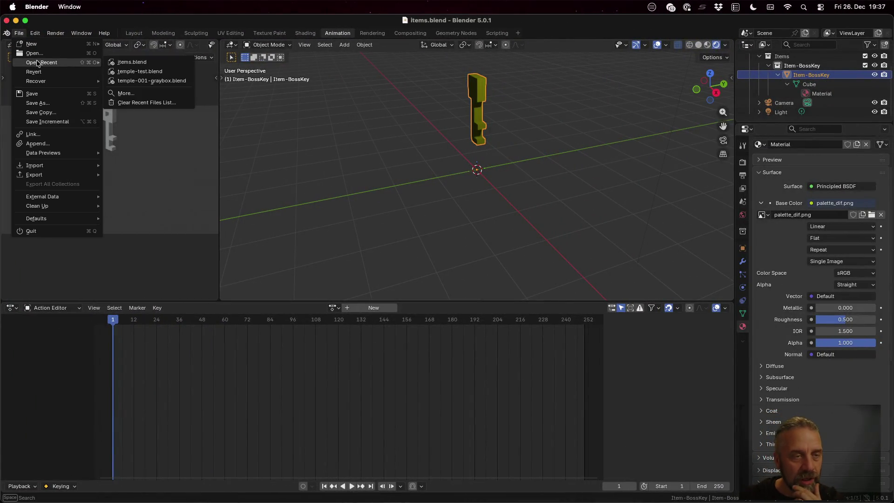
{"action": "left_click", "coordinate": [161, 84]}
{"action": "left_click", "coordinate": [297, 284]}
{"action": "mouse_move", "coordinate": [416, 298]}
{"action": "left_mouse_down"}
{"action": "mouse_move", "coordinate": [373, 272]}
{"action": "mouse_move", "coordinate": [387, 306]}
{"action": "left_mouse_up"}
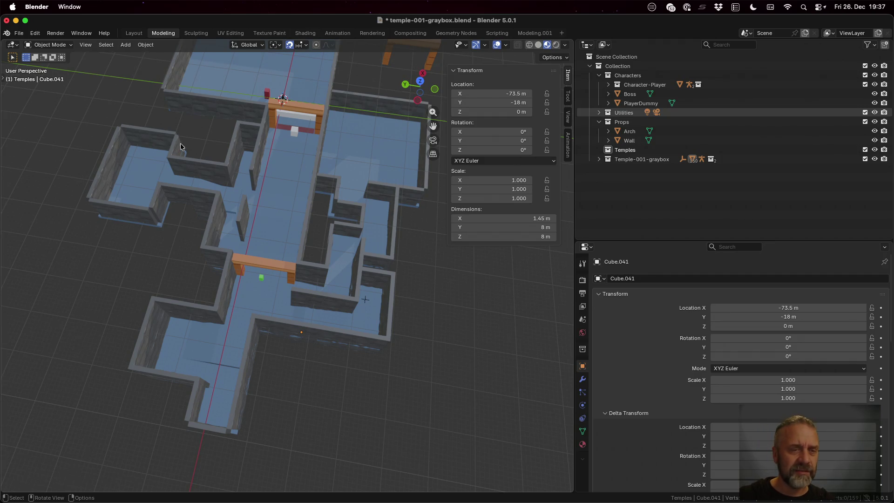
Add a new child collection under Collection in the Outliner and name it Helpers
{"action": "scroll", "coordinate": [178, 147], "scroll_direction": "right", "scroll_amount": 10}
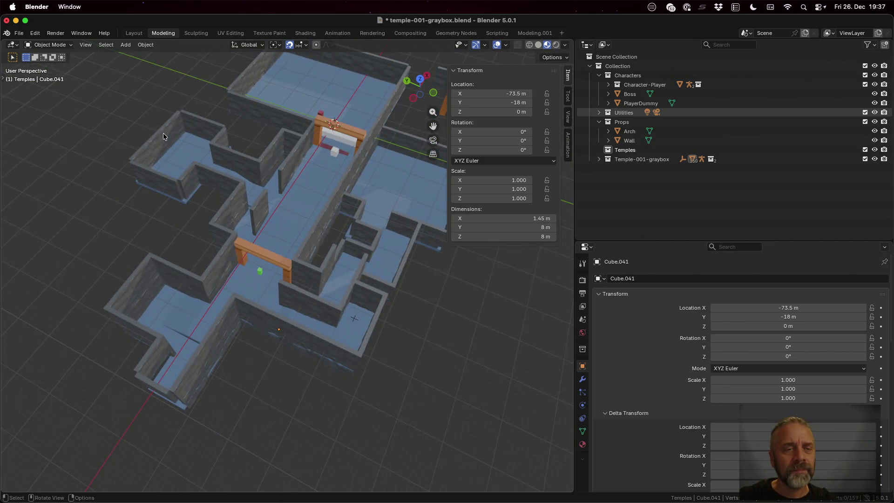
{"action": "scroll", "coordinate": [250, 175], "scroll_direction": "up", "scroll_amount": 10}
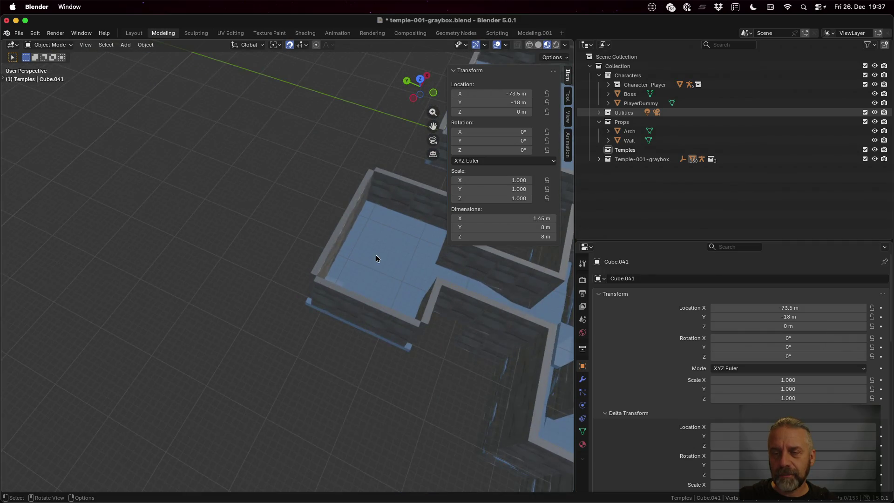
{"action": "scroll", "coordinate": [357, 269], "scroll_direction": "down", "scroll_amount": 5}
{"action": "left_click", "coordinate": [619, 67]}
{"action": "right_click", "coordinate": [619, 67]}
{"action": "left_click", "coordinate": [618, 66]}
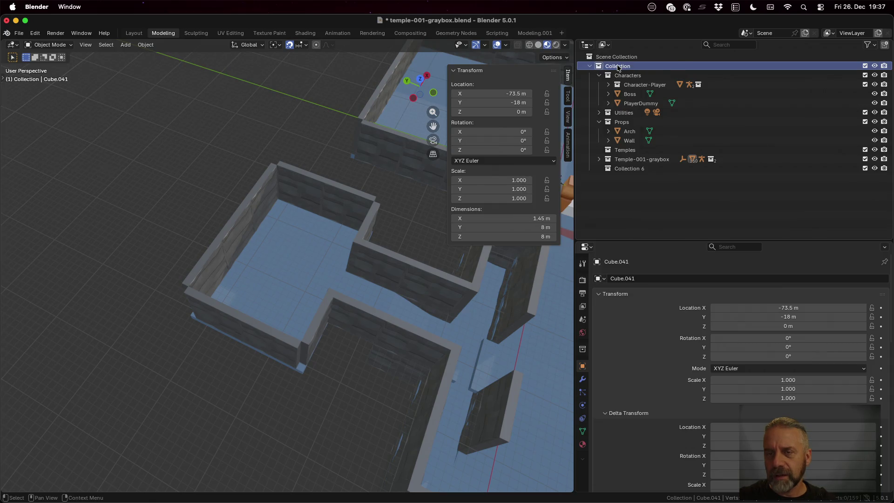
{"action": "double_click", "coordinate": [633, 168]}
{"action": "type", "text": "Helpers"}
{"action": "key", "text": "Return"}
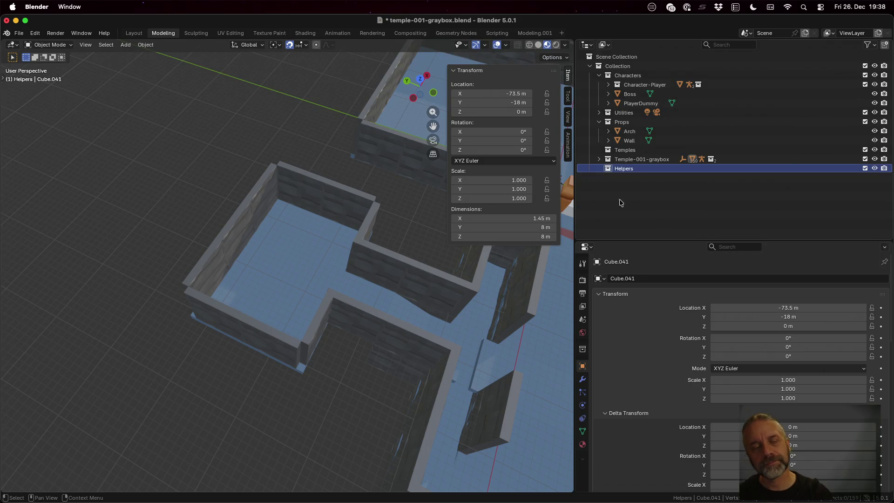
Add a Single Arrow empty to the scene
{"action": "key", "text": "shift+a"}
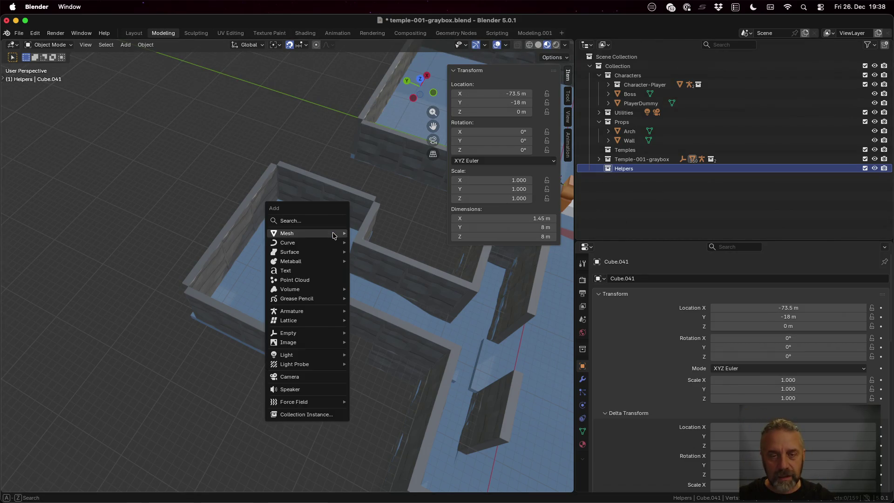
{"action": "mouse_move", "coordinate": [334, 235]}
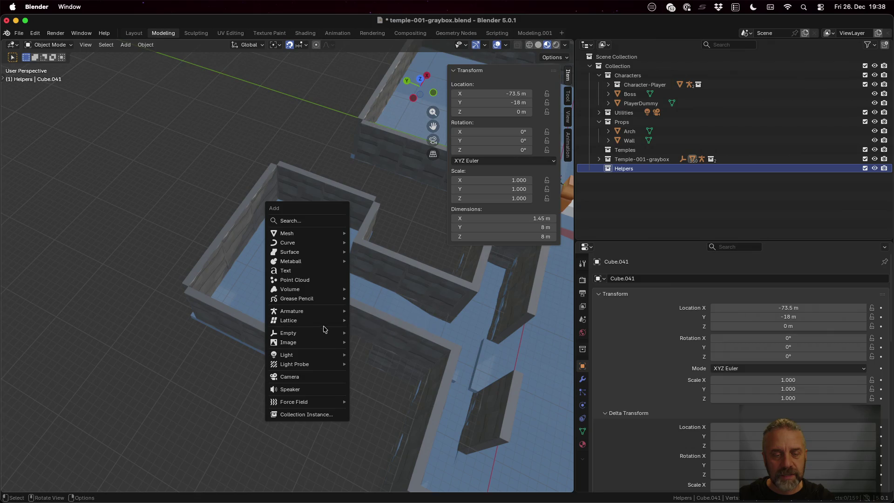
{"action": "mouse_move", "coordinate": [325, 331]}
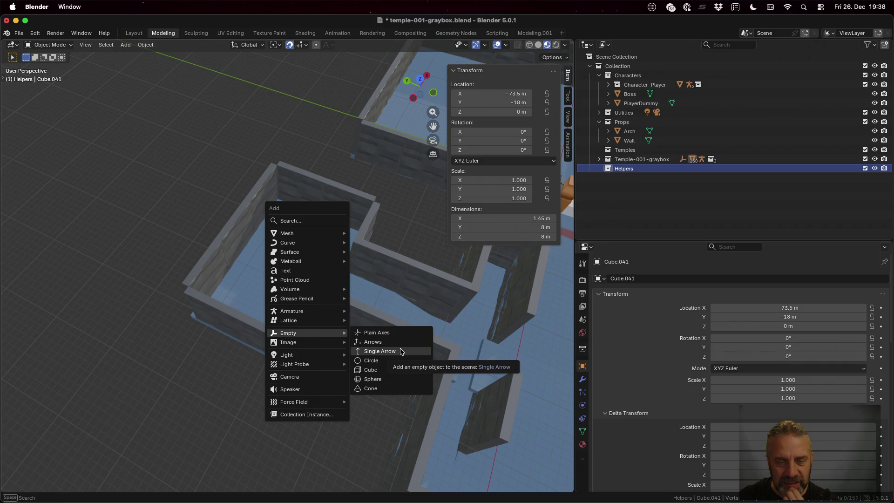
{"action": "left_click", "coordinate": [401, 350]}
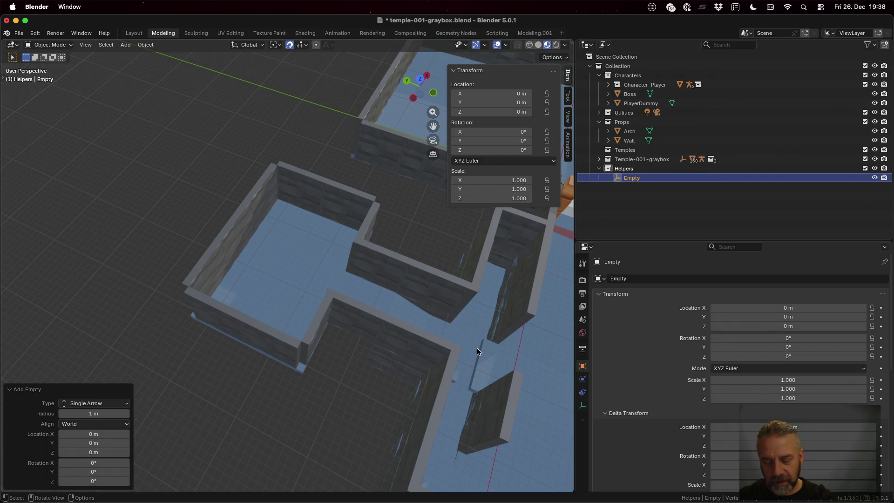
Drop the empty on the ground plane, then view the temple from the top in Solid shading
{"action": "key", "text": "g"}
{"action": "key", "text": "shift+z"}
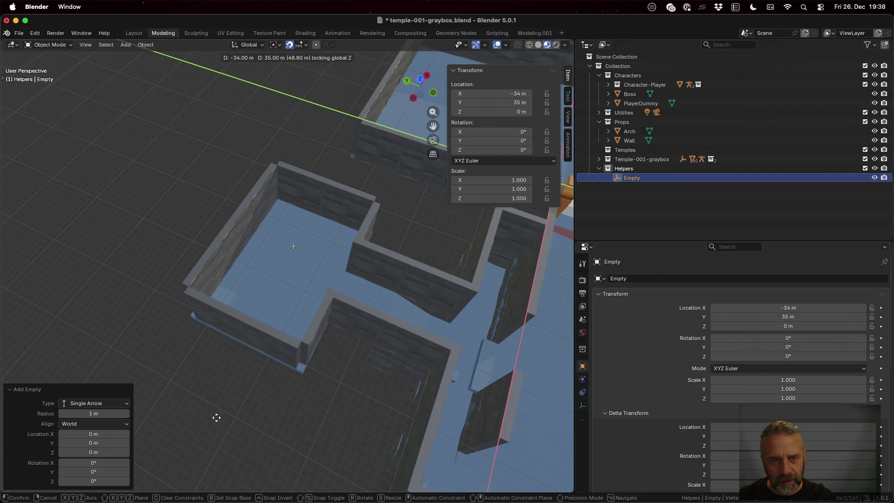
{"action": "left_click", "coordinate": [201, 427]}
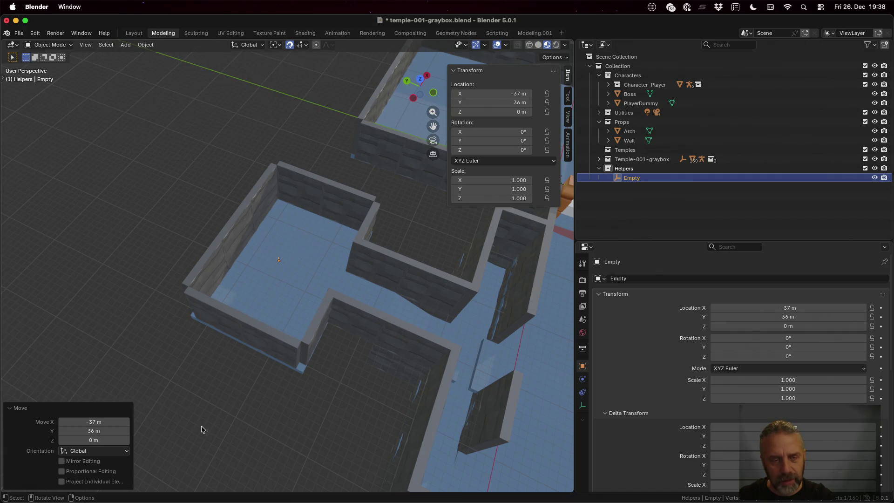
{"action": "mouse_move", "coordinate": [373, 340]}
{"action": "left_mouse_down"}
{"action": "mouse_move", "coordinate": [282, 307]}
{"action": "mouse_move", "coordinate": [293, 298]}
{"action": "mouse_move", "coordinate": [291, 277]}
{"action": "left_mouse_up"}
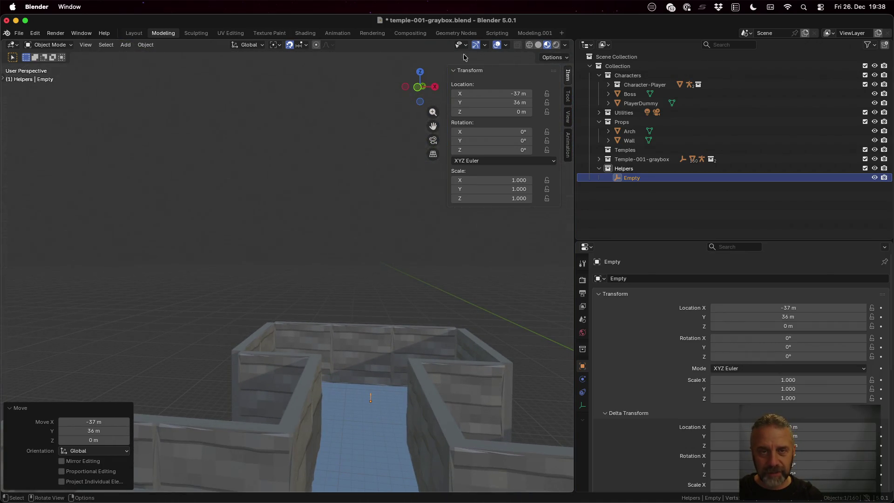
{"action": "left_click", "coordinate": [420, 73]}
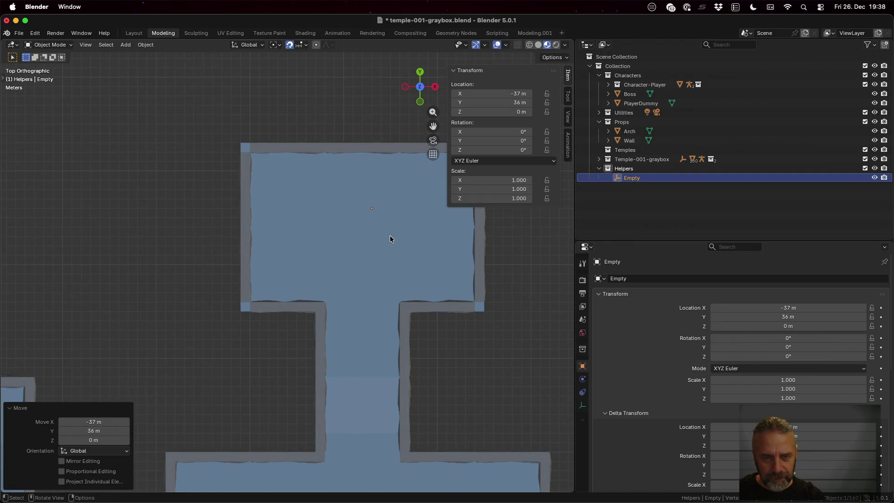
{"action": "scroll", "coordinate": [390, 240], "scroll_direction": "up", "scroll_amount": 1}
{"action": "scroll", "coordinate": [429, 270], "scroll_direction": "up", "scroll_amount": 2}
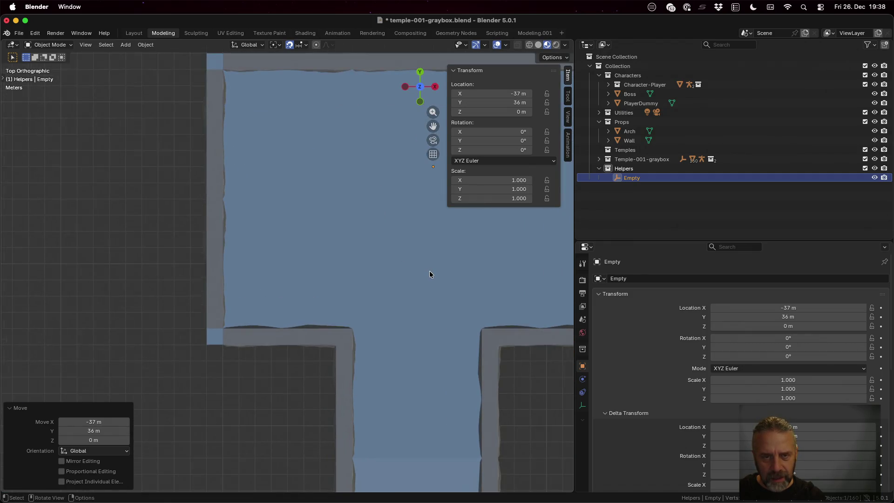
{"action": "mouse_move", "coordinate": [437, 273]}
{"action": "left_mouse_down"}
{"action": "mouse_move", "coordinate": [373, 292]}
{"action": "mouse_move", "coordinate": [315, 333]}
{"action": "mouse_move", "coordinate": [316, 342]}
{"action": "left_mouse_up"}
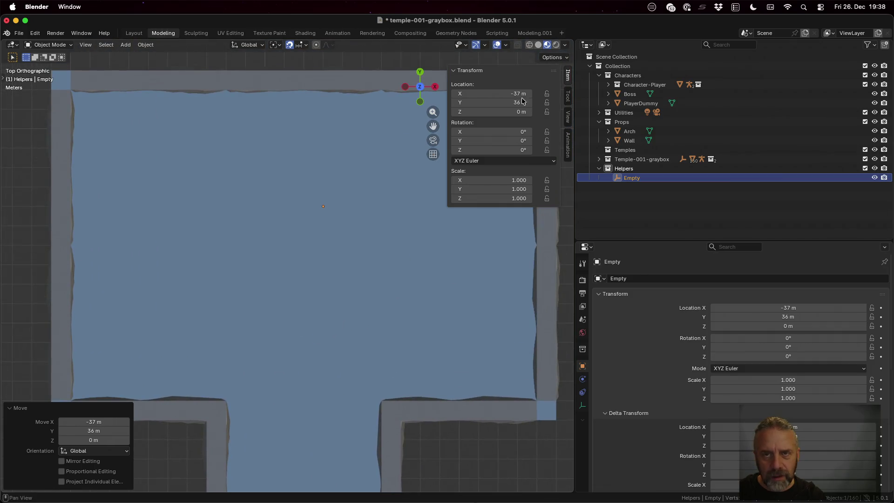
{"action": "left_click", "coordinate": [517, 46]}
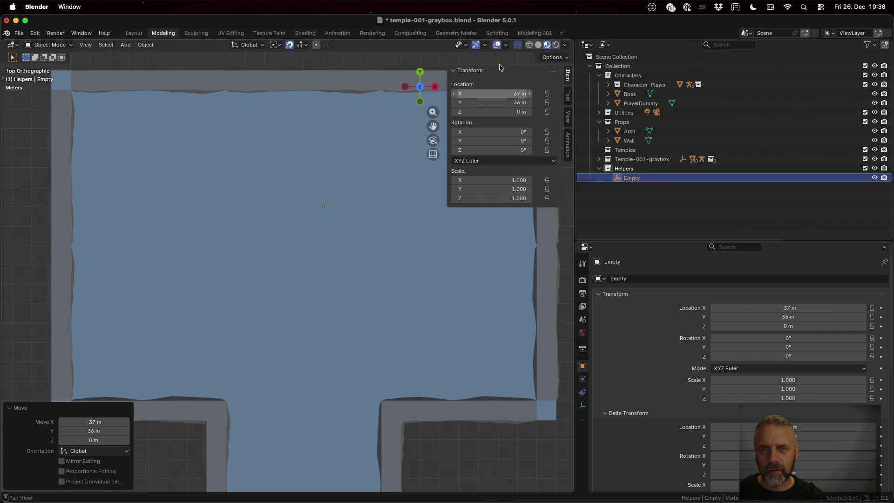
{"action": "left_click", "coordinate": [537, 44]}
{"action": "left_click", "coordinate": [520, 46]}
{"action": "left_click", "coordinate": [521, 45]}
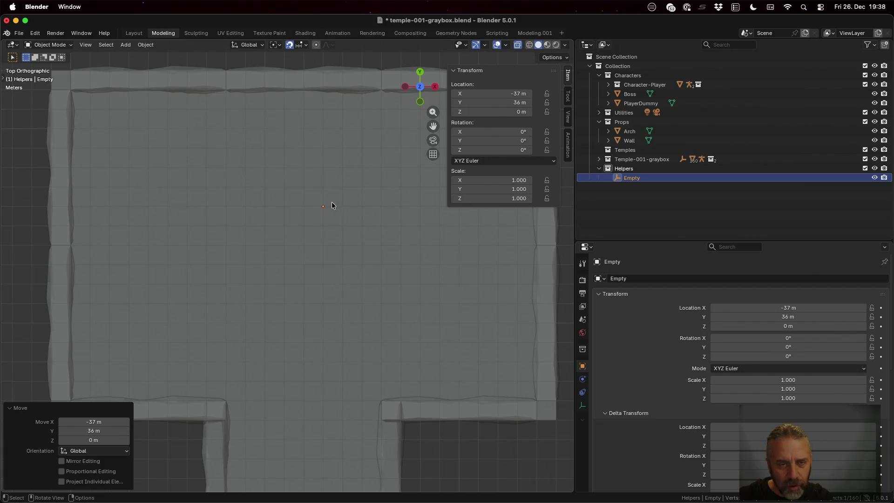
Nudge the empty flat along X and Y to X -38 m, Y 35 m
{"action": "key", "text": "g"}
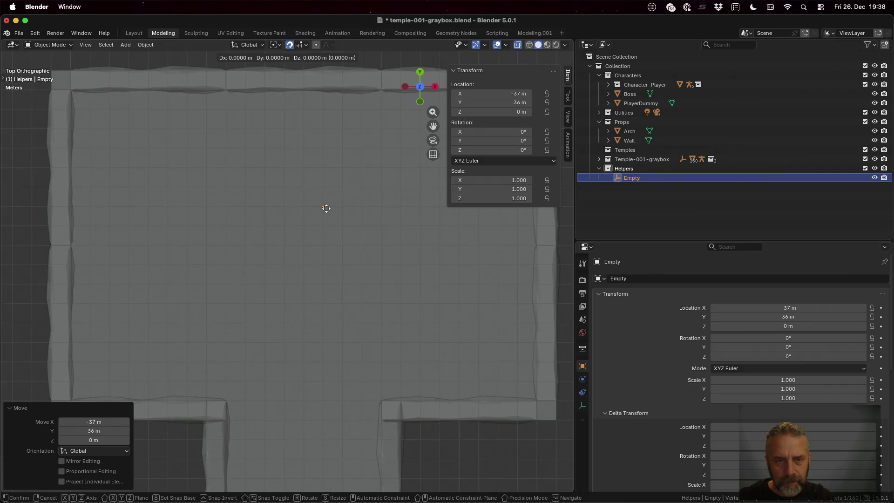
{"action": "key", "text": "shift+z"}
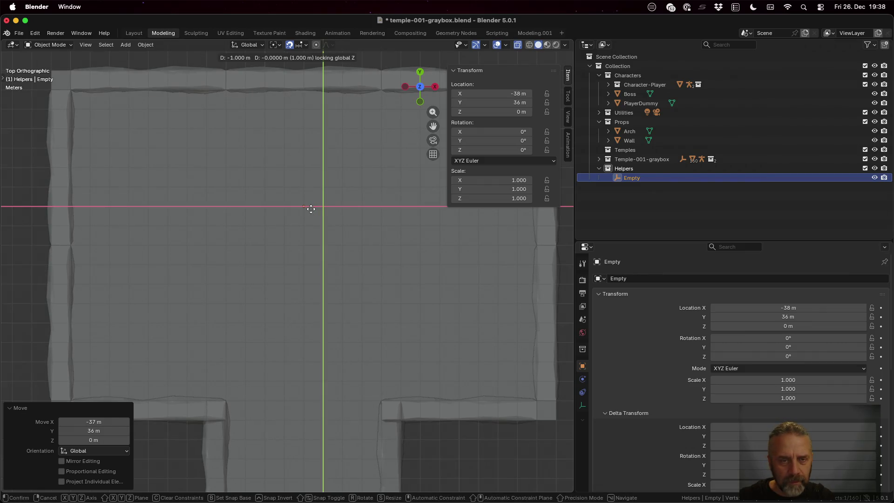
{"action": "left_click", "coordinate": [312, 209]}
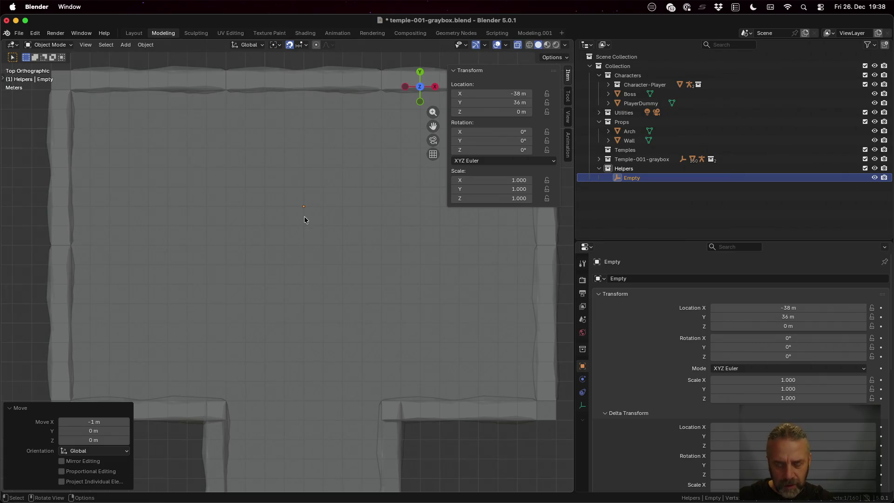
{"action": "key", "text": "g"}
{"action": "key", "text": "y"}
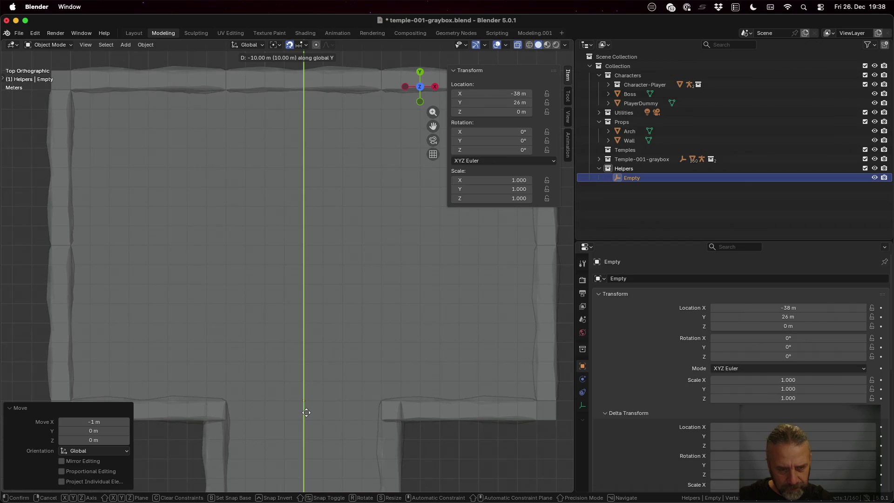
{"action": "left_click", "coordinate": [306, 414]}
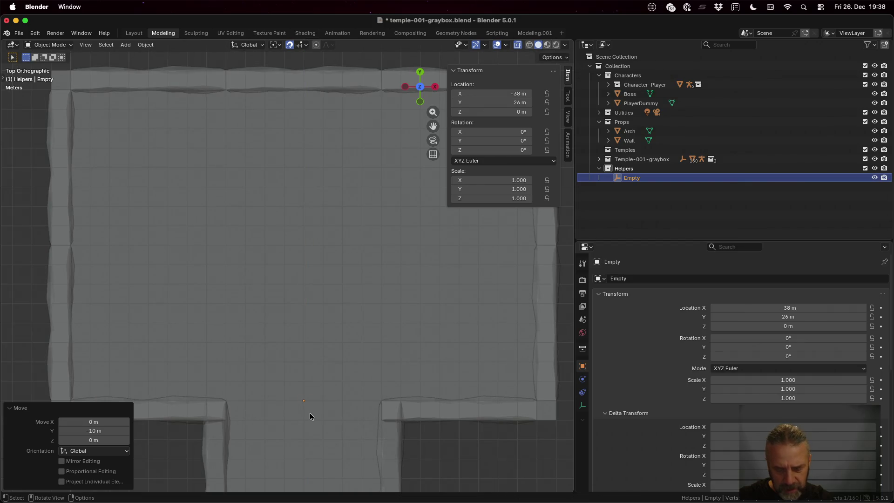
{"action": "key", "text": "g"}
{"action": "key", "text": "y"}
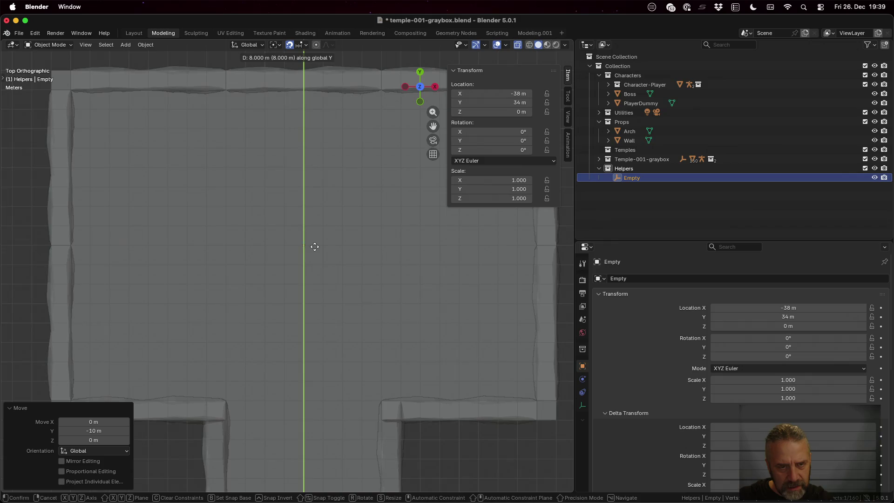
{"action": "left_click", "coordinate": [316, 238]}
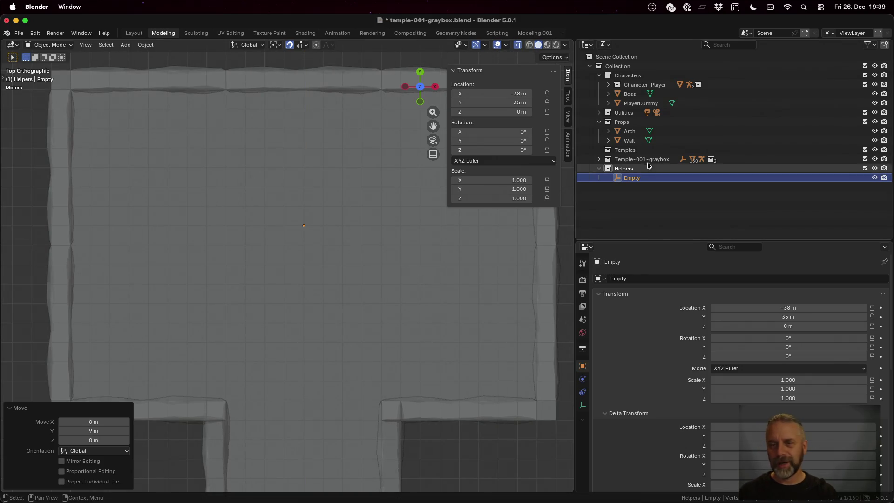
{"action": "left_click", "coordinate": [650, 182]}
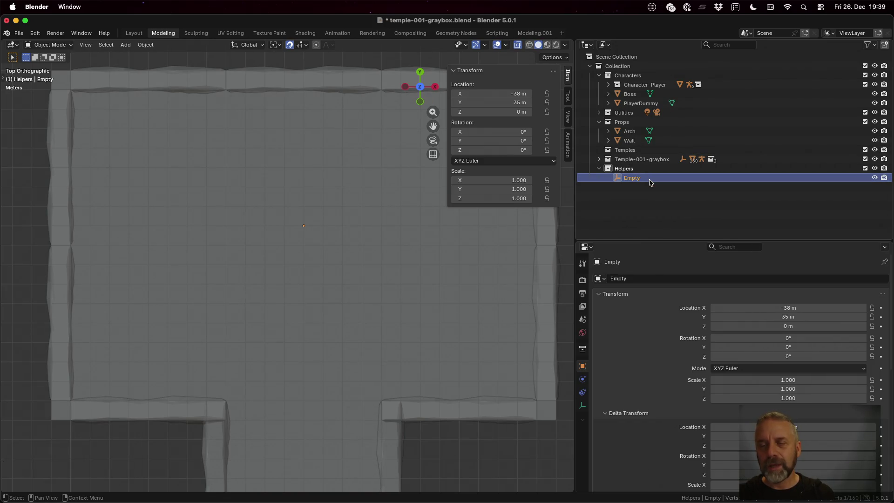
Rename the Empty to Item-BossKey-BossKey
{"action": "double_click", "coordinate": [639, 180]}
{"action": "key", "text": "BackSpace"}
{"action": "type", "text": "Item-Boss"}
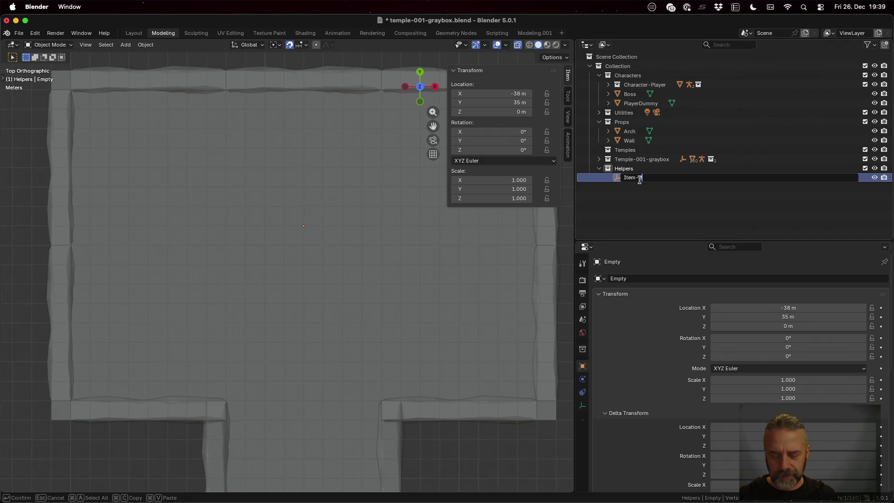
{"action": "type", "text": "Key-"}
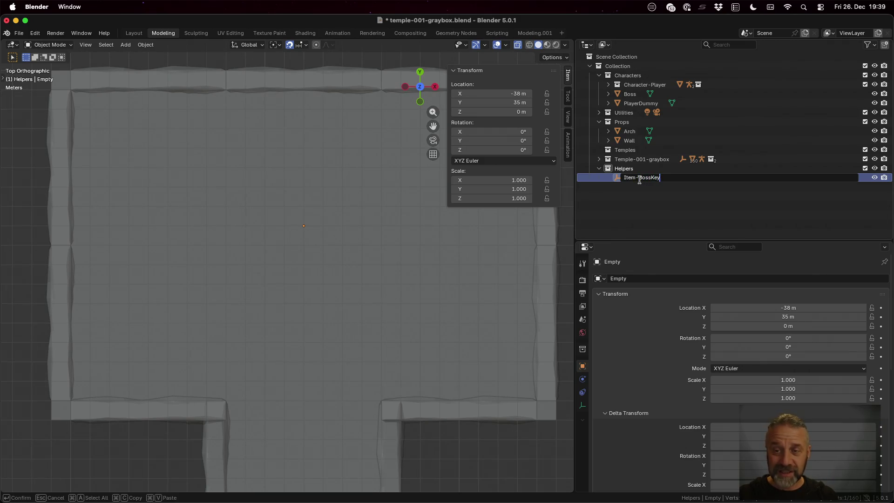
{"action": "type", "text": "Bo"}
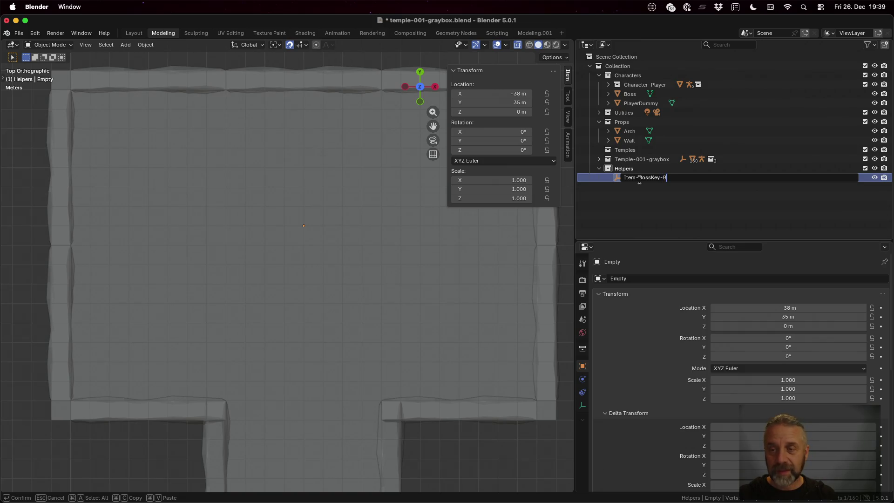
{"action": "type", "text": "ssKey"}
{"action": "key", "text": "Return"}
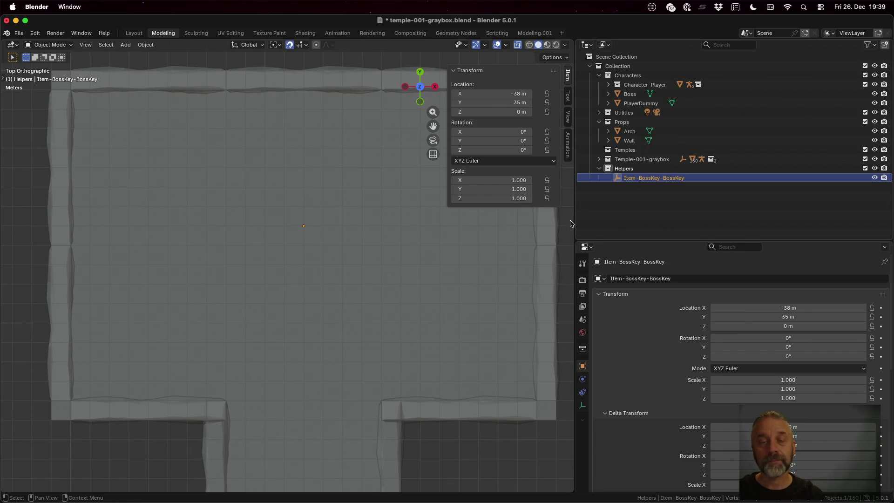
{"action": "scroll", "coordinate": [443, 275], "scroll_direction": "down", "scroll_amount": 8}
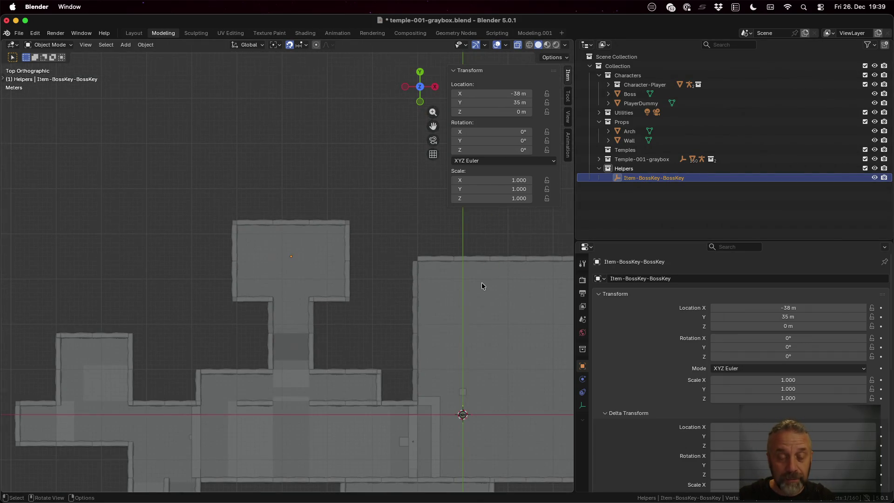
Copy and paste the empty and rename the duplicate Item-BossKey-TempleExitKey
{"action": "right_click", "coordinate": [648, 178]}
{"action": "left_click", "coordinate": [647, 179]}
{"action": "right_click", "coordinate": [646, 182]}
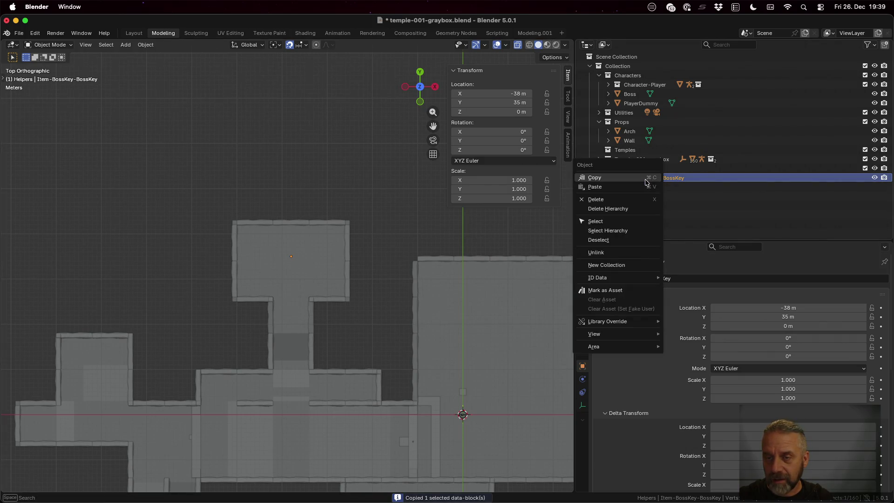
{"action": "left_click", "coordinate": [647, 186]}
{"action": "double_click", "coordinate": [680, 187]}
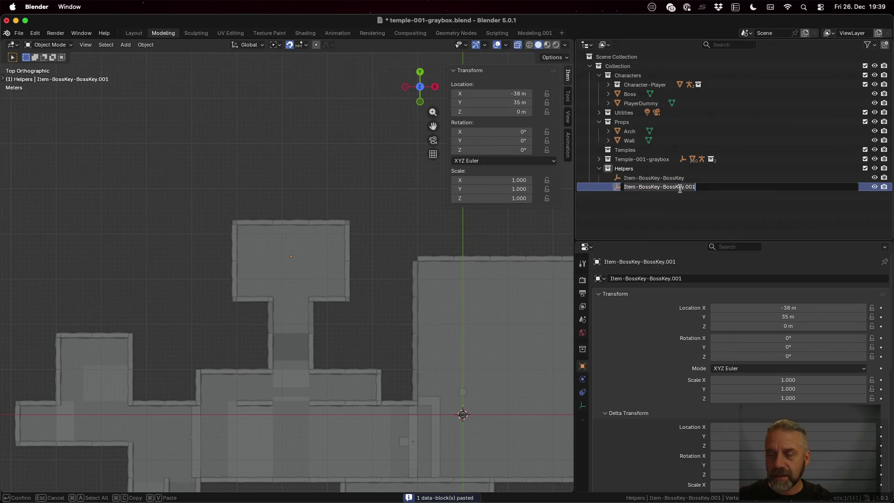
{"action": "double_click", "coordinate": [680, 187]}
{"action": "type", "text": "Temple"}
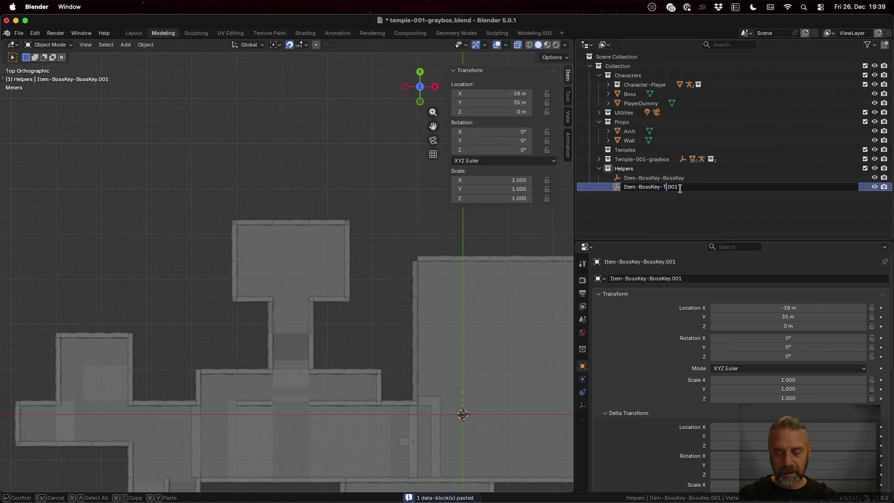
{"action": "type", "text": "ExitKey"}
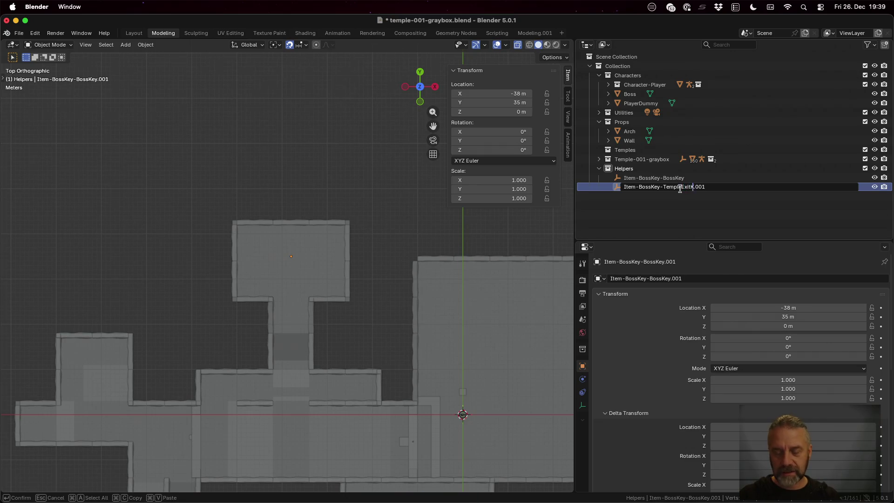
{"action": "key", "text": "BackSpace"}
{"action": "key", "text": "Return"}
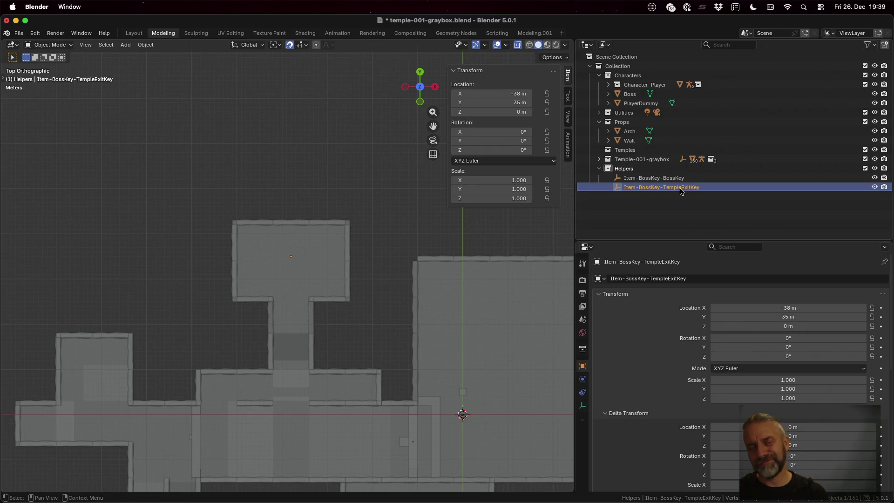
{"action": "scroll", "coordinate": [313, 262], "scroll_direction": "right", "scroll_amount": 6}
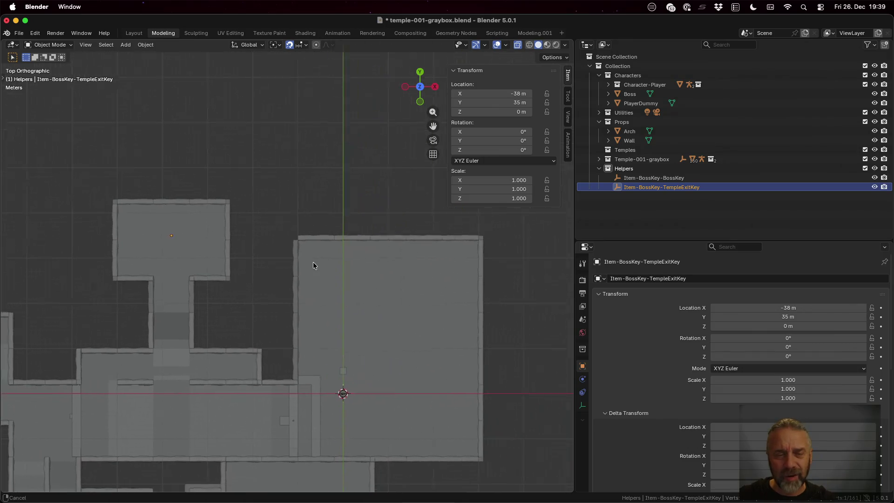
Move the TempleExitKey helper flat to X 17 m and pan the top view along the wall
{"action": "key", "text": "g"}
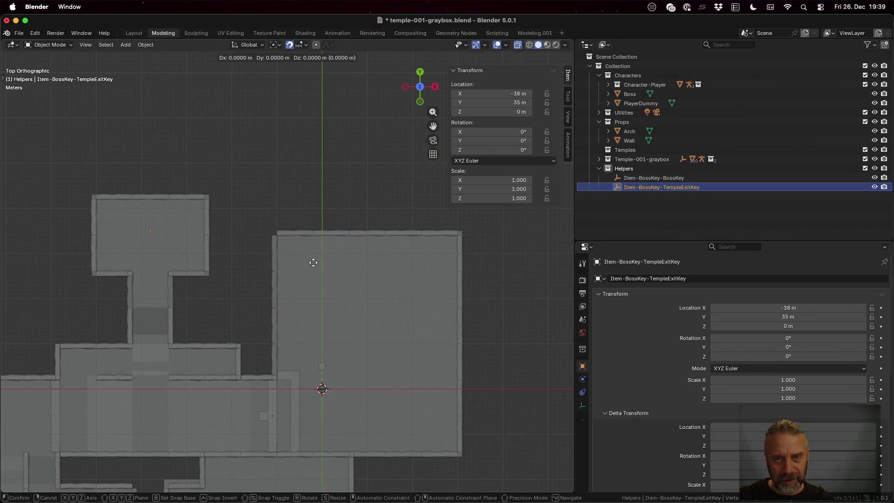
{"action": "key", "text": "shift+z"}
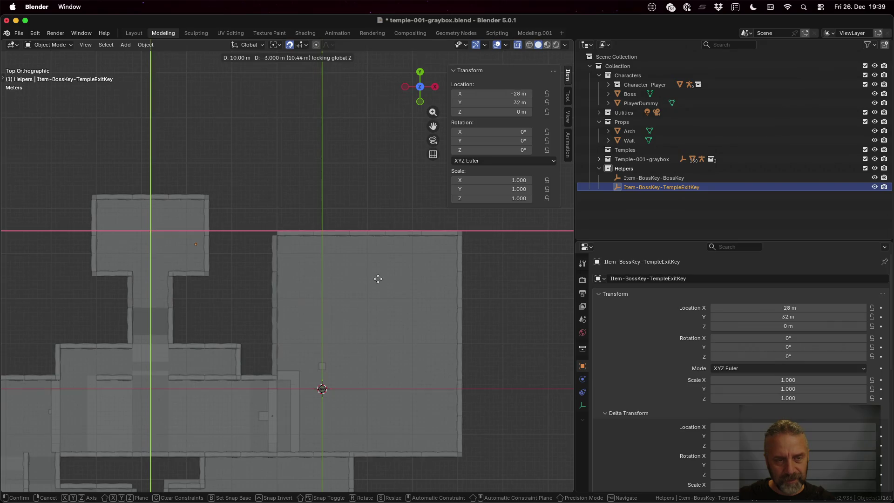
{"action": "left_click", "coordinate": [564, 275]}
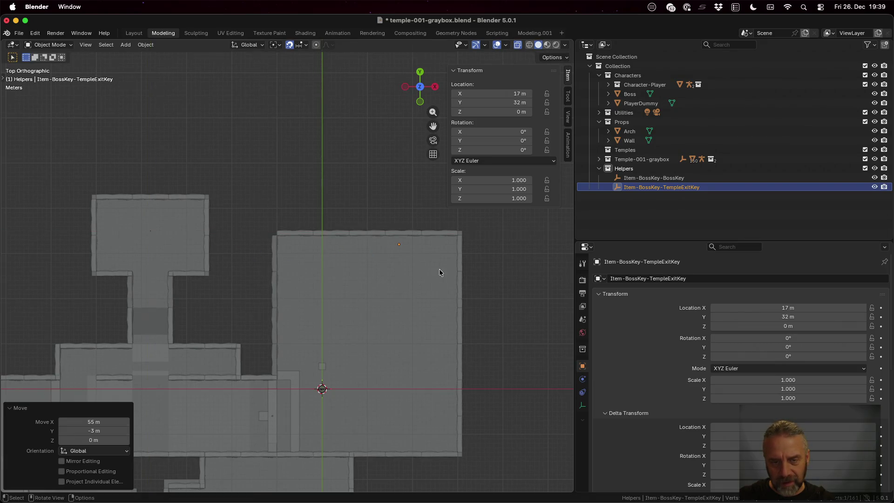
{"action": "scroll", "coordinate": [454, 269], "scroll_direction": "up", "scroll_amount": 4}
{"action": "mouse_move", "coordinate": [469, 269]}
{"action": "left_mouse_down"}
{"action": "mouse_move", "coordinate": [405, 272]}
{"action": "mouse_move", "coordinate": [451, 274]}
{"action": "left_mouse_up"}
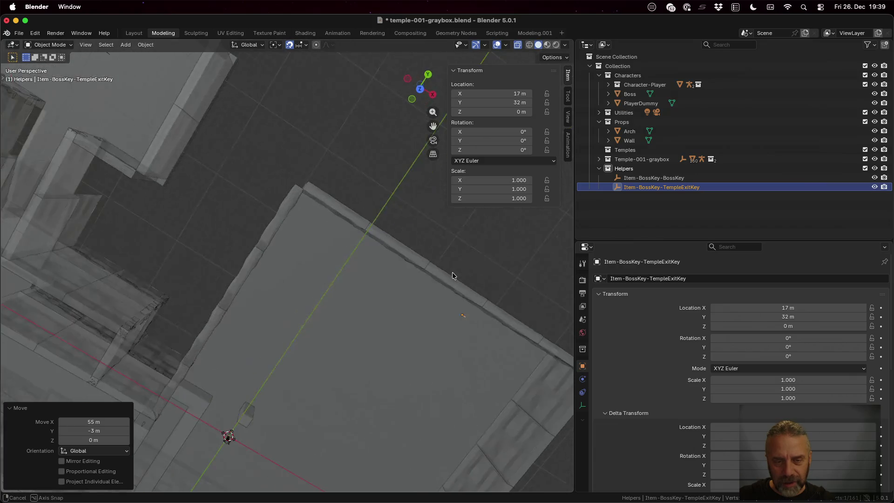
{"action": "left_click", "coordinate": [429, 90]}
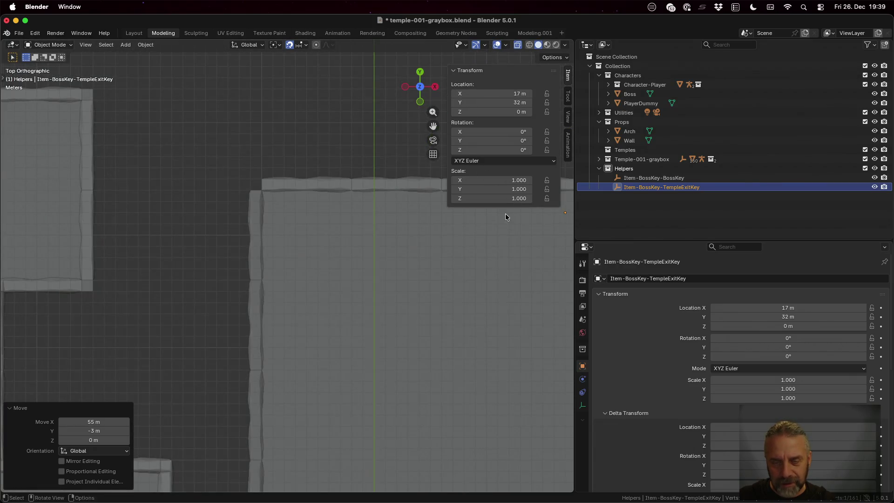
{"action": "left_click_drag", "start_coordinate": [505, 222], "coordinate": [369, 222]}
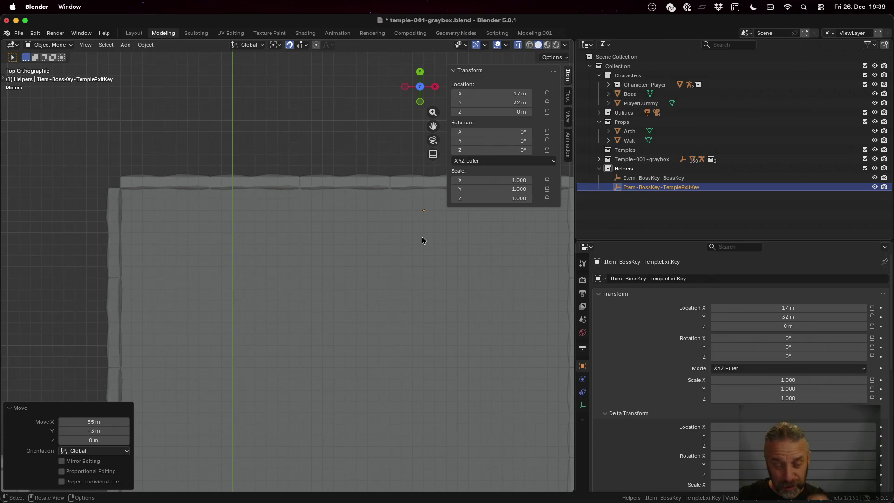
{"action": "left_click_drag", "start_coordinate": [470, 238], "coordinate": [309, 238]}
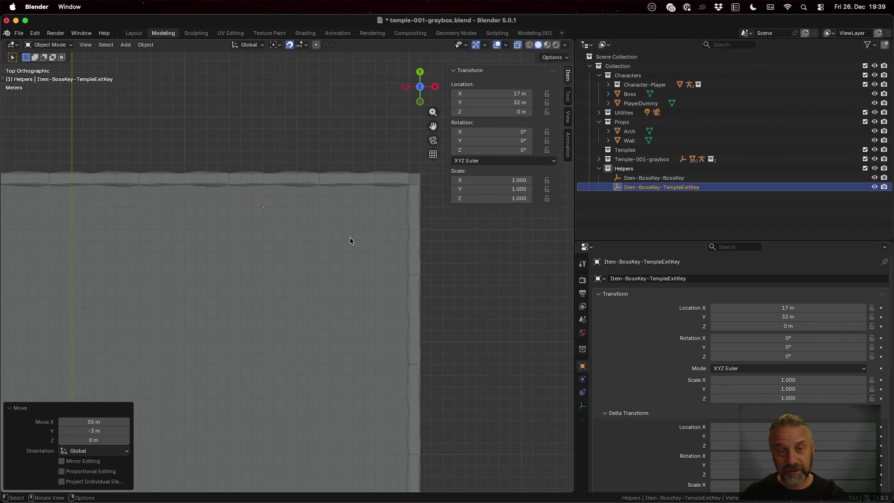
Shift the helper 11 m further along X to X 28 m and save temple-001-graybox.blend
{"action": "key", "text": "g"}
{"action": "key", "text": "shift+z"}
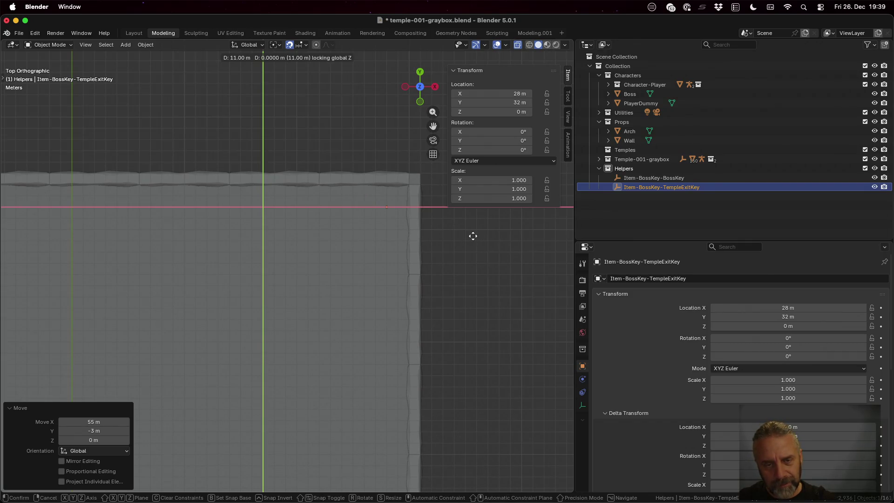
{"action": "left_click", "coordinate": [472, 236]}
{"action": "key", "text": "super+s"}
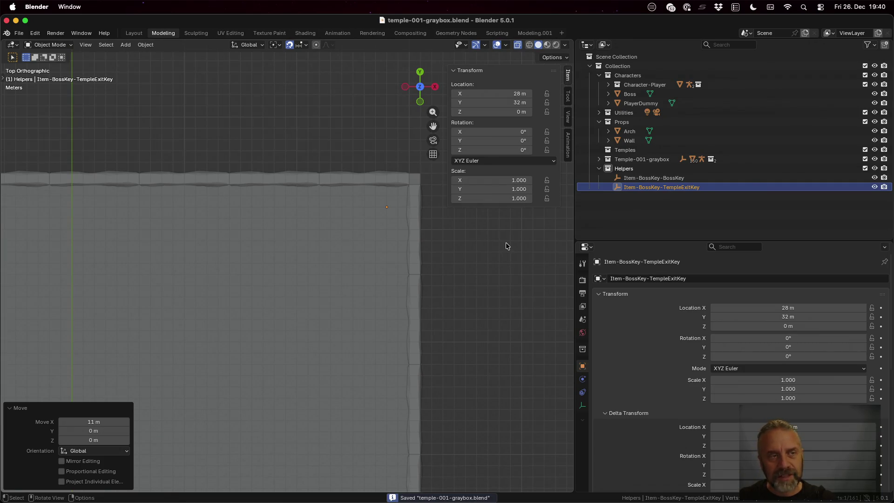
{"action": "key", "text": "super+Tab"}
{"action": "key", "text": "ctrl+Up"}
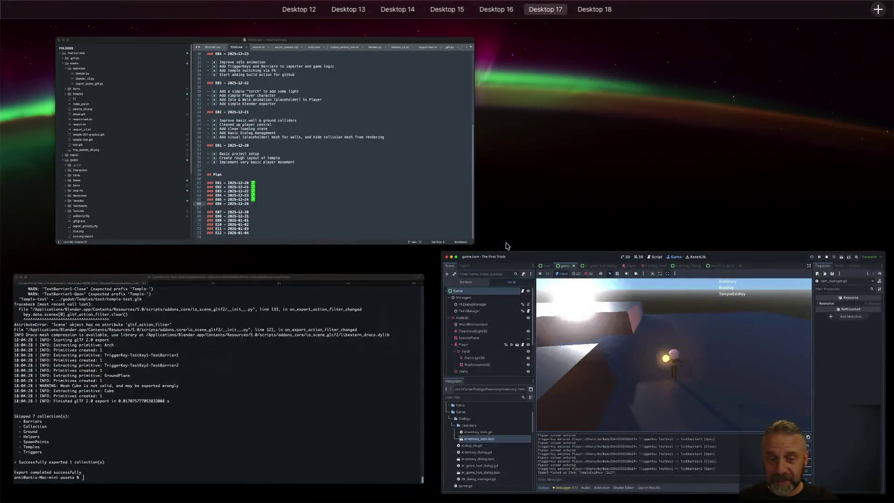
Run ./rexport_v2.sh on temples/001/temple-001-graybox.glb into ../godot
{"action": "left_click", "coordinate": [344, 335]}
{"action": "type", "text": "./rexport_v2.sh temples/test/temple-test.blend ../godot"}
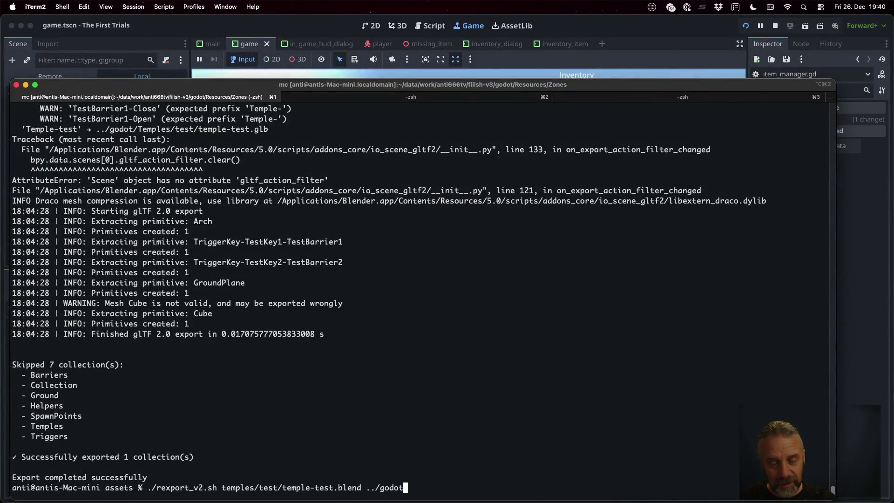
{"action": "key", "text": "Left"}
{"action": "key", "text": "Left"}
{"action": "key", "text": "Left"}
{"action": "key", "text": "BackSpace"}
{"action": "key", "text": "BackSpace"}
{"action": "key", "text": "BackSpace"}
{"action": "key", "text": "BackSpace"}
{"action": "key", "text": "BackSpace"}
{"action": "key", "text": "BackSpace"}
{"action": "type", "text": "001/0"}
{"action": "key", "text": "Tab"}
{"action": "key", "text": "BackSpace"}
{"action": "key", "text": "Tab"}
{"action": "type", "text": "t"}
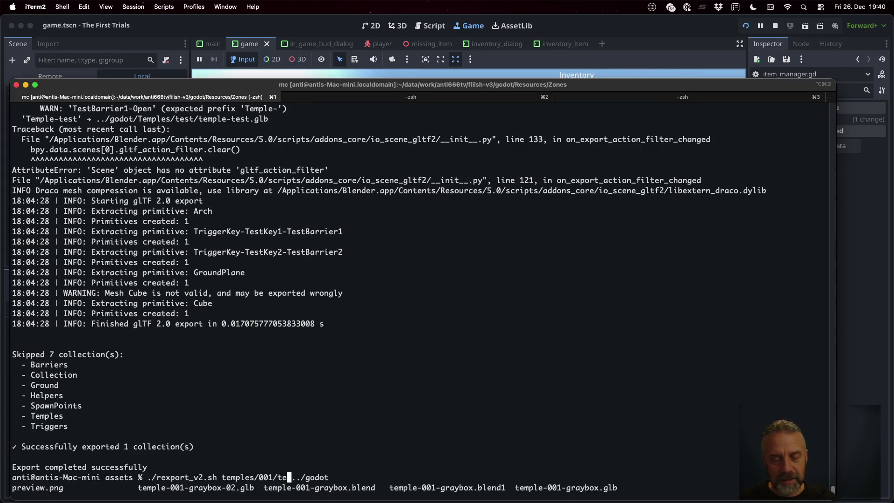
{"action": "key", "text": "Tab"}
{"action": "type", "text": ".glb"}
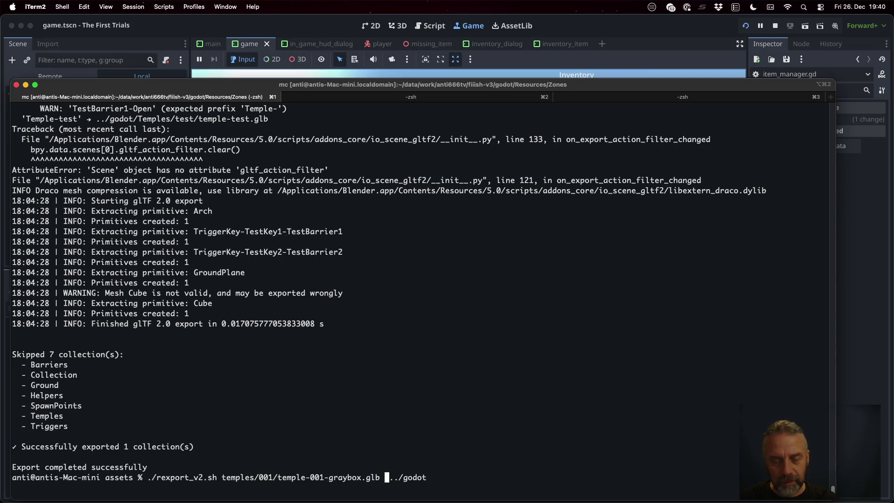
{"action": "key", "text": "Return"}
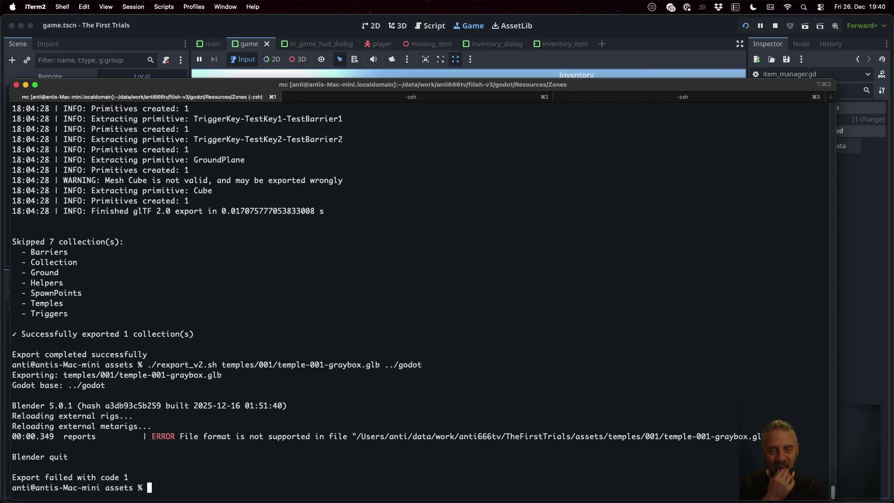
Rerun the export with the .blend extension so 2 collections export, then stop the Godot game
{"action": "key", "text": "Up"}
{"action": "key", "text": "Left"}
{"action": "key", "text": "Left"}
{"action": "key", "text": "Left"}
{"action": "key", "text": "BackSpace"}
{"action": "key", "text": "BackSpace"}
{"action": "key", "text": "BackSpace"}
{"action": "type", "text": "blend"}
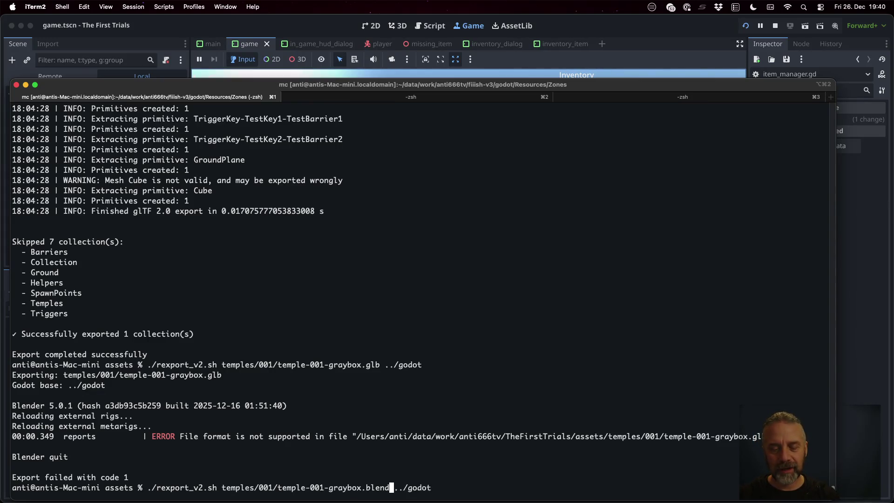
{"action": "key", "text": "Return"}
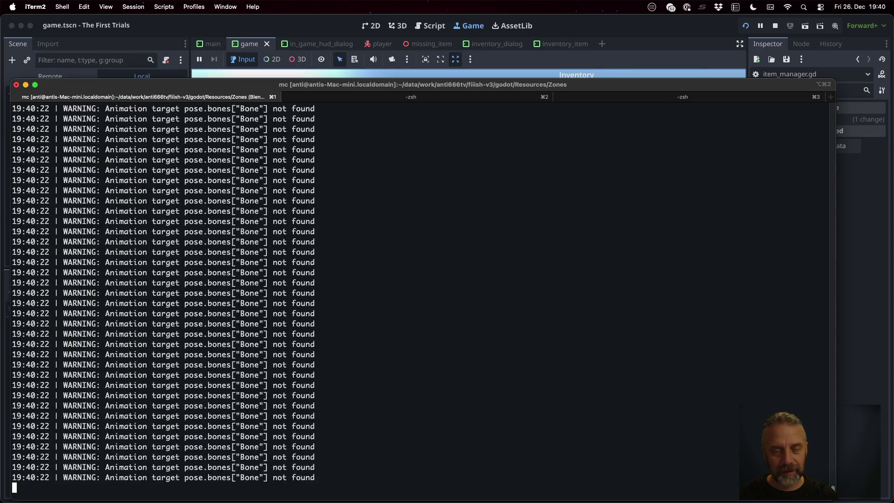
{"action": "key", "text": "super+Tab"}
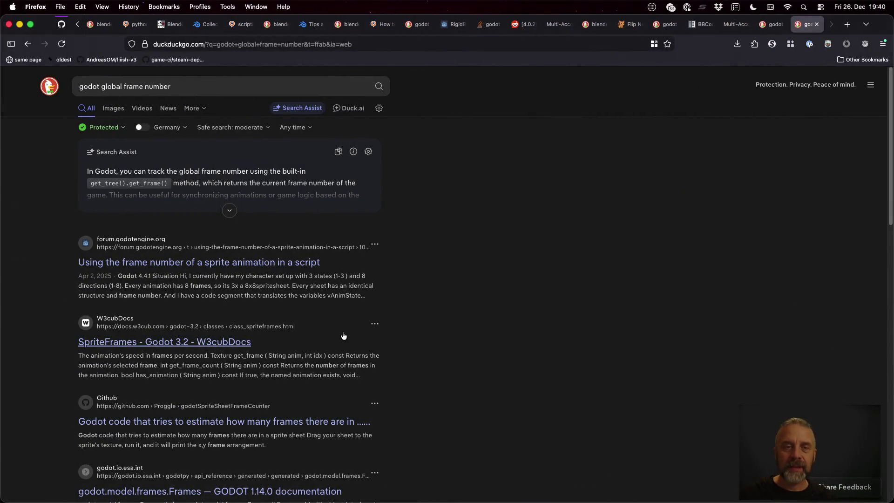
{"action": "key", "text": "super+Tab"}
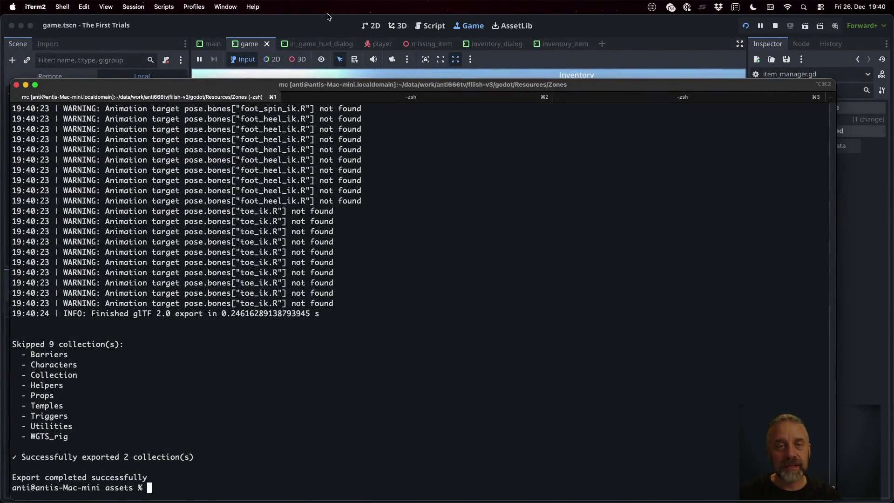
{"action": "key", "text": "super+Tab"}
{"action": "left_click", "coordinate": [776, 26]}
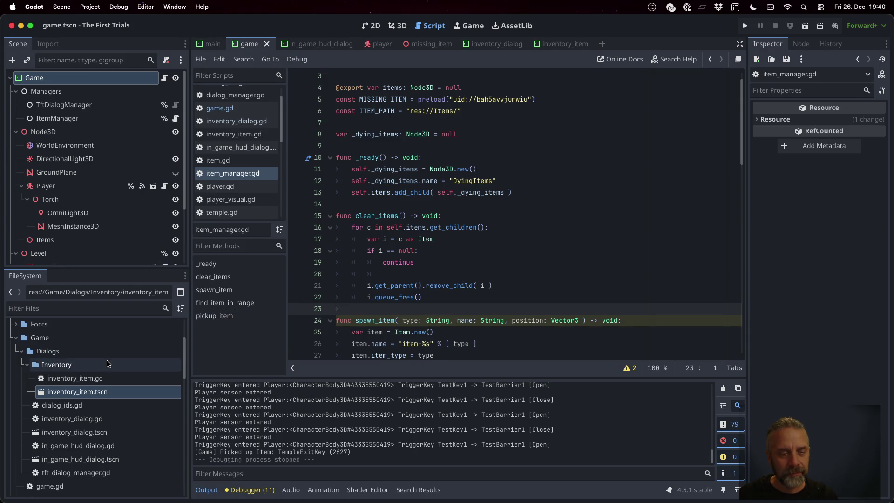
Review the imported node tree of temple-001-graybox.glb in Advanced Import Settings, then close it
{"action": "scroll", "coordinate": [108, 364], "scroll_direction": "up", "scroll_amount": 3}
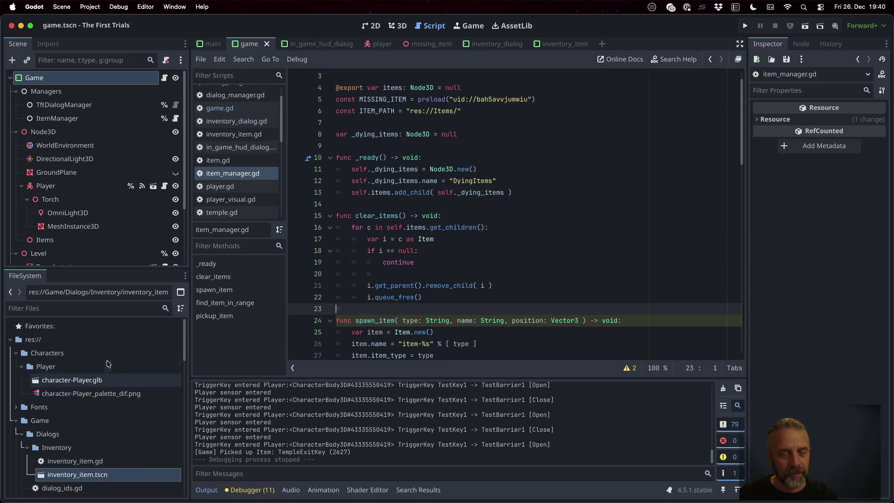
{"action": "scroll", "coordinate": [107, 364], "scroll_direction": "down", "scroll_amount": 10}
{"action": "scroll", "coordinate": [107, 364], "scroll_direction": "down", "scroll_amount": 5}
{"action": "double_click", "coordinate": [132, 409]}
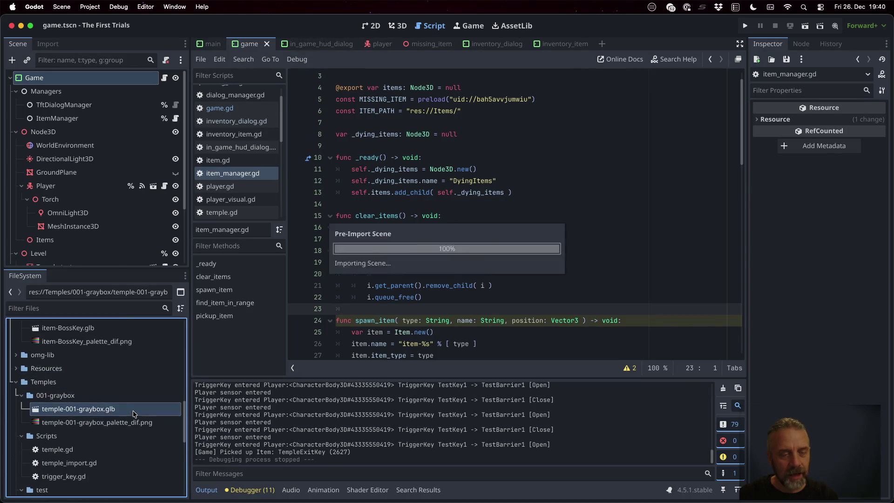
{"action": "scroll", "coordinate": [189, 325], "scroll_direction": "down", "scroll_amount": 15}
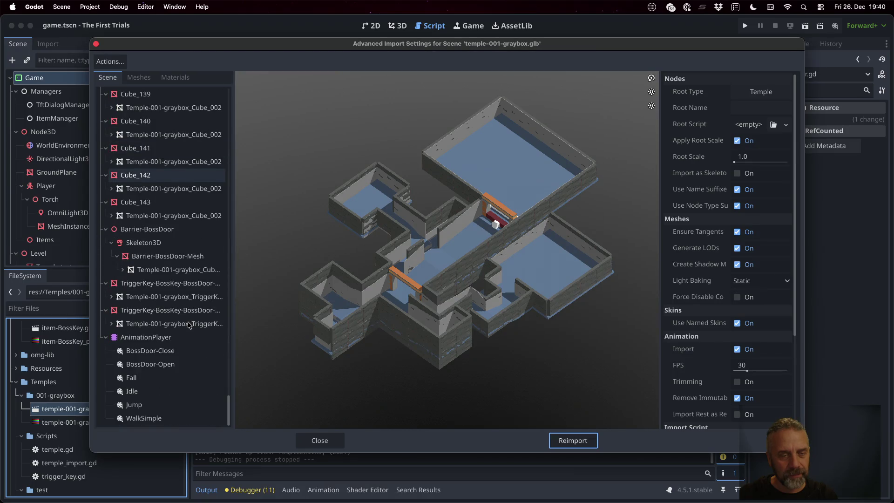
{"action": "scroll", "coordinate": [189, 325], "scroll_direction": "up", "scroll_amount": 15}
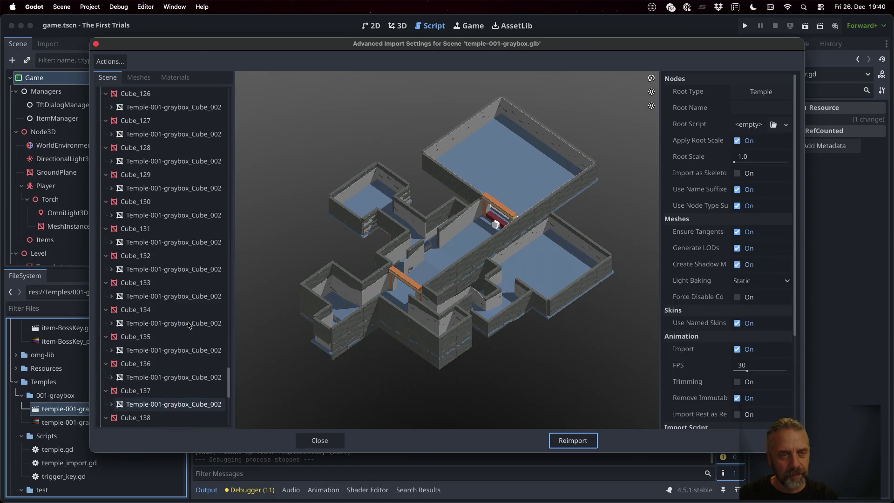
{"action": "scroll", "coordinate": [189, 324], "scroll_direction": "up", "scroll_amount": 10}
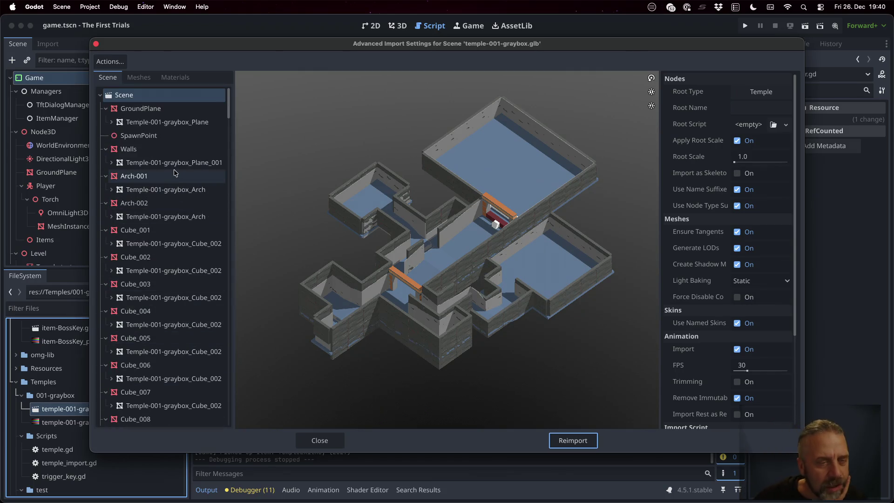
{"action": "scroll", "coordinate": [173, 154], "scroll_direction": "down", "scroll_amount": 5}
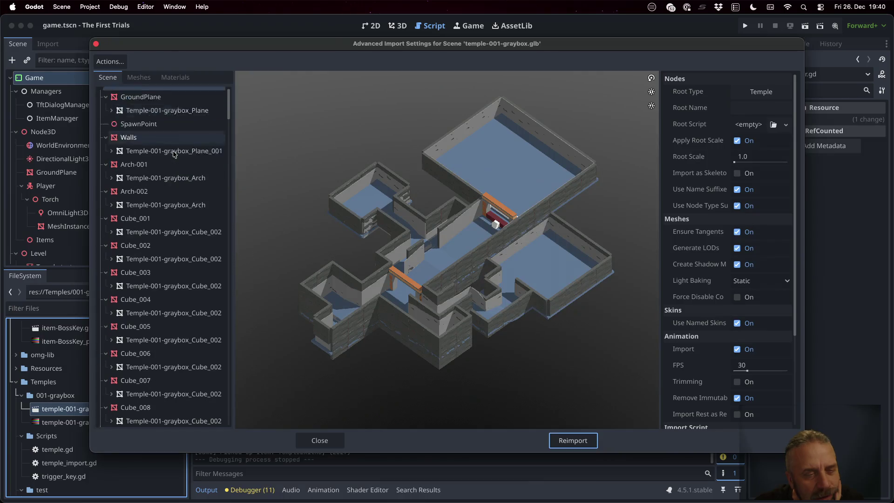
{"action": "scroll", "coordinate": [172, 154], "scroll_direction": "down", "scroll_amount": 20}
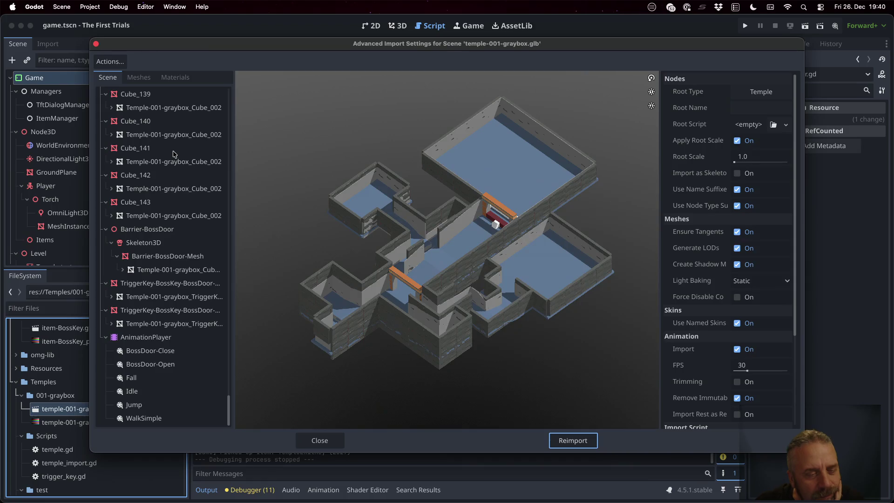
{"action": "left_click", "coordinate": [333, 440]}
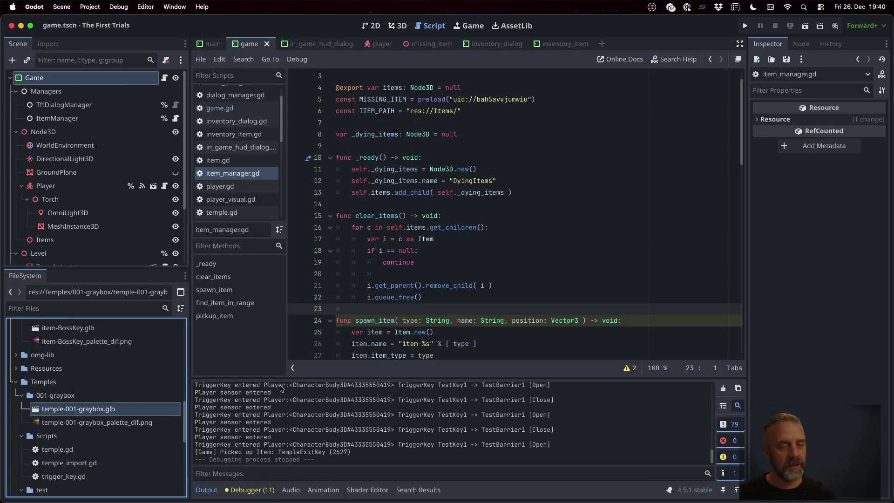
Inspect temple-test.glb's Advanced Import Settings, then close them and head back to Blender
{"action": "scroll", "coordinate": [107, 434], "scroll_direction": "up", "scroll_amount": 2}
{"action": "scroll", "coordinate": [107, 434], "scroll_direction": "up", "scroll_amount": 1}
{"action": "scroll", "coordinate": [95, 399], "scroll_direction": "down", "scroll_amount": 5}
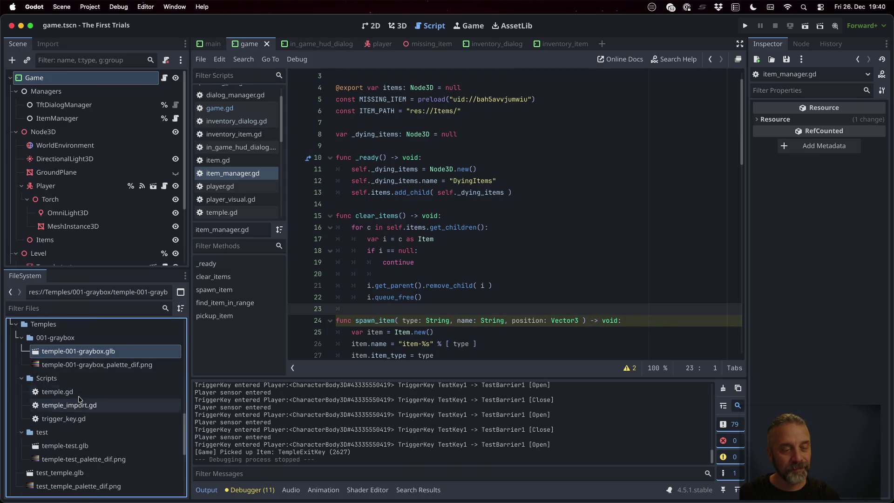
{"action": "double_click", "coordinate": [94, 444]}
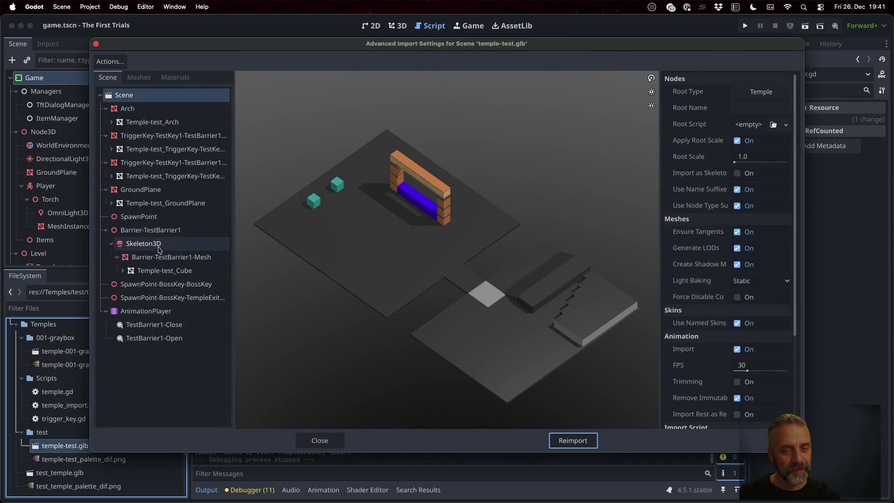
{"action": "key", "text": "Escape"}
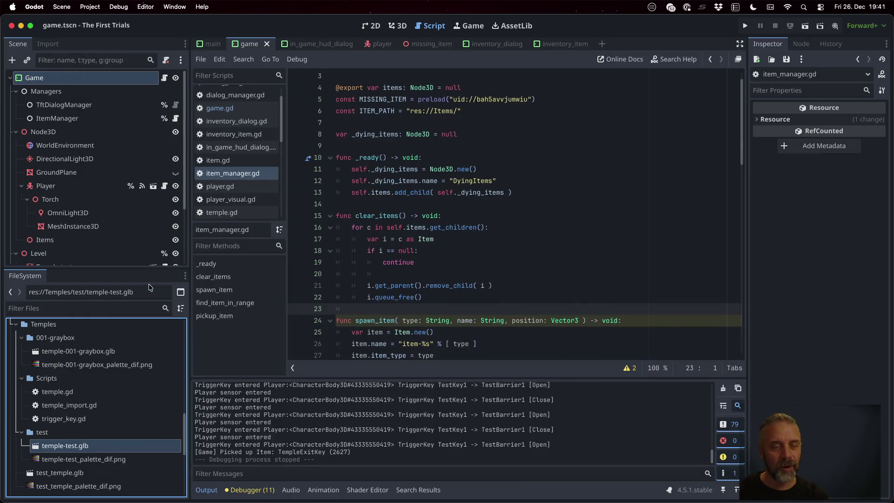
{"action": "key", "text": "ctrl+Right"}
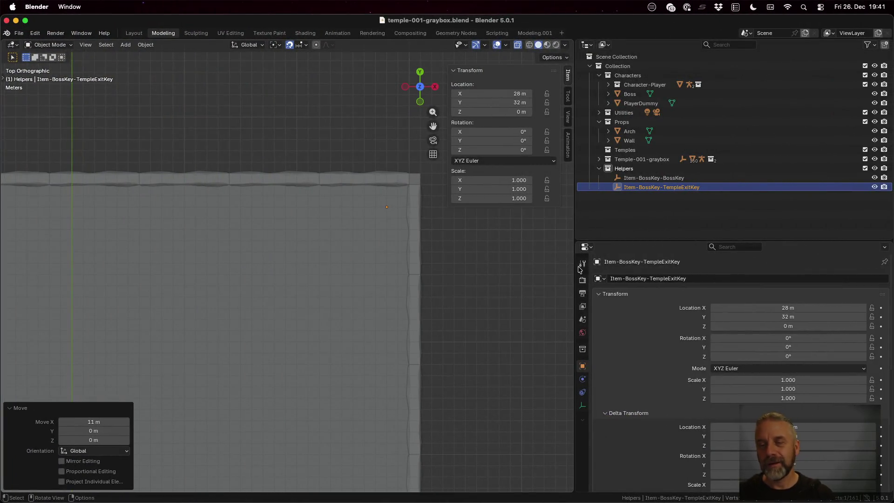
Rename the Item-BossKey-BossKey helper empty to SpawnPoint-BossKey-BossKey
{"action": "left_click", "coordinate": [641, 178]}
{"action": "double_click", "coordinate": [642, 178]}
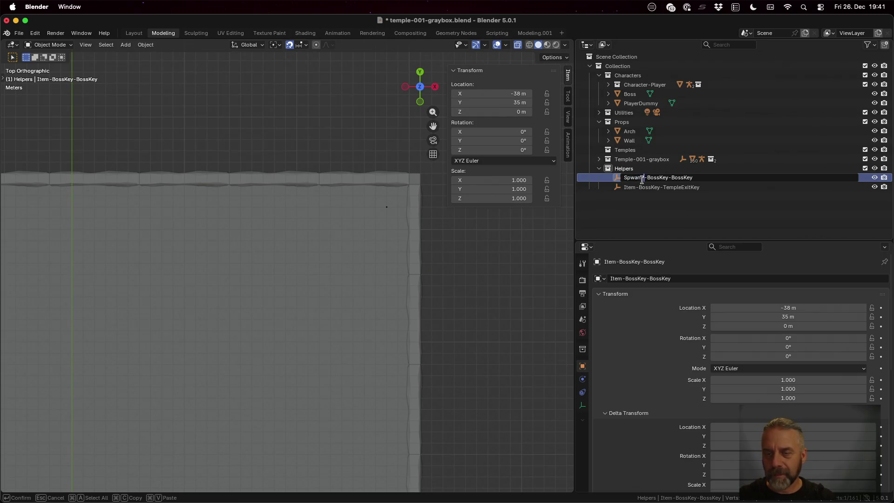
{"action": "type", "text": "t"}
{"action": "key", "text": "Return"}
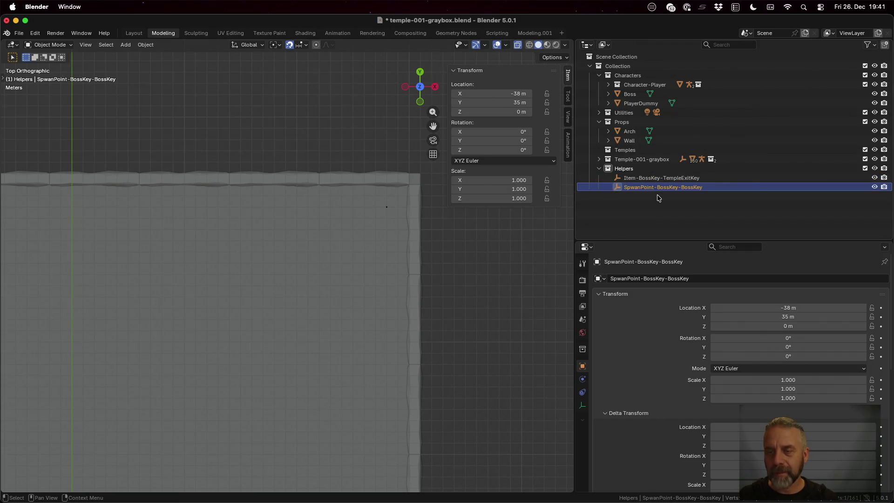
Rename Item-BossKey-TempleExitKey to SpawnPoint-BossKey-TempleExitKey and save temple-001-graybox.blend
{"action": "left_click", "coordinate": [649, 178]}
{"action": "double_click", "coordinate": [649, 177]}
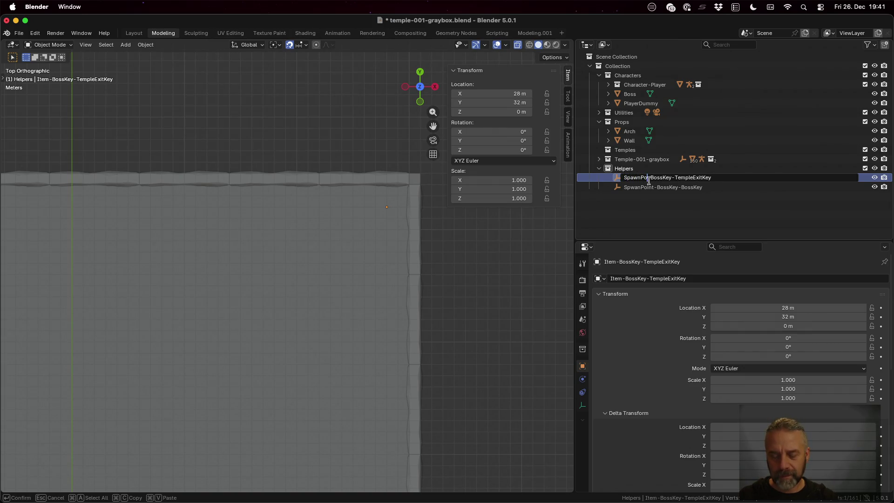
{"action": "type", "text": "int-"}
{"action": "key", "text": "Return"}
{"action": "key", "text": "super+s"}
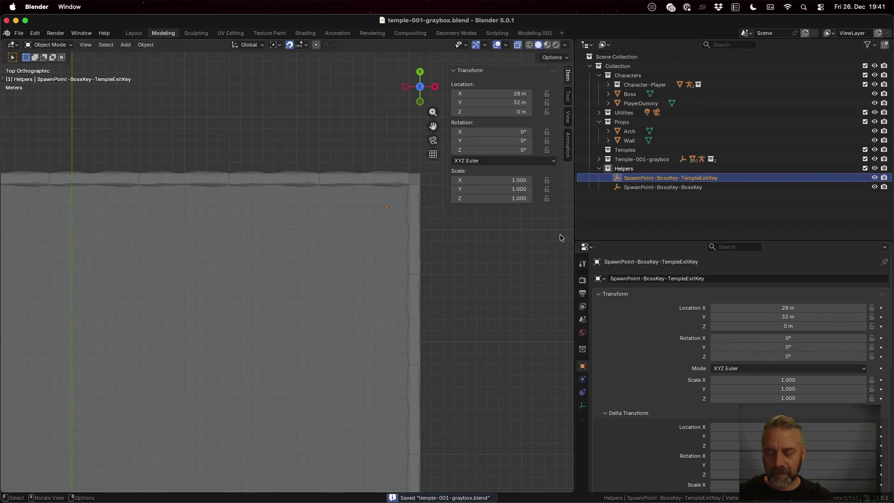
{"action": "key", "text": "ctrl+Right"}
{"action": "key", "text": "ctrl+Up"}
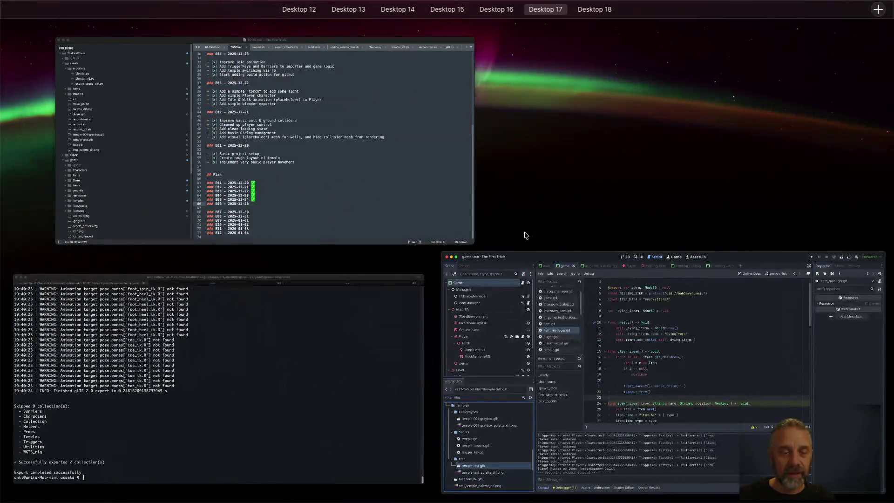
Re-run the previous temple export command in the terminal
{"action": "left_click", "coordinate": [238, 342]}
{"action": "key", "text": "Up"}
{"action": "key", "text": "Return"}
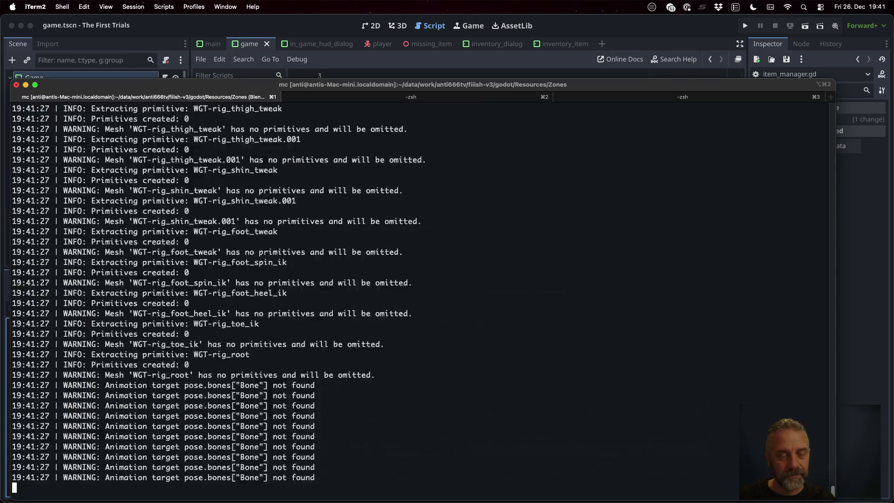
{"action": "key", "text": "super+Tab"}
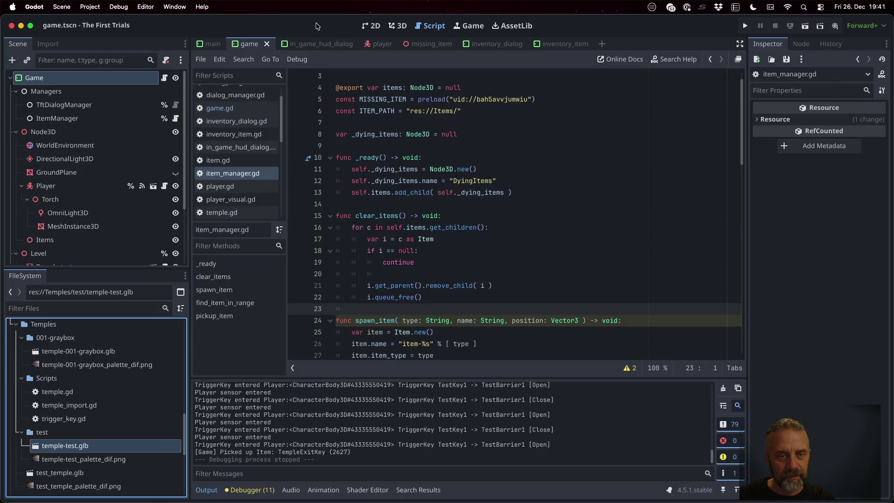
Scroll through temple-001-graybox.glb's imported scene tree in Advanced Import Settings, then close it
{"action": "double_click", "coordinate": [127, 352]}
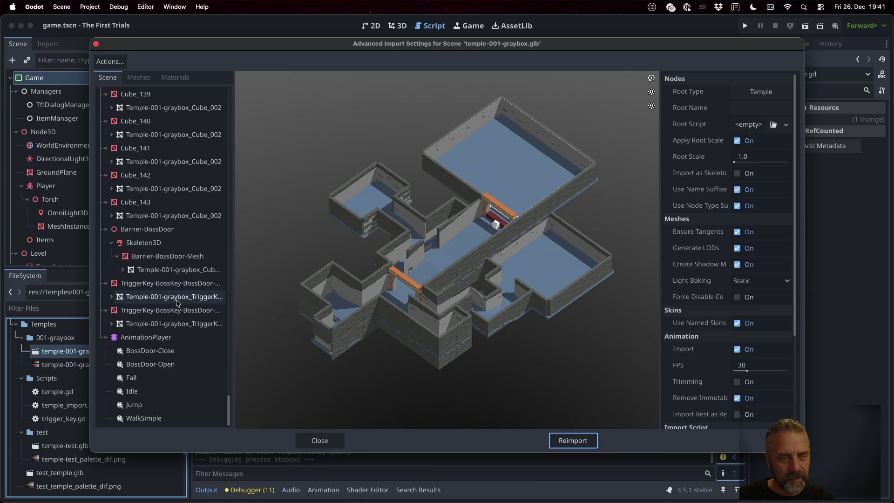
{"action": "scroll", "coordinate": [178, 303], "scroll_direction": "up", "scroll_amount": 20}
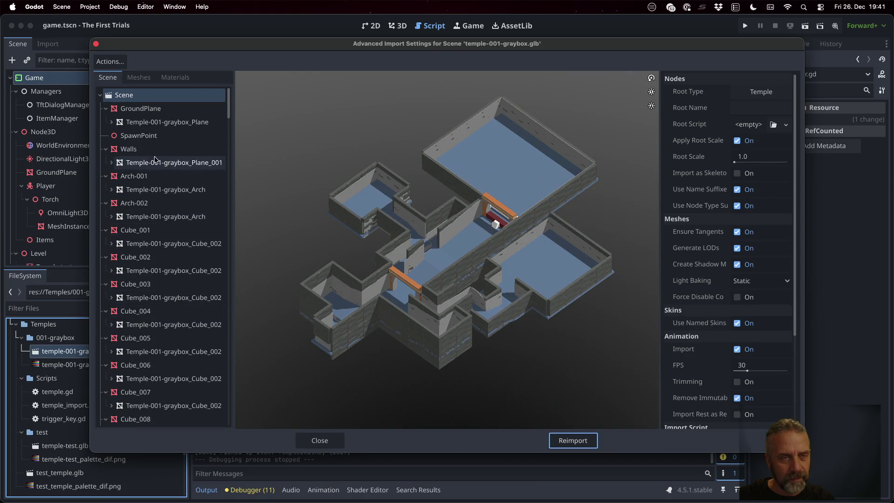
{"action": "scroll", "coordinate": [155, 159], "scroll_direction": "down", "scroll_amount": 10}
{"action": "scroll", "coordinate": [155, 160], "scroll_direction": "down", "scroll_amount": 20}
{"action": "scroll", "coordinate": [155, 160], "scroll_direction": "down", "scroll_amount": 20}
{"action": "scroll", "coordinate": [155, 159], "scroll_direction": "down", "scroll_amount": 5}
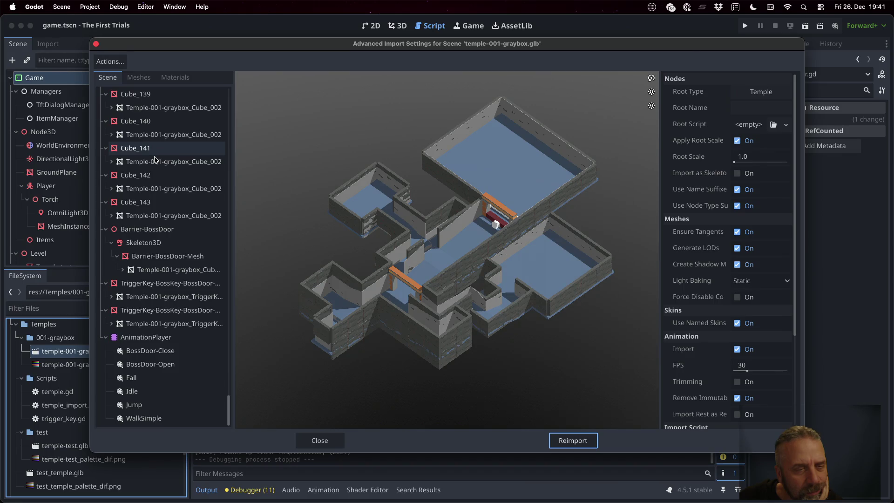
{"action": "scroll", "coordinate": [155, 160], "scroll_direction": "up", "scroll_amount": 8}
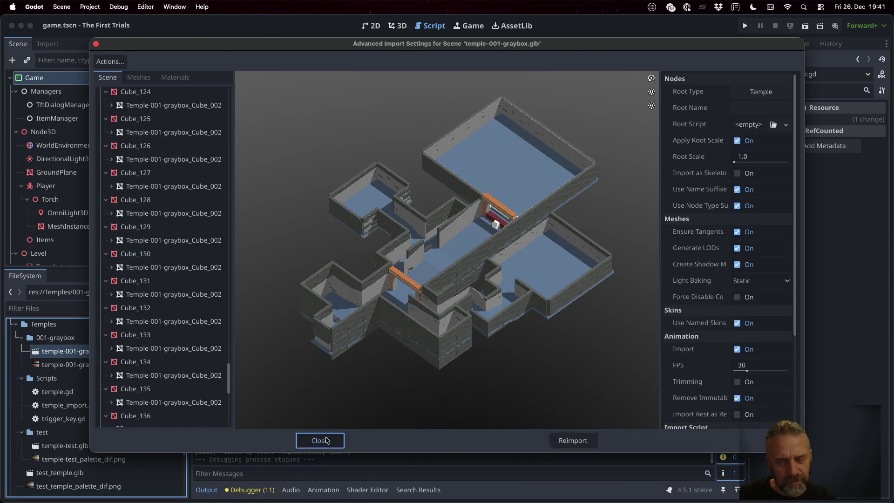
{"action": "left_click", "coordinate": [326, 440]}
{"action": "key", "text": "ctrl+Right"}
{"action": "key", "text": "ctrl+Up"}
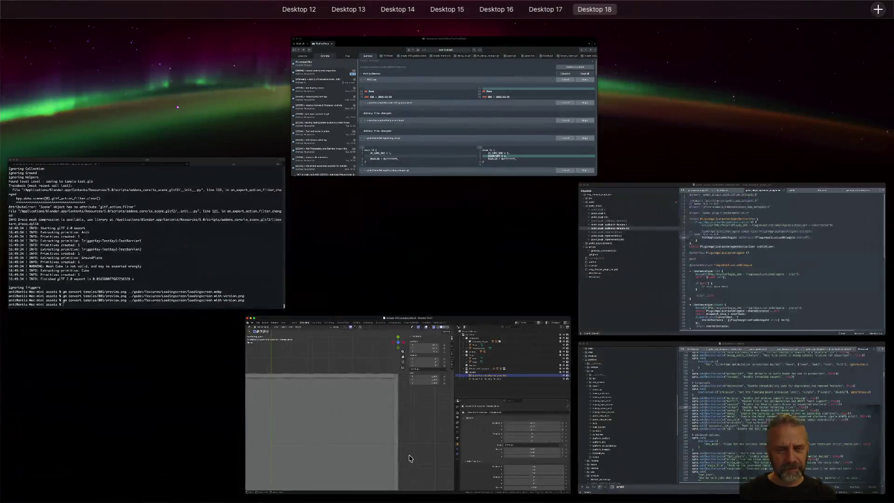
Leave ./rexport_v2.sh temples/001/temple-001-graybox.blend ../godot waiting at the terminal prompt, then return to Blender
{"action": "left_click", "coordinate": [145, 233]}
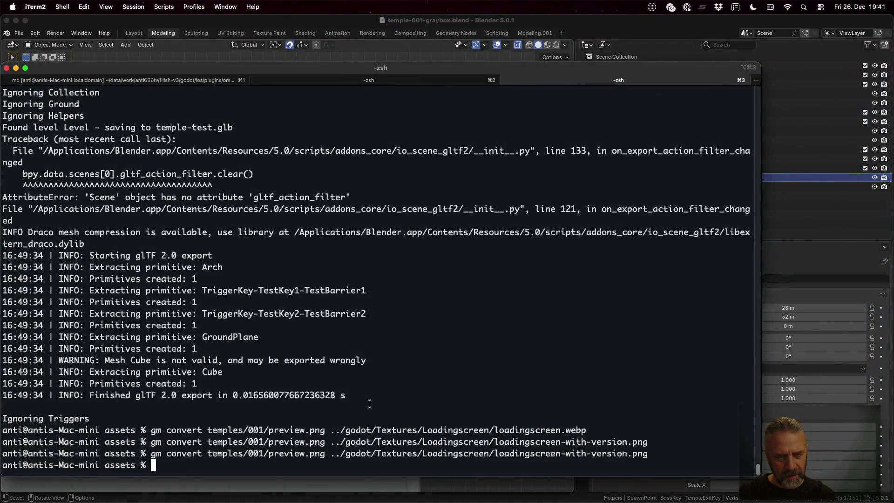
{"action": "key", "text": "ctrl+Right"}
{"action": "key", "text": "ctrl+Up"}
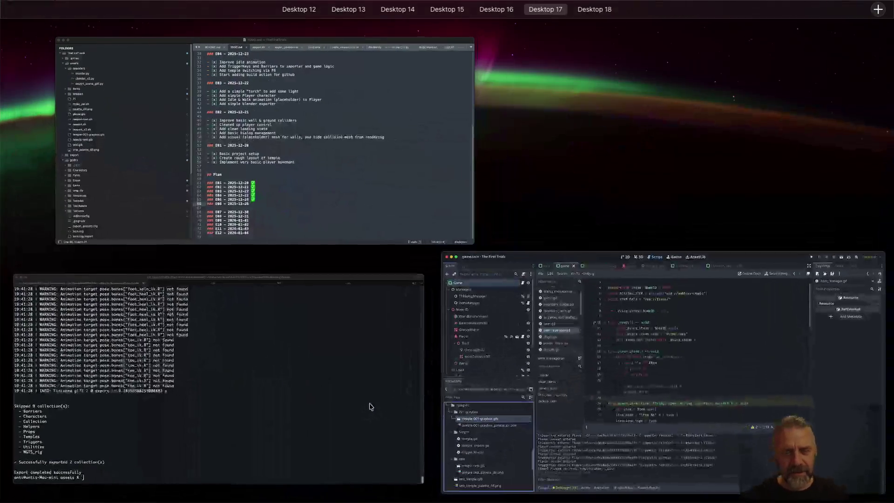
{"action": "left_click", "coordinate": [370, 406]}
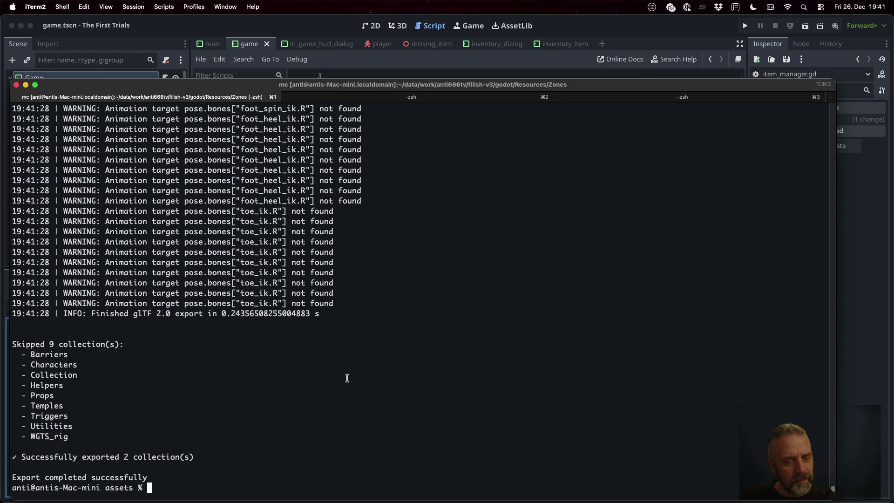
{"action": "key", "text": "Up"}
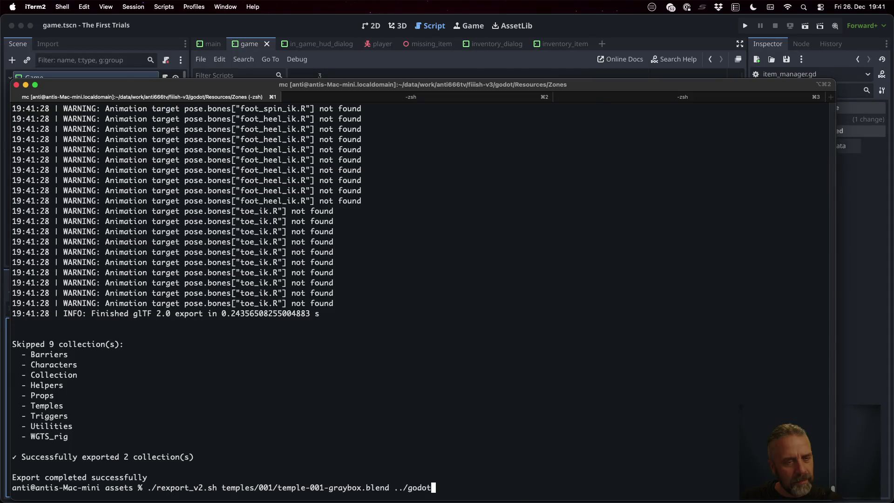
{"action": "key", "text": "ctrl+Right"}
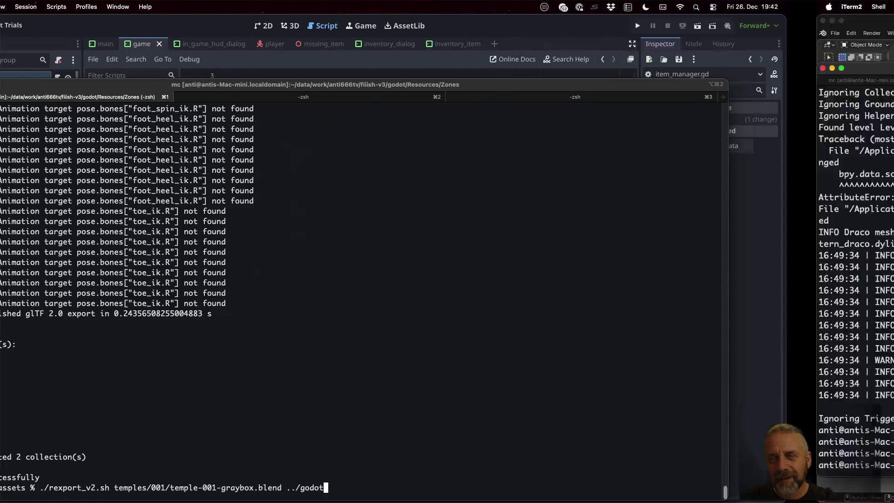
{"action": "left_click", "coordinate": [600, 20]}
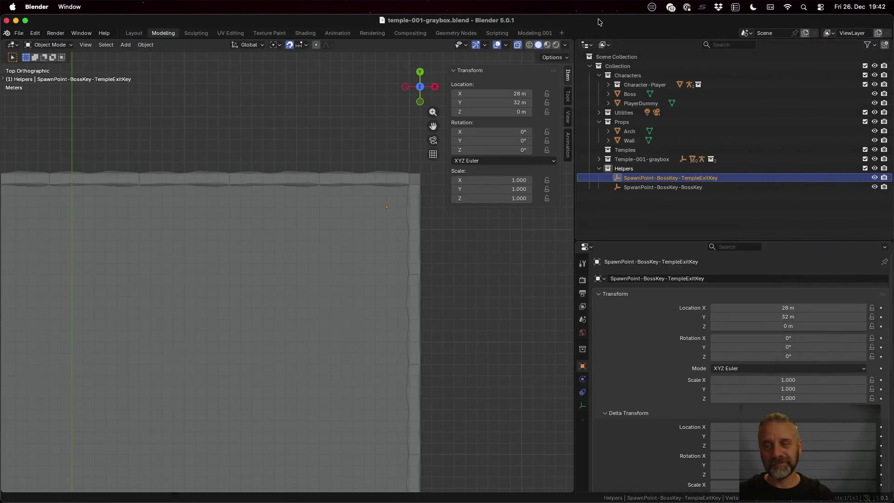
Create a new collection inside Helpers and name it SpawnPoints
{"action": "left_click", "coordinate": [623, 170]}
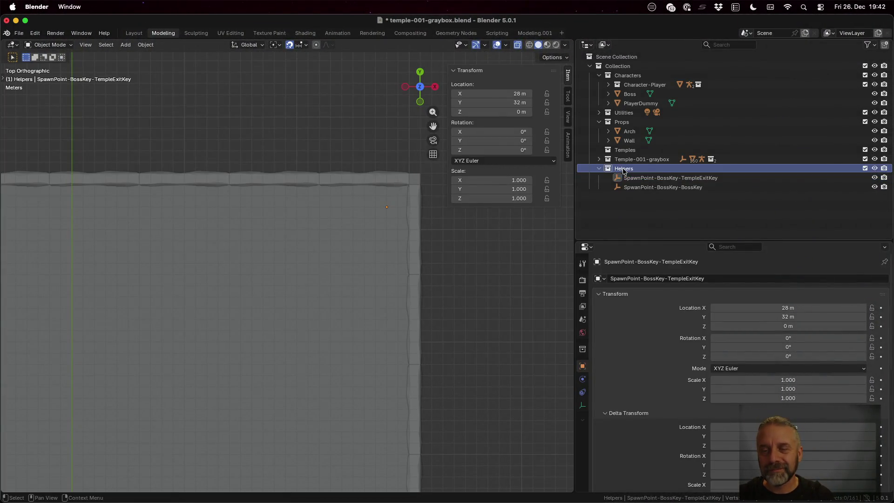
{"action": "right_click", "coordinate": [623, 170]}
{"action": "left_click", "coordinate": [624, 170]}
{"action": "double_click", "coordinate": [628, 179]}
{"action": "type", "text": "SpawnPoint"}
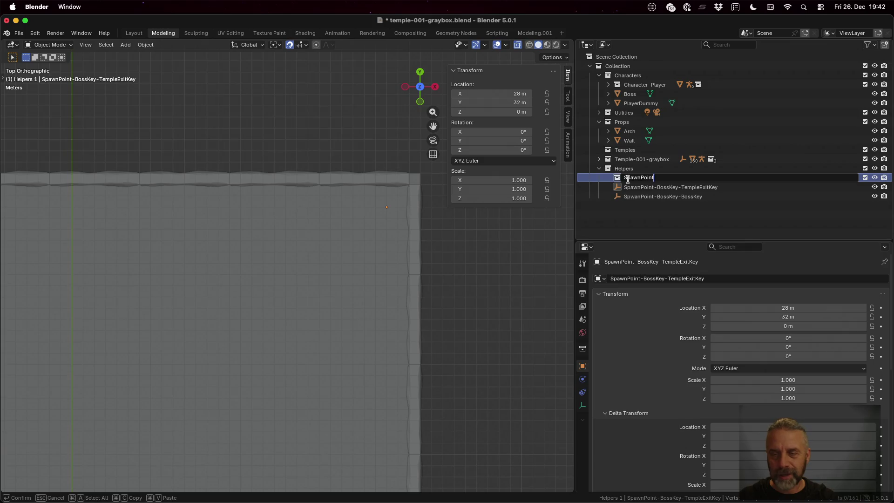
{"action": "type", "text": "s"}
{"action": "key", "text": "Return"}
Move both SpawnPoint empties into the SpawnPoints collection and save the blend file
{"action": "left_click", "coordinate": [641, 188]}
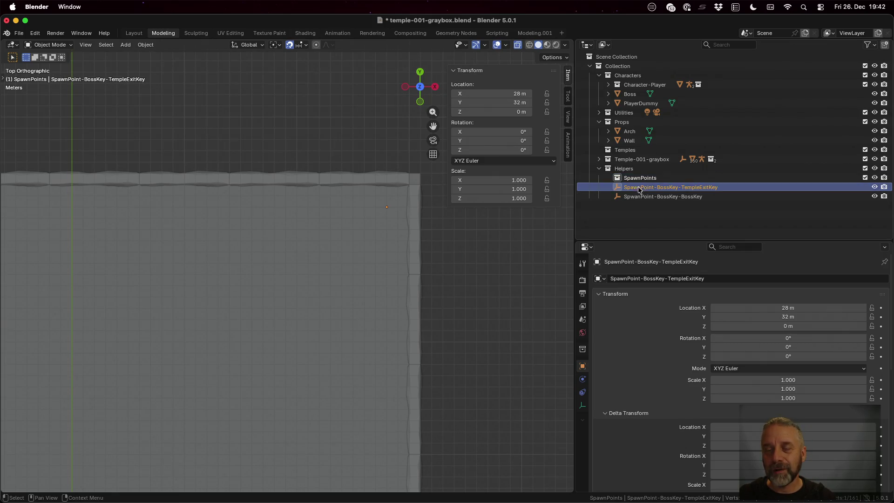
{"action": "left_click", "coordinate": [641, 197], "text": "shift"}
{"action": "left_click_drag", "start_coordinate": [641, 197], "coordinate": [642, 178]}
{"action": "key", "text": "cmd+s"}
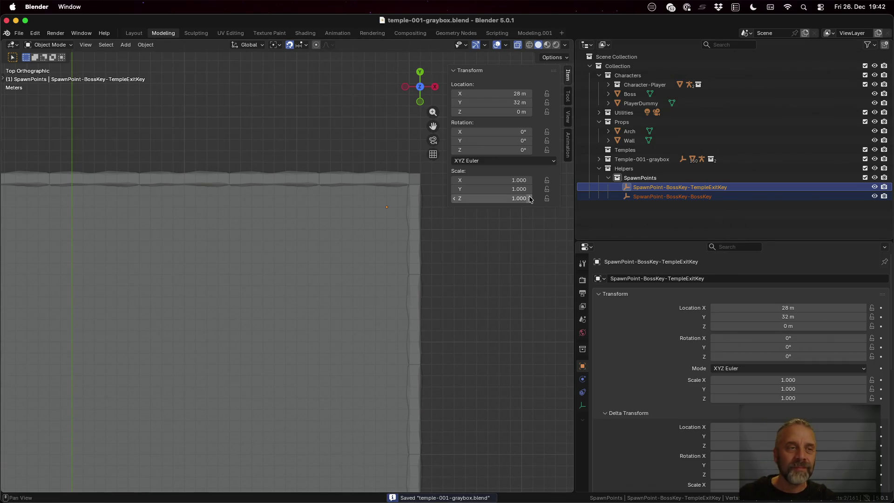
{"action": "key", "text": "ctrl+Left"}
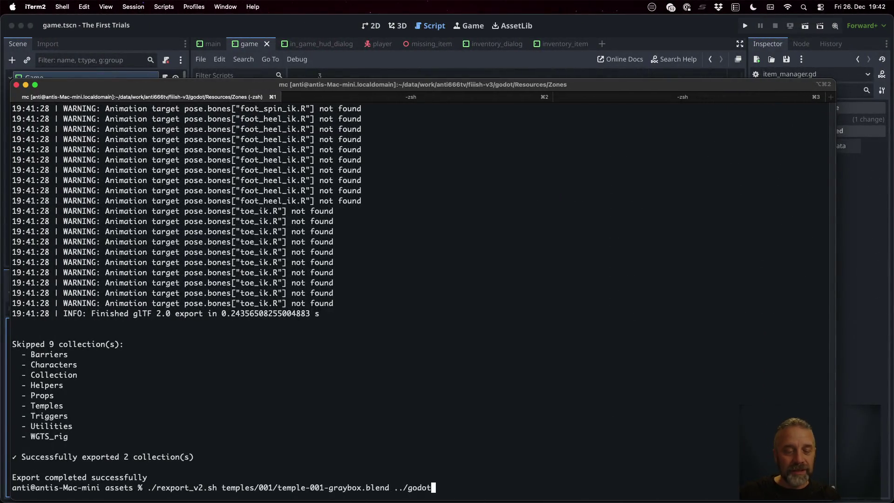
Run ./rexport_v2.sh and highlight SpawnPoints among the 10 skipped collections in the output
{"action": "key", "text": "Return"}
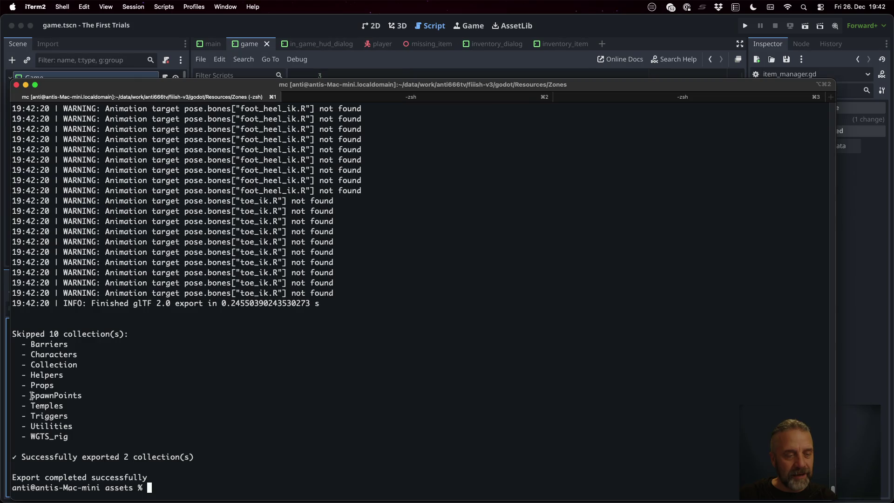
{"action": "mouse_move", "coordinate": [31, 396]}
{"action": "left_mouse_down"}
{"action": "mouse_move", "coordinate": [28, 406]}
{"action": "mouse_move", "coordinate": [79, 398]}
{"action": "left_mouse_up"}
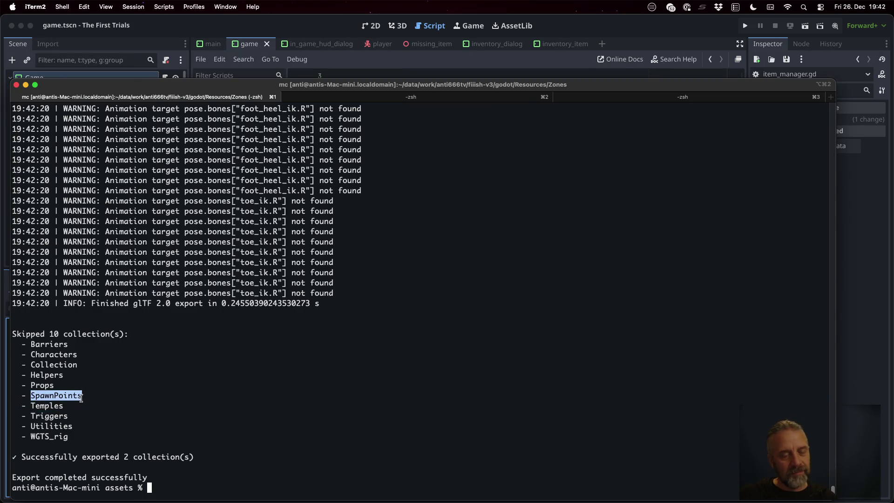
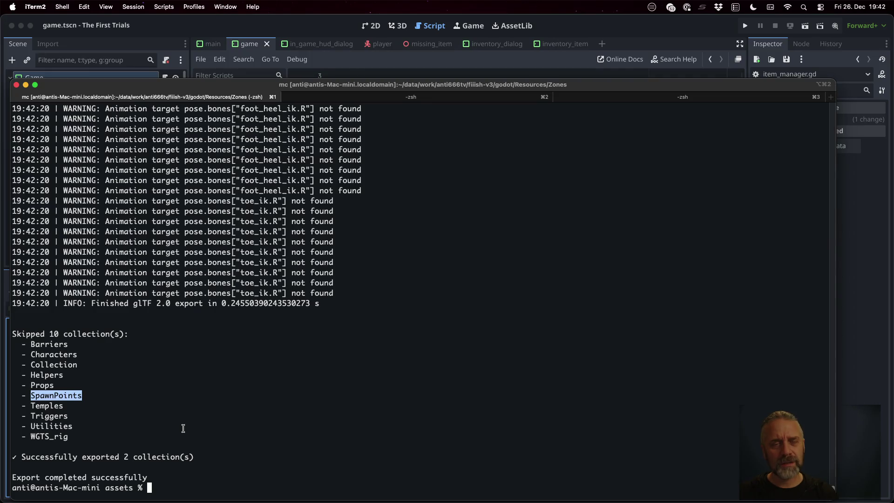
Switch from the iTerm2 terminal to the Blender desktop showing temple-001-graybox.blend
{"action": "key", "text": "super+Tab"}
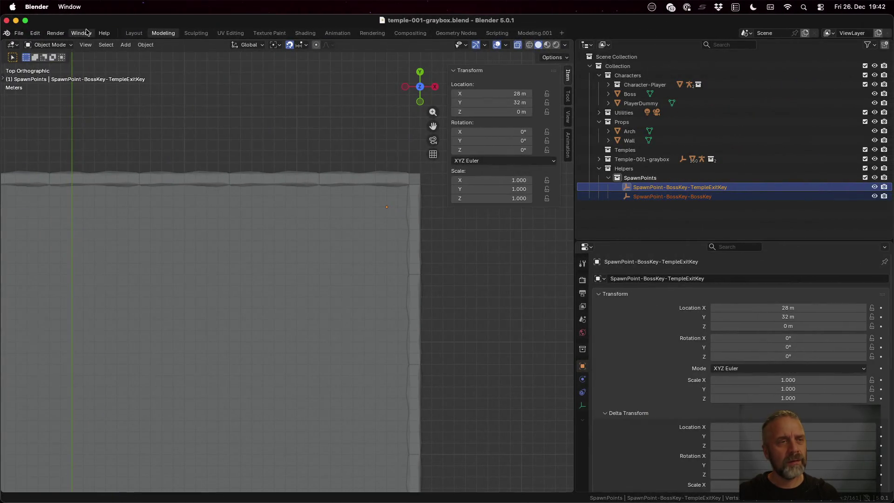
Open temple-test.blend from recent files, then reopen temple-001-graybox.blend
{"action": "left_click", "coordinate": [19, 36]}
{"action": "mouse_move", "coordinate": [65, 64]}
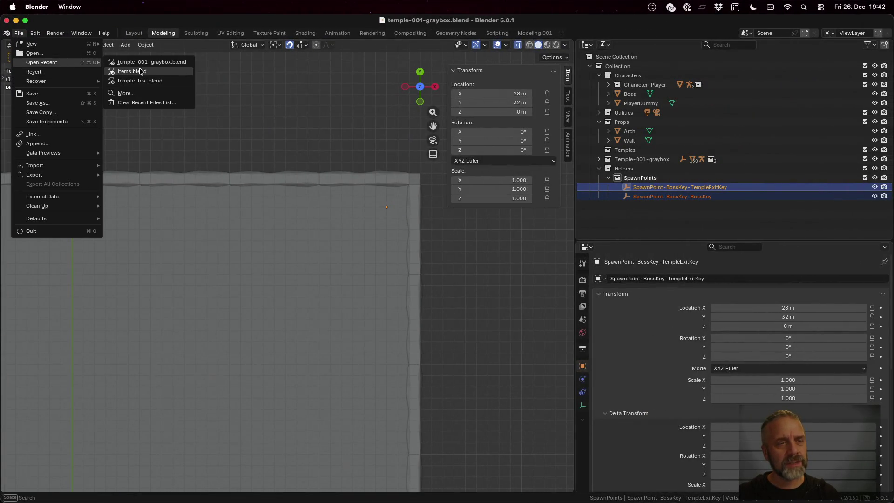
{"action": "left_click", "coordinate": [153, 82]}
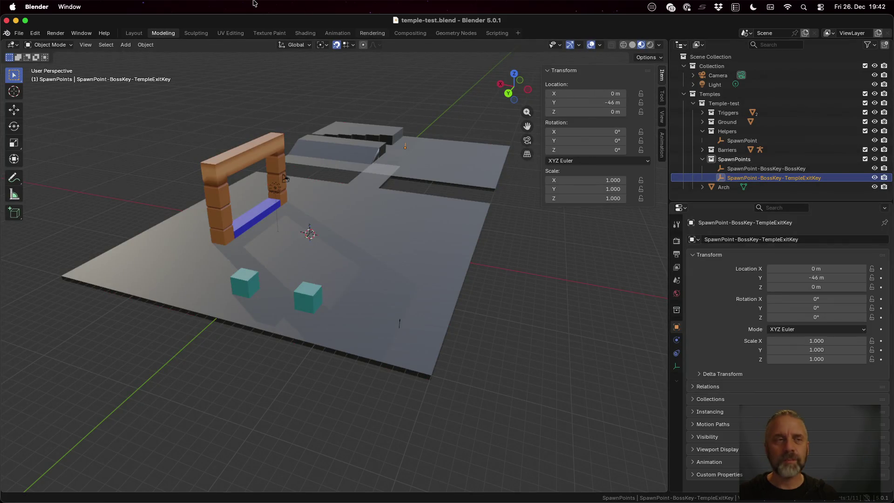
{"action": "left_click", "coordinate": [18, 35]}
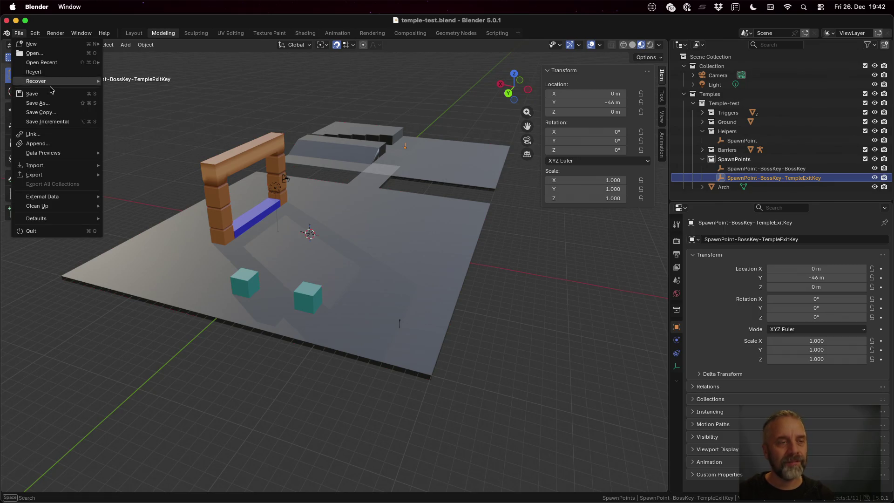
{"action": "mouse_move", "coordinate": [57, 63]}
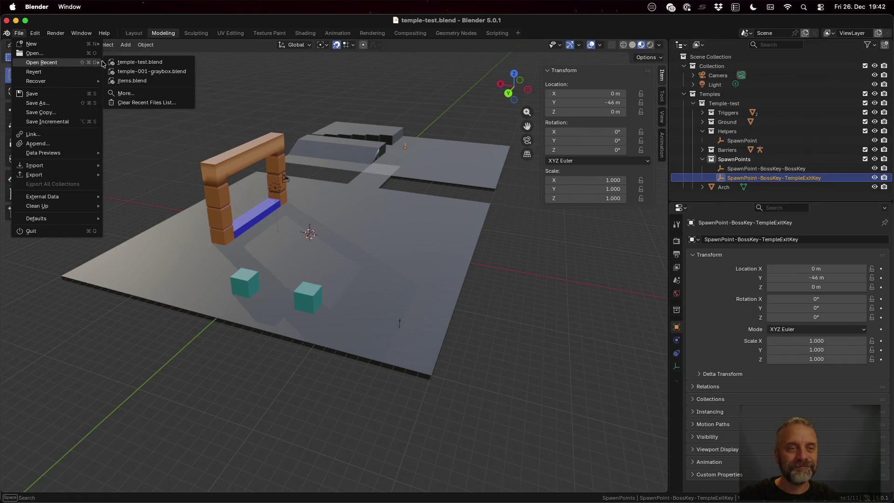
{"action": "left_click", "coordinate": [145, 73]}
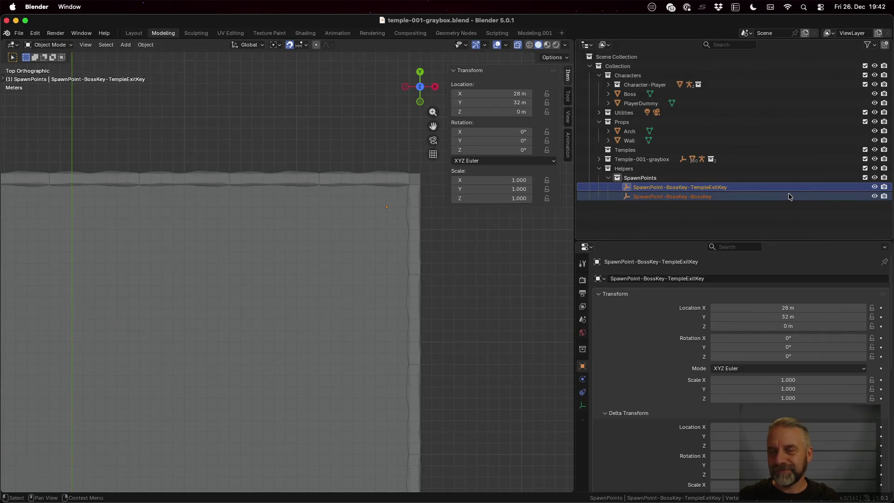
Drag the Helpers collection into Temple-001-graybox after Triggers and save the file
{"action": "left_click", "coordinate": [600, 159]}
{"action": "left_click", "coordinate": [609, 169]}
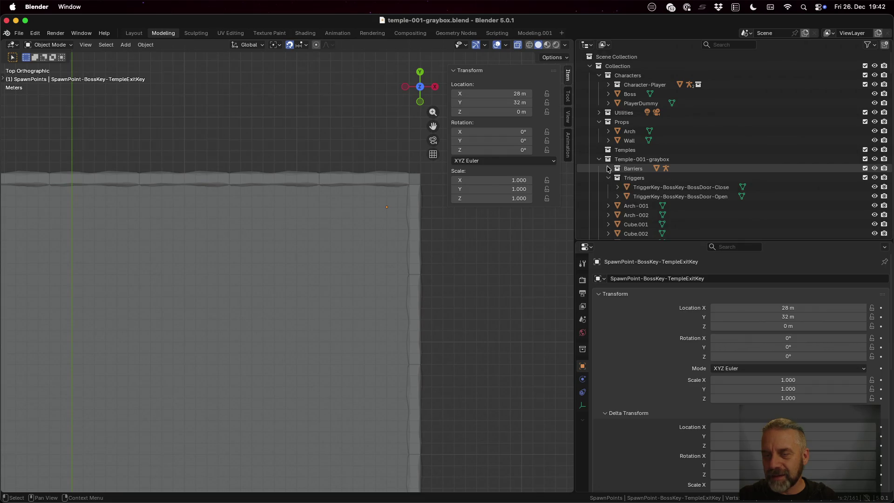
{"action": "left_click", "coordinate": [610, 178]}
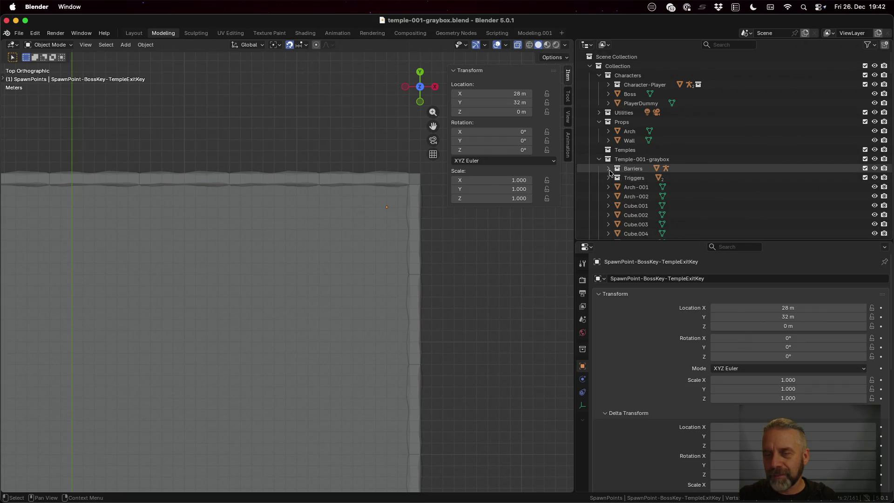
{"action": "scroll", "coordinate": [610, 172], "scroll_direction": "down", "scroll_amount": 5}
{"action": "scroll", "coordinate": [610, 172], "scroll_direction": "down", "scroll_amount": 6}
{"action": "scroll", "coordinate": [609, 172], "scroll_direction": "down", "scroll_amount": 15}
{"action": "left_click_drag", "start_coordinate": [626, 208], "coordinate": [634, 155]}
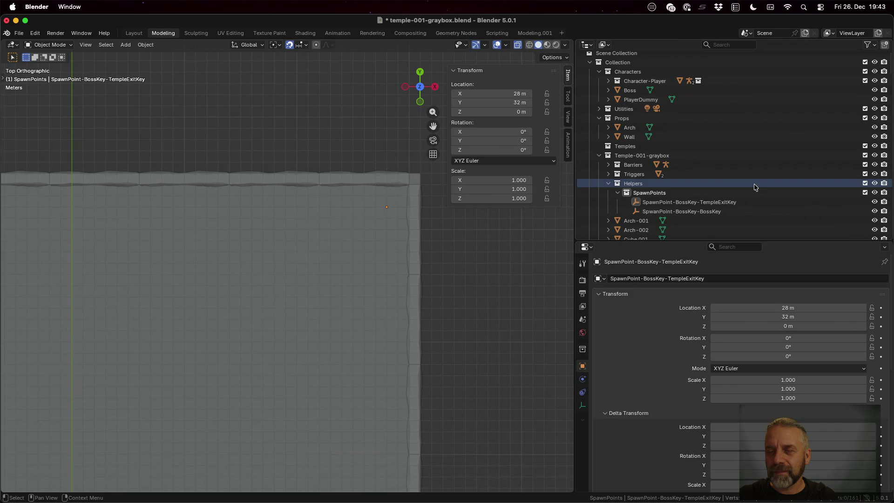
{"action": "key", "text": "super+s"}
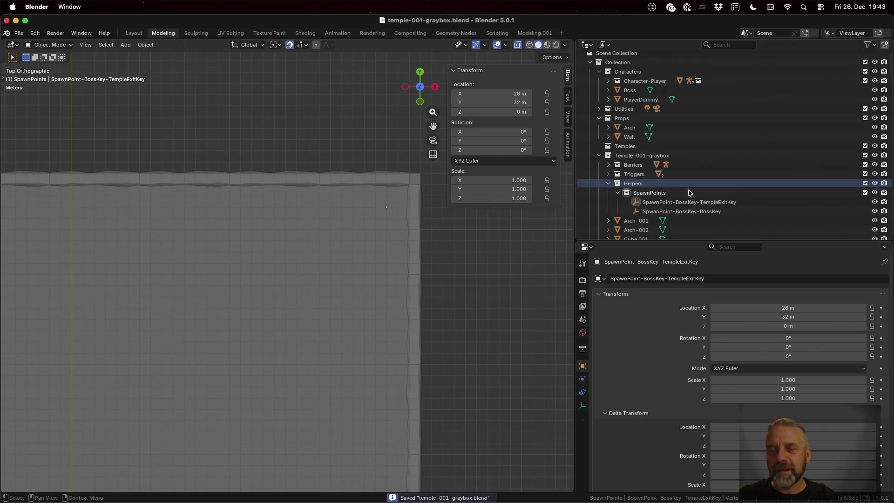
{"action": "key", "text": "ctrl+Up"}
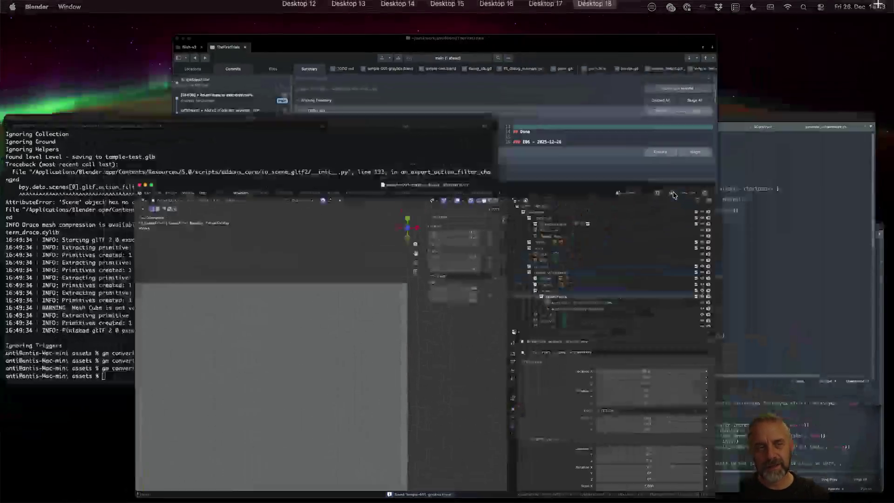
Run ./rexport_v2.sh temples/001/temple-001-graybox.blend ../godot, then launch the game in Godot
{"action": "left_click", "coordinate": [407, 243]}
{"action": "key", "text": "super+Tab"}
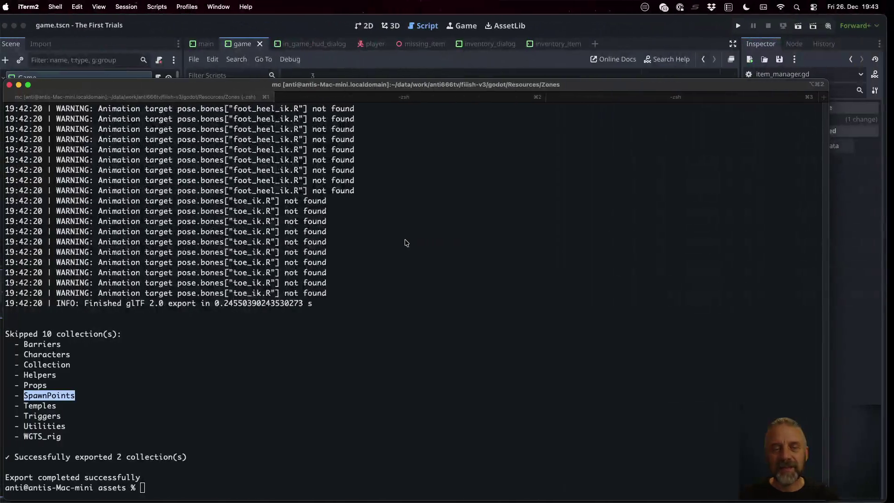
{"action": "type", "text": "./rexport_v2.sh temples/001/temple-001-graybox.blend ../godot"}
{"action": "key", "text": "Return"}
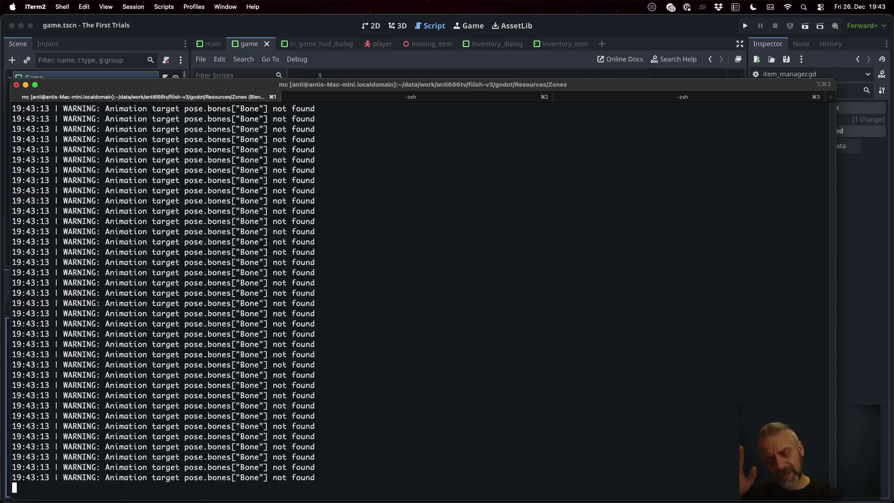
{"action": "left_click", "coordinate": [745, 25]}
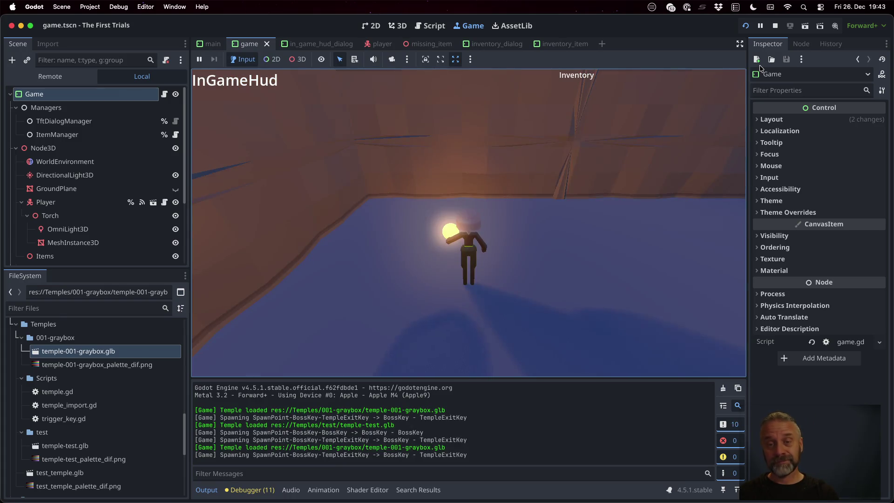
Walk the player through the temple corridors to collect the TempleExitKey, then stop the game
{"action": "key", "text": "w"}
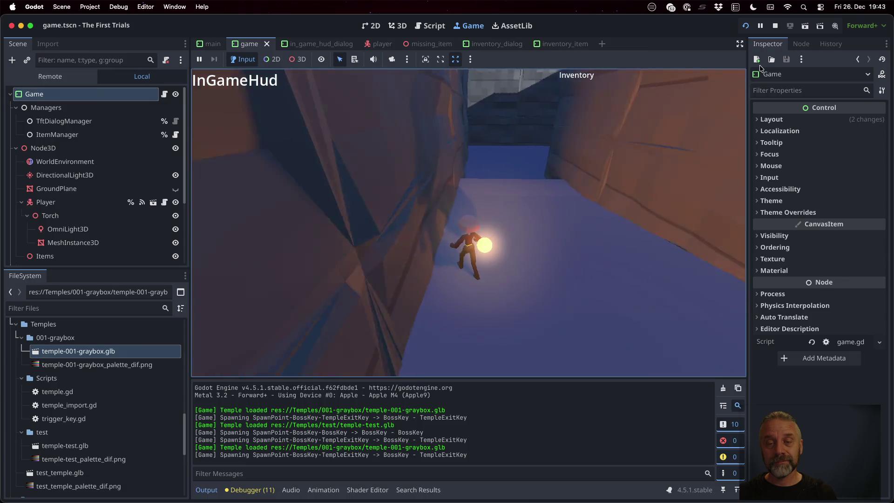
{"action": "key", "text": "w"}
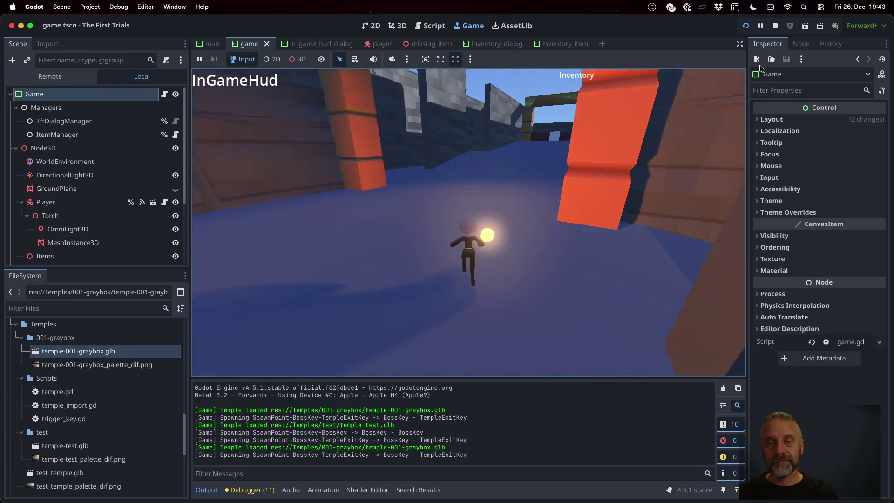
{"action": "key", "text": "w"}
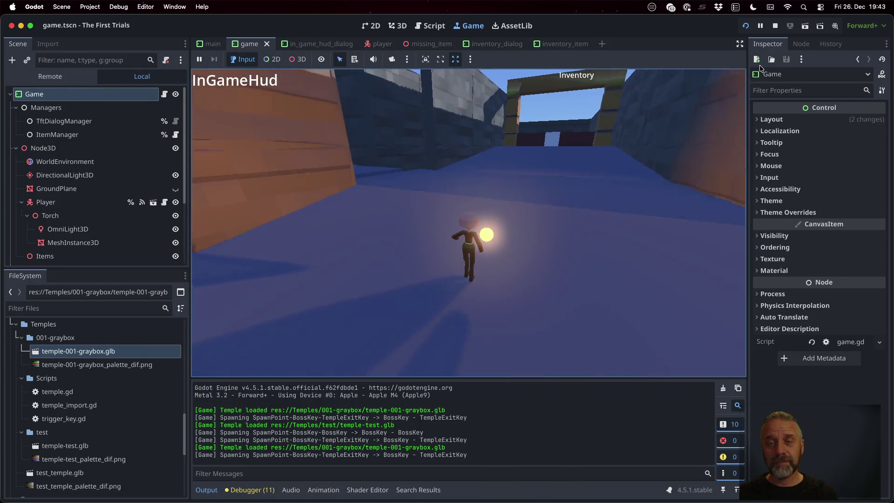
{"action": "key", "text": "w"}
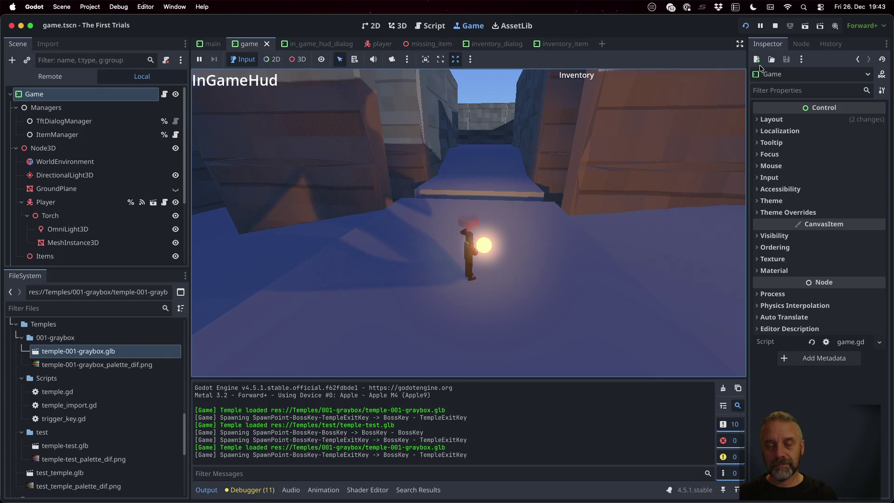
{"action": "key", "text": "w"}
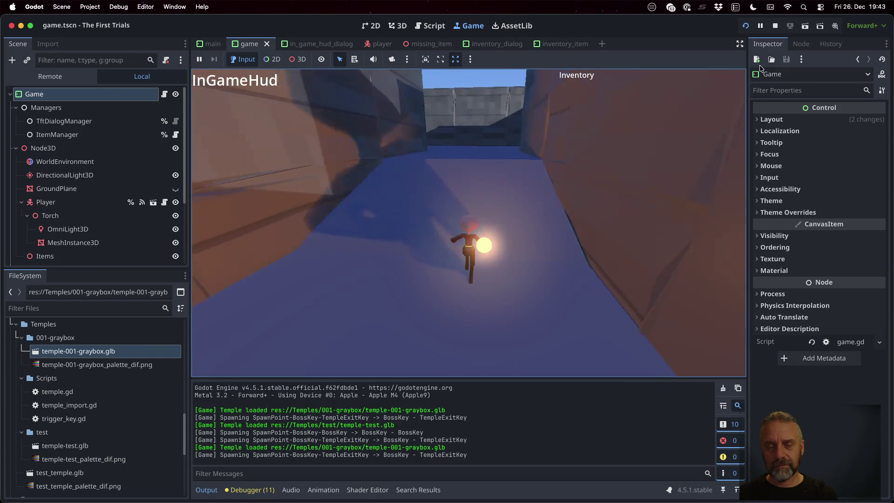
{"action": "key", "text": "w"}
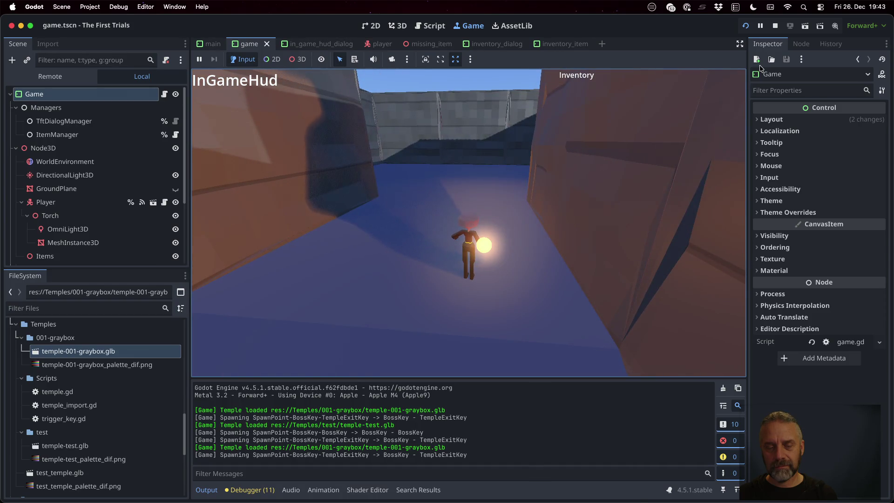
{"action": "key", "text": "w"}
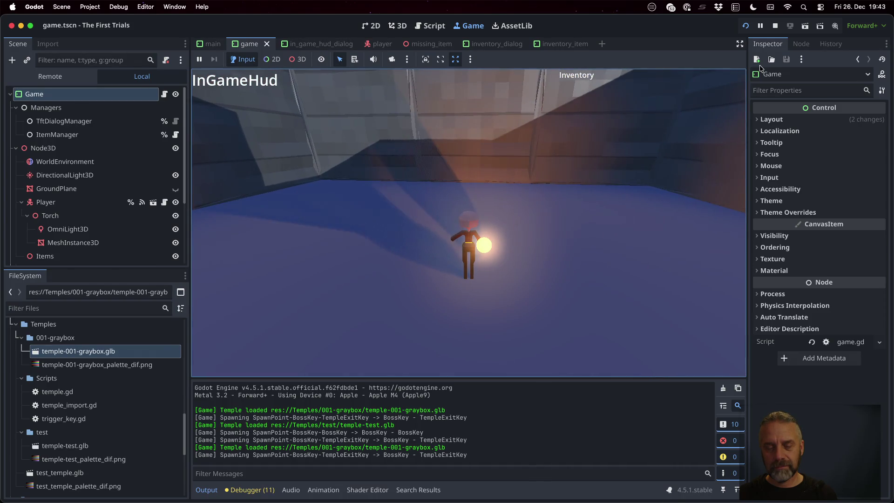
{"action": "key", "text": "w"}
{"action": "key", "text": "w"}
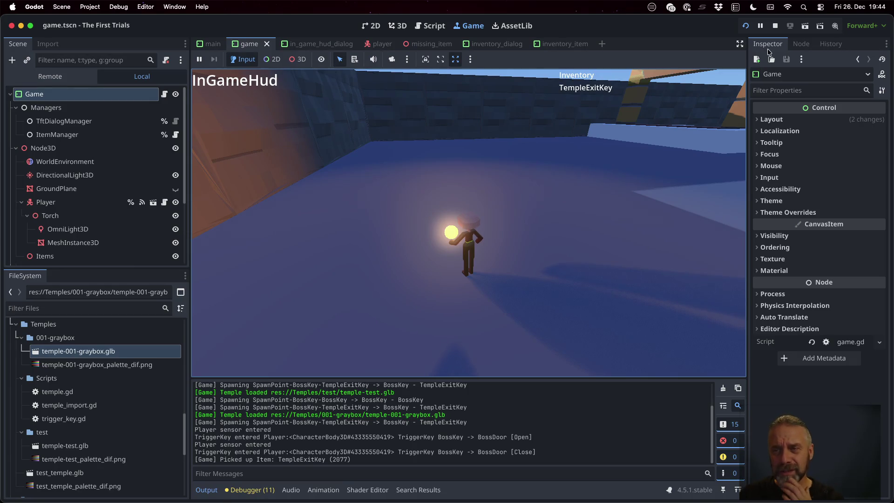
{"action": "left_click", "coordinate": [776, 25]}
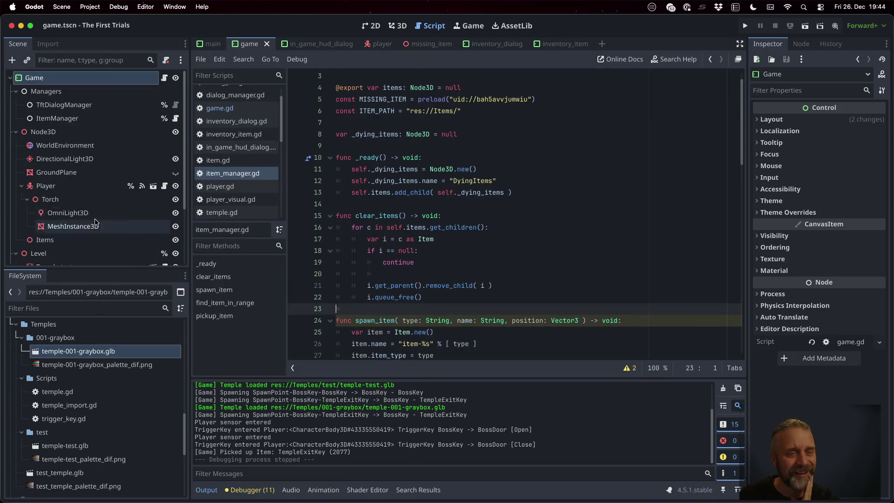
Open the imported temple-001-graybox scene anyway in 3D to inspect its SpawnPoints, then return to Blender
{"action": "scroll", "coordinate": [95, 222], "scroll_direction": "down", "scroll_amount": 3}
{"action": "left_click", "coordinate": [91, 204]}
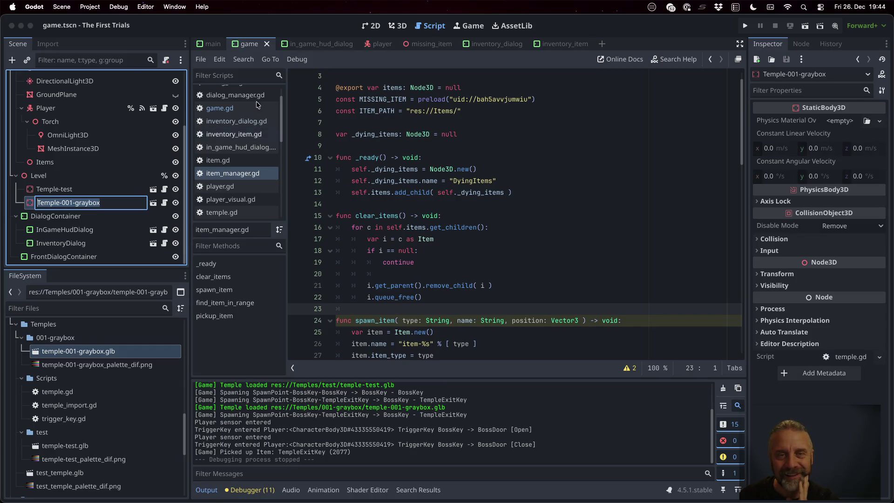
{"action": "left_click", "coordinate": [401, 27]}
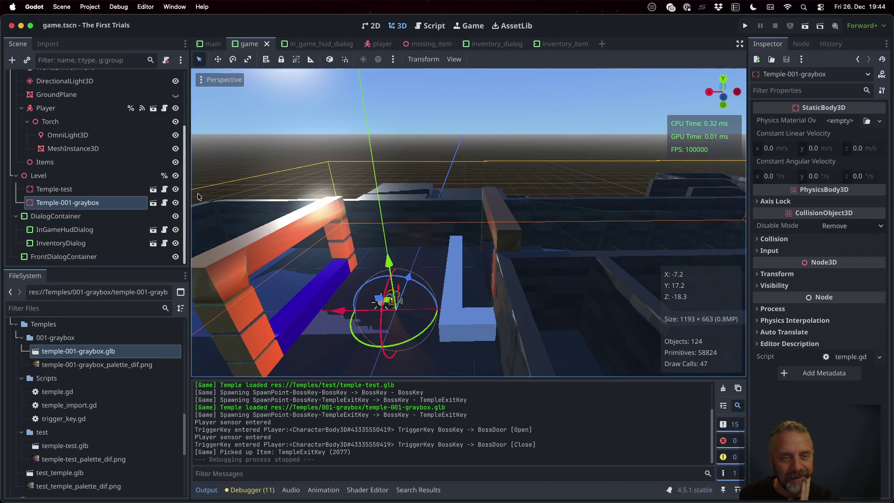
{"action": "left_click", "coordinate": [153, 204]}
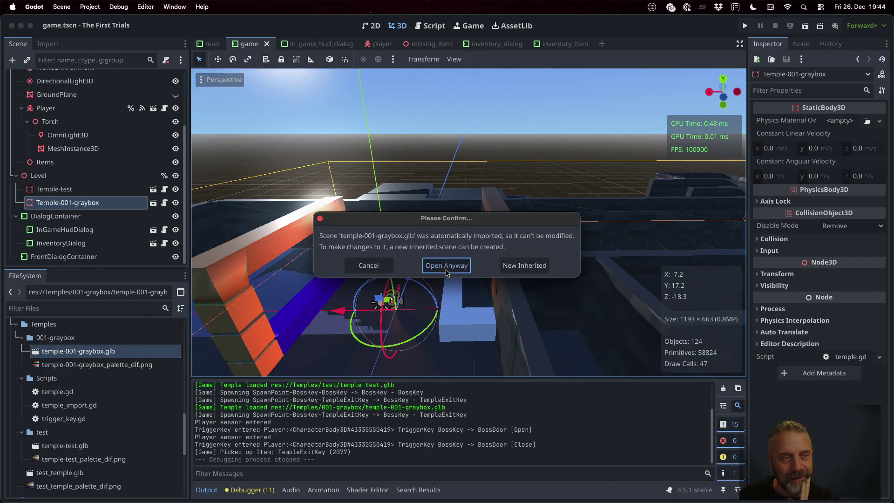
{"action": "left_click", "coordinate": [447, 265]}
{"action": "scroll", "coordinate": [46, 162], "scroll_direction": "down", "scroll_amount": 15}
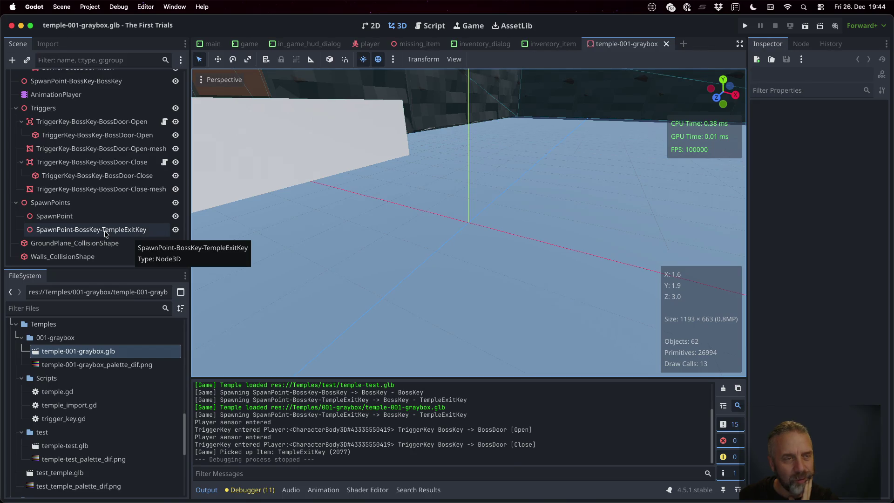
{"action": "scroll", "coordinate": [105, 234], "scroll_direction": "up", "scroll_amount": 10}
{"action": "scroll", "coordinate": [106, 233], "scroll_direction": "down", "scroll_amount": 10}
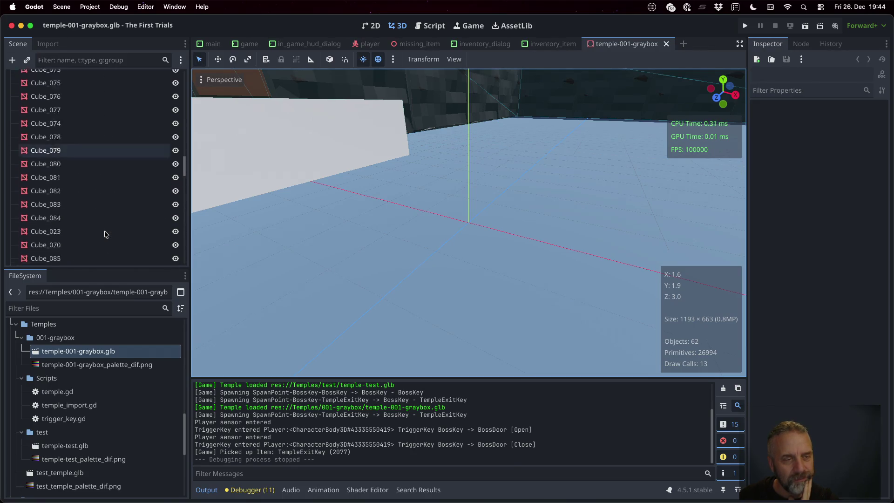
{"action": "key", "text": "ctrl+Right"}
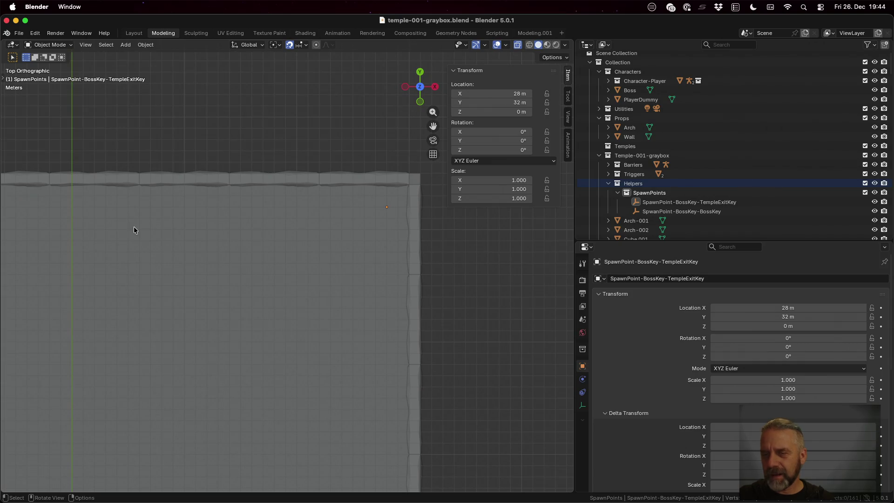
Rename the misspelled boss key spawn point to SpawnPoint-BossKey-BossKey and save the file
{"action": "left_click", "coordinate": [664, 211]}
{"action": "key", "text": "F2"}
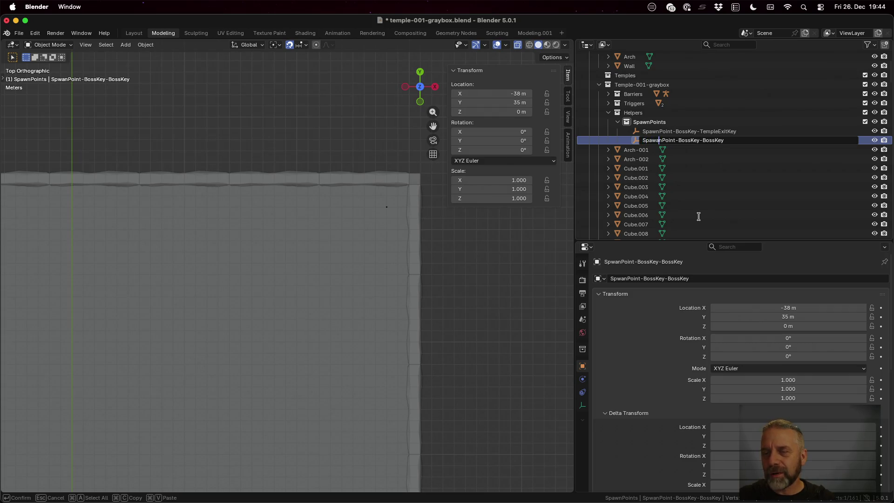
{"action": "key", "text": "Return"}
{"action": "key", "text": "super+s"}
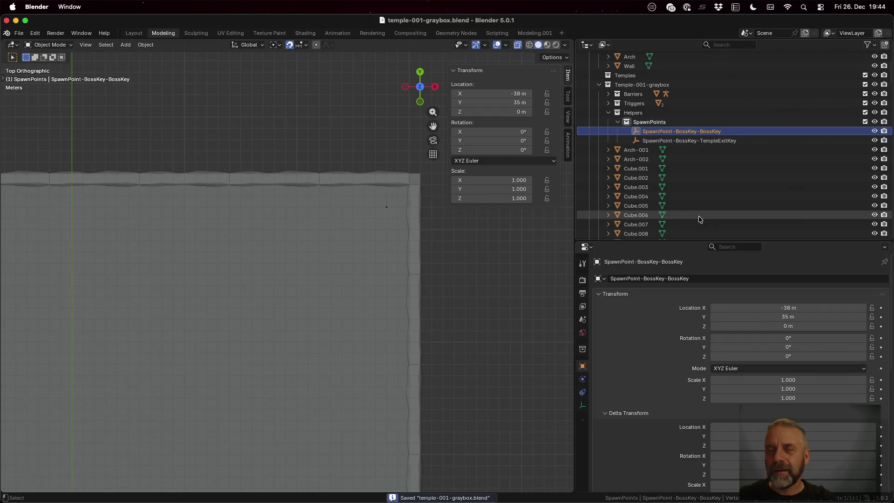
Rerun the temple export in iTerm2 and reload the changed files from disk in Godot
{"action": "key", "text": "ctrl+Left"}
{"action": "key", "text": "ctrl+Up"}
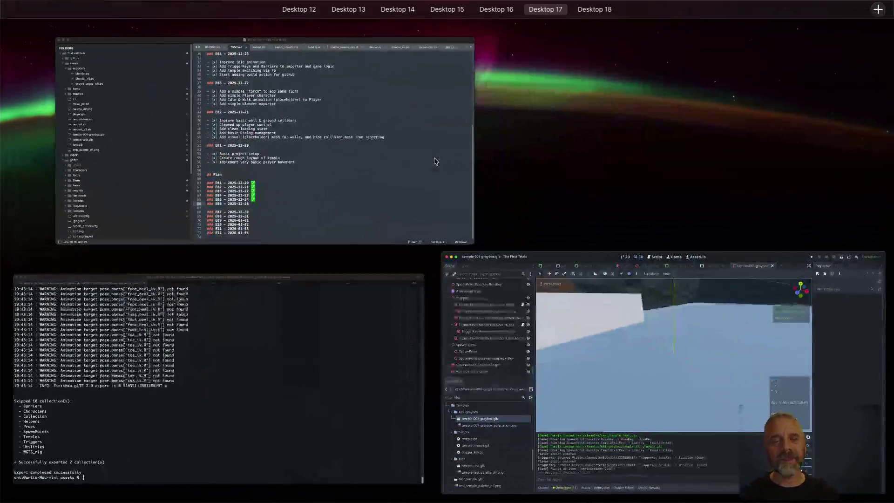
{"action": "left_click", "coordinate": [236, 359]}
{"action": "key", "text": "Up"}
{"action": "key", "text": "Return"}
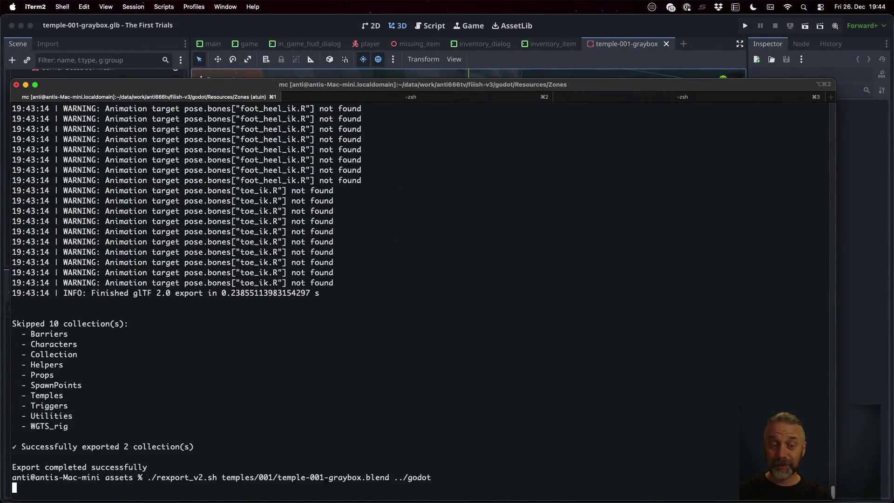
{"action": "left_click", "coordinate": [320, 24]}
{"action": "left_click", "coordinate": [431, 315]}
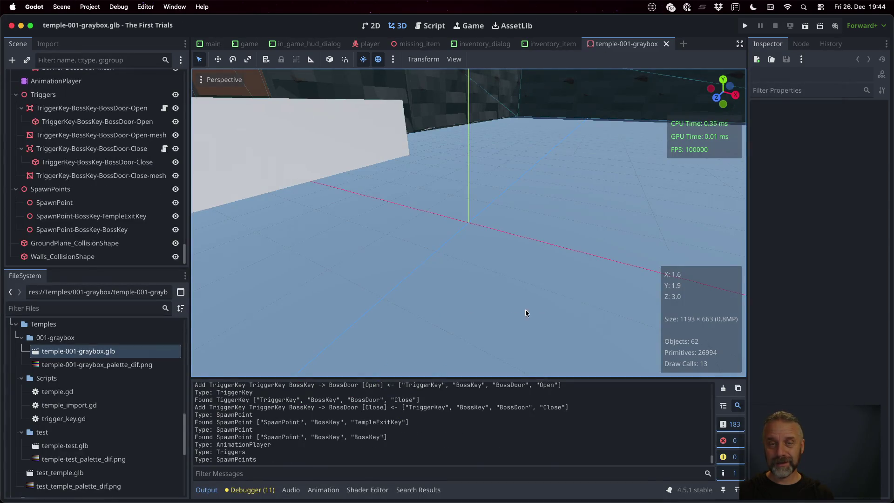
Run the game and walk the player through the courtyards, ramp and tan corridors, then stop it
{"action": "left_click", "coordinate": [745, 25]}
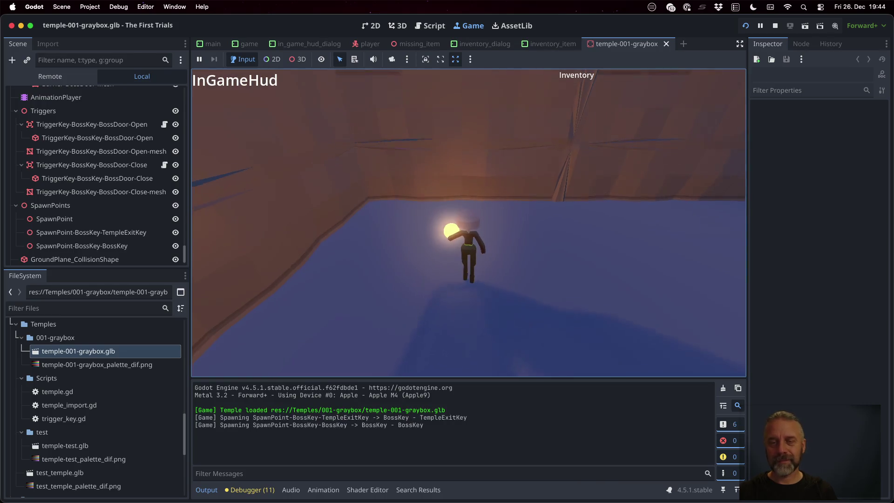
{"action": "key", "text": "w"}
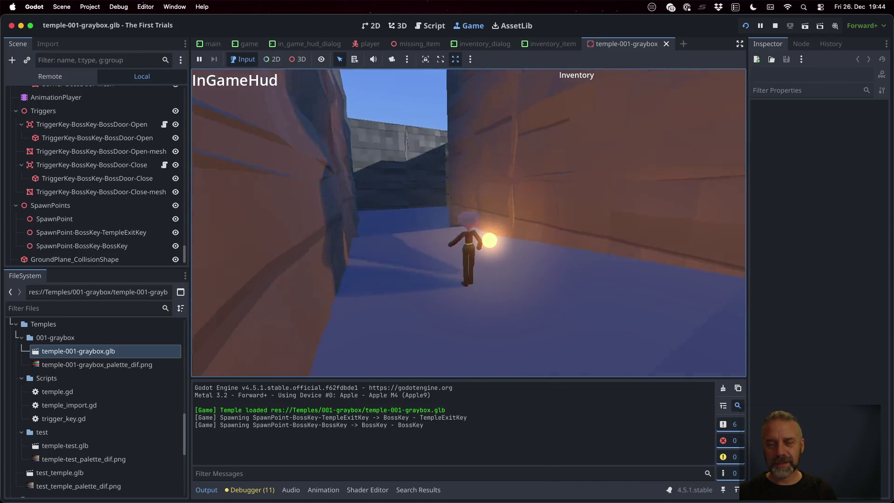
{"action": "key", "text": "w"}
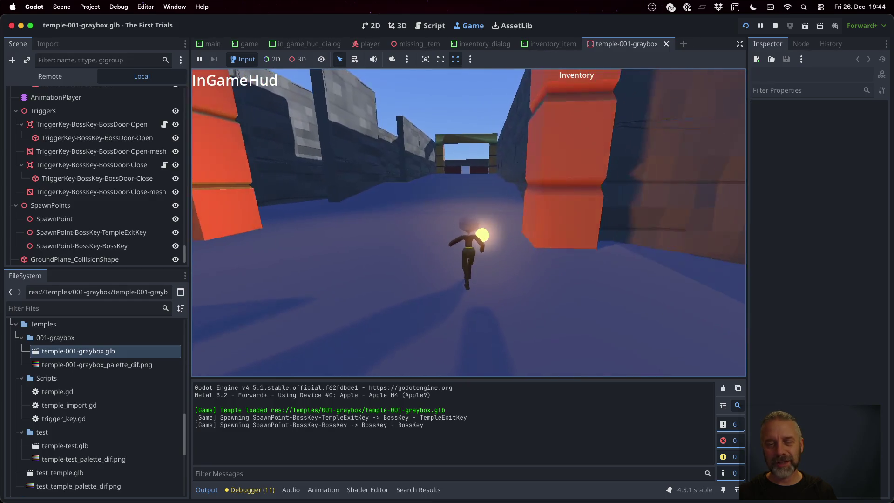
{"action": "key", "text": "w"}
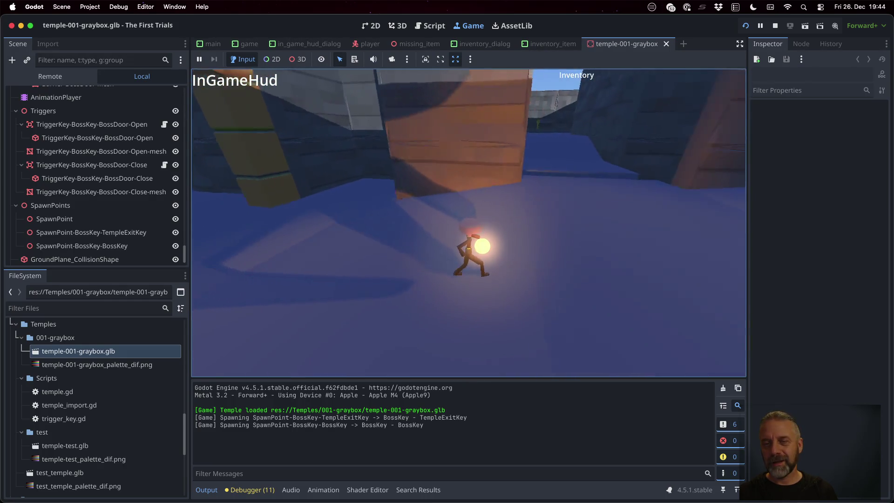
{"action": "key", "text": "w"}
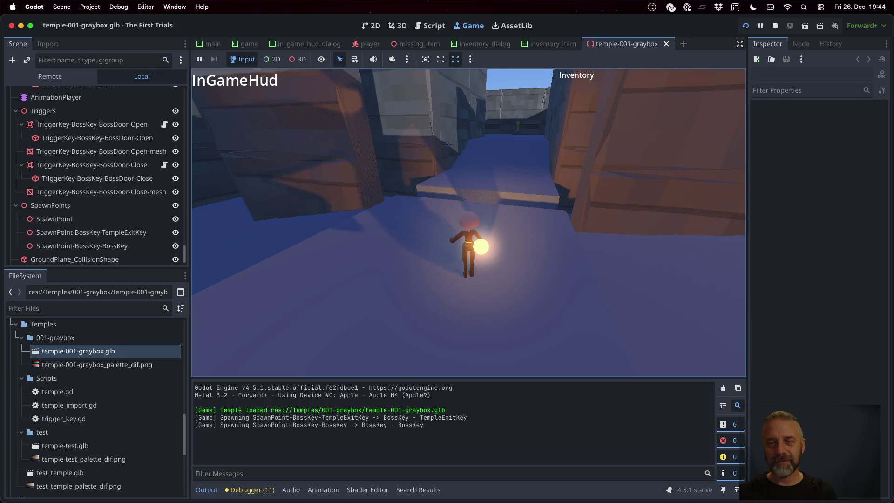
{"action": "key", "text": "w"}
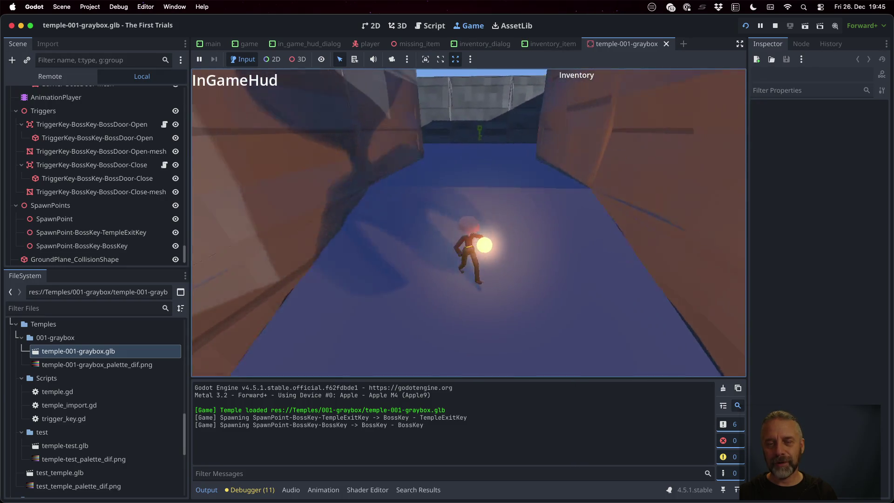
{"action": "key", "text": "w"}
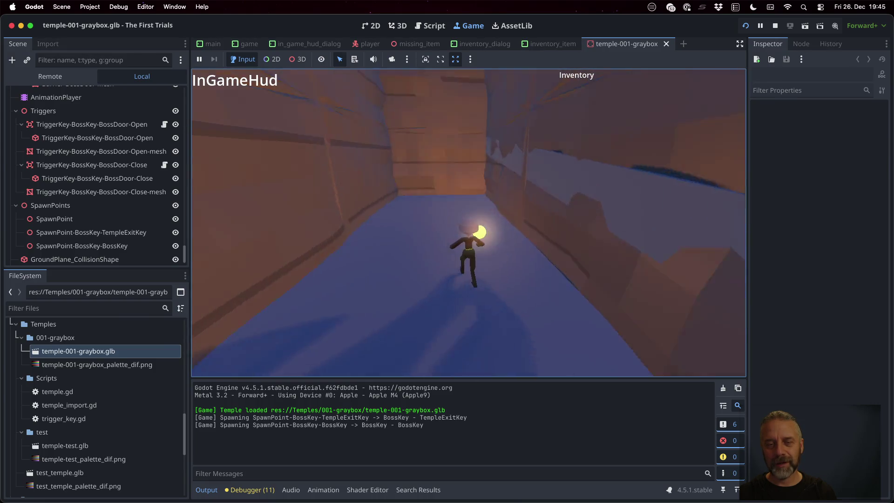
{"action": "key", "text": "w"}
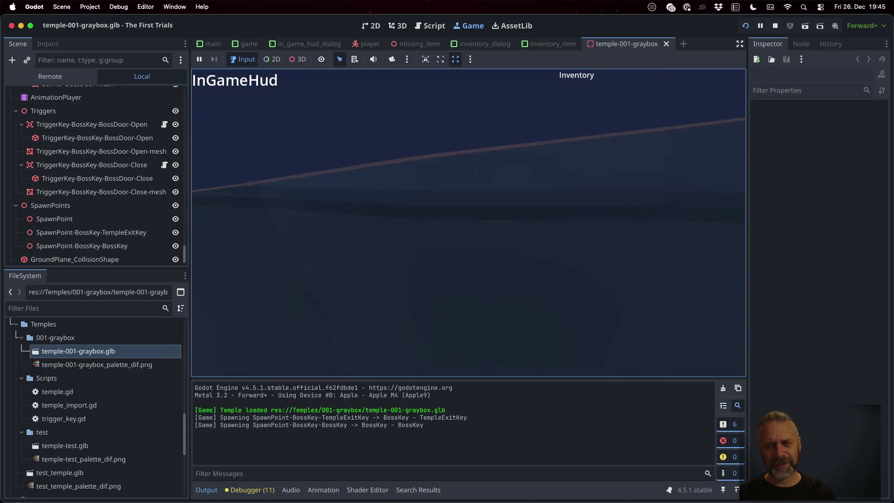
{"action": "key", "text": "w"}
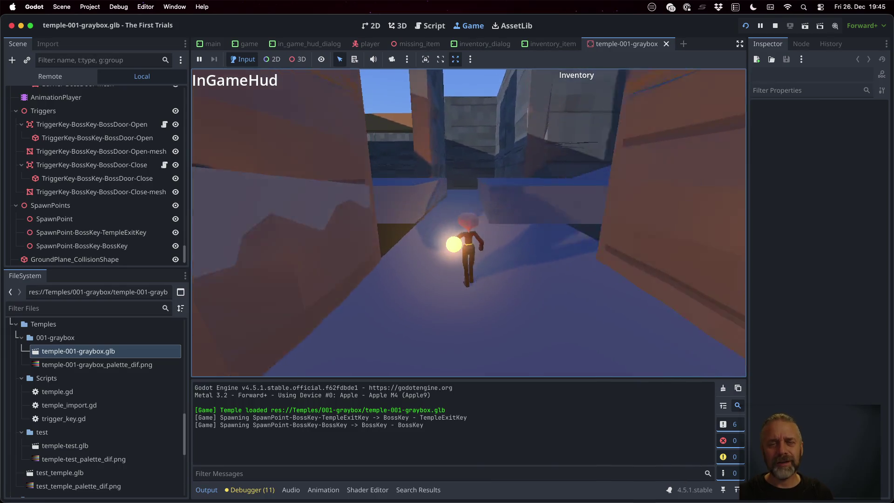
{"action": "key", "text": "w"}
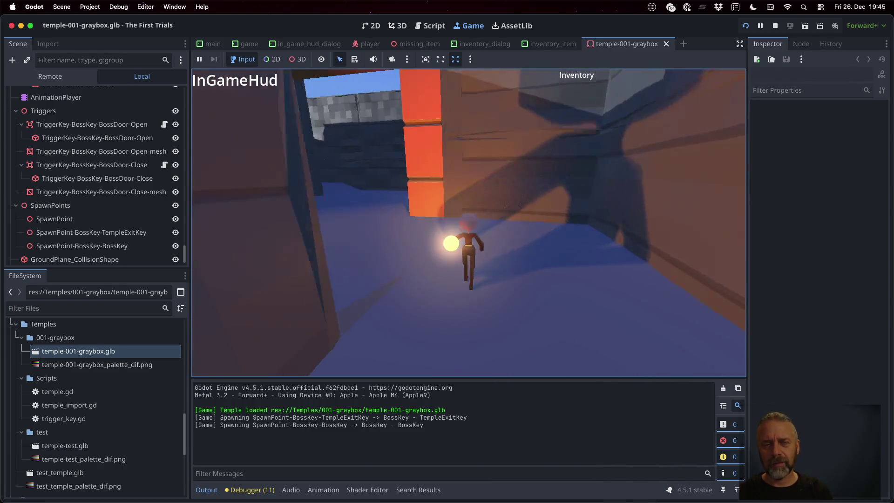
{"action": "key", "text": "w"}
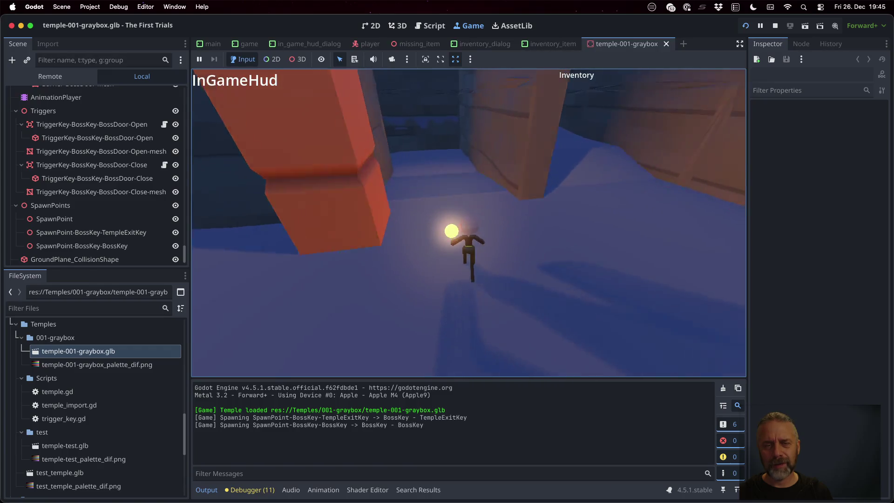
{"action": "key", "text": "w"}
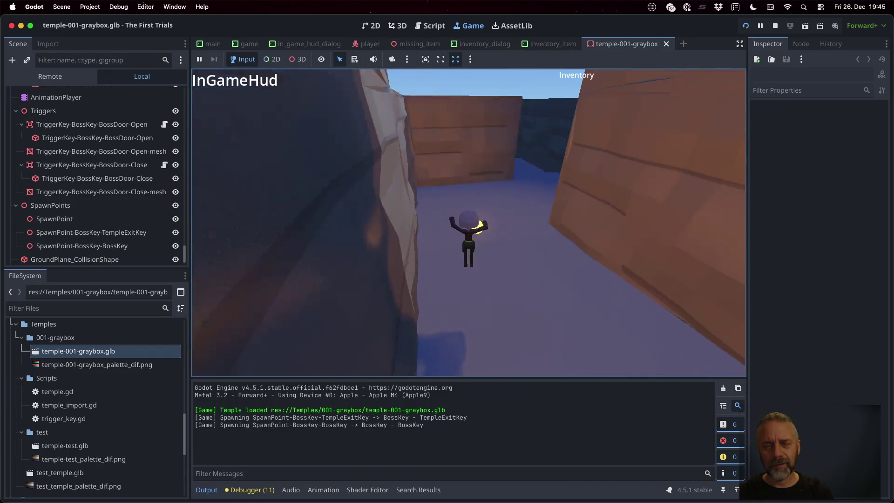
{"action": "key", "text": "w"}
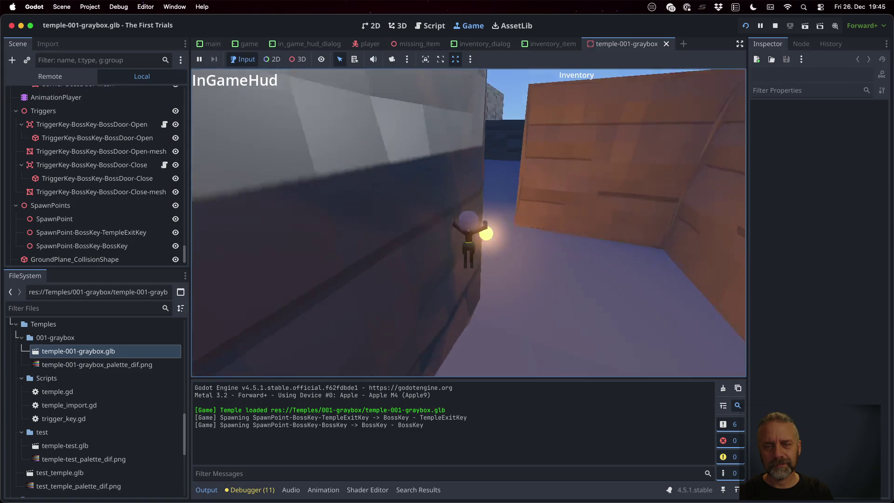
{"action": "key", "text": "w"}
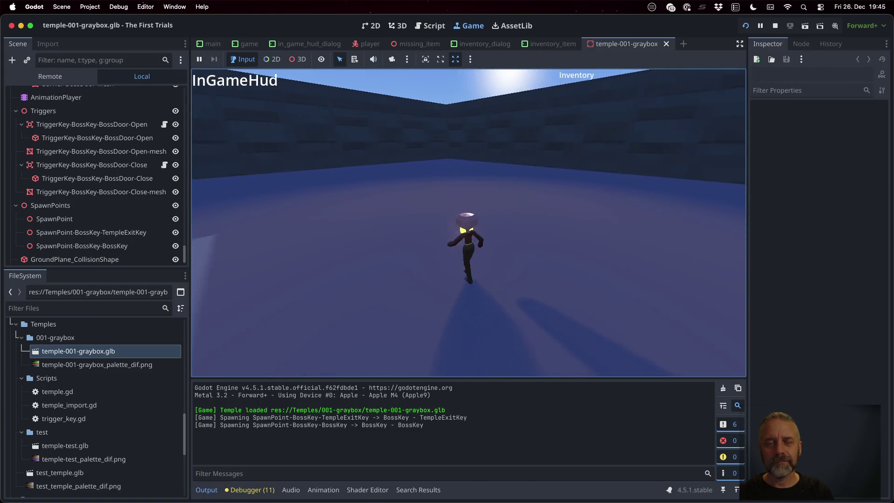
{"action": "key", "text": "w"}
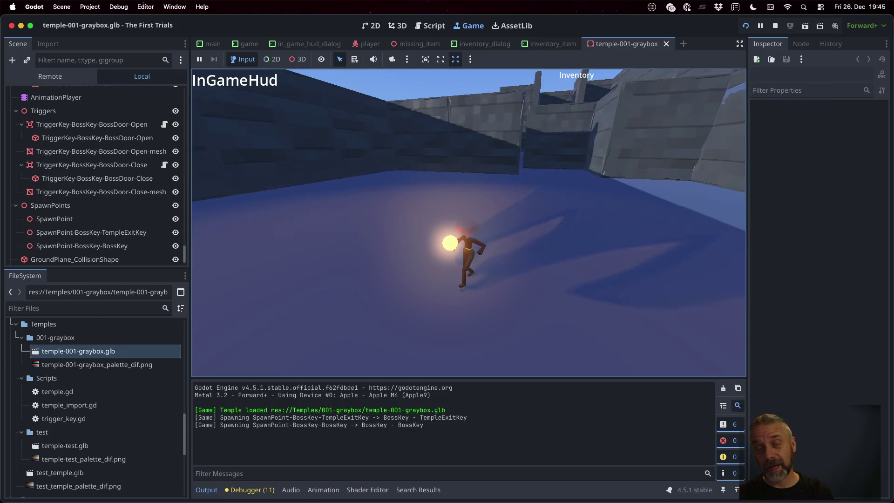
{"action": "key", "text": "w"}
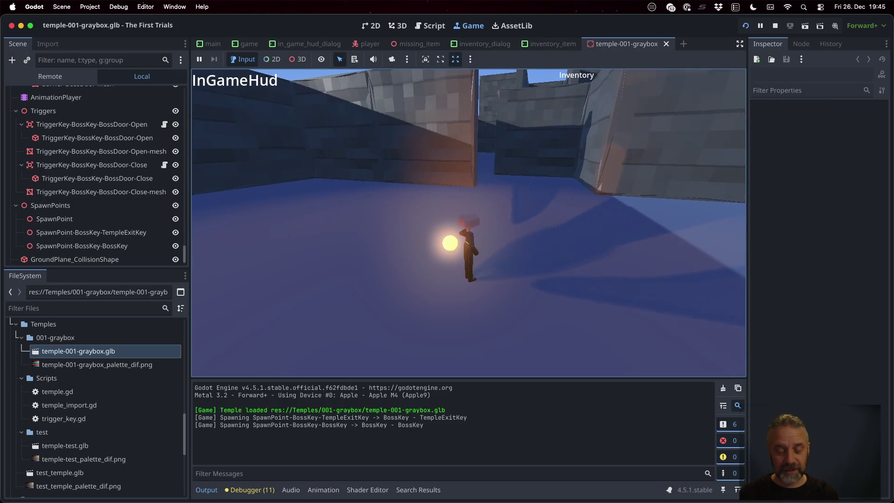
{"action": "left_click", "coordinate": [776, 26]}
{"action": "key", "text": "super+Tab"}
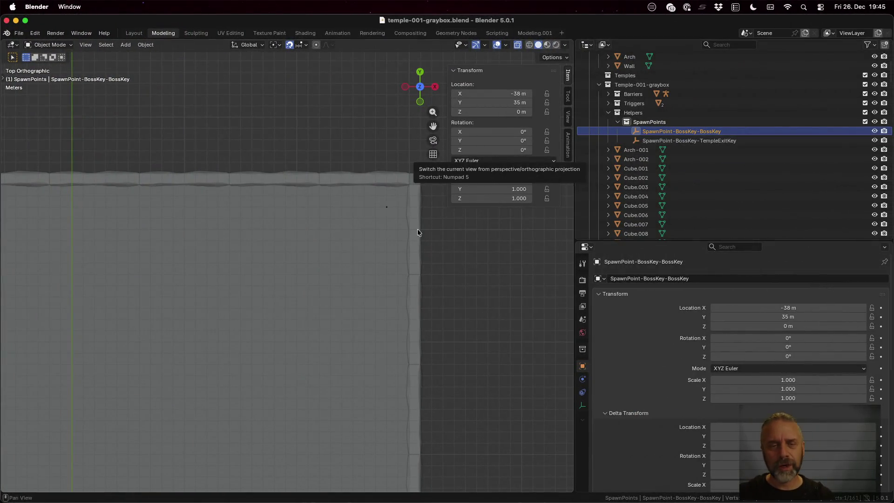
Duplicate SpawnPoint-BossKey-BossKey, rename the copy SpawnPoint-BossKey-MiniBossKey, and start moving it horizontally
{"action": "scroll", "coordinate": [286, 284], "scroll_direction": "down", "scroll_amount": 10}
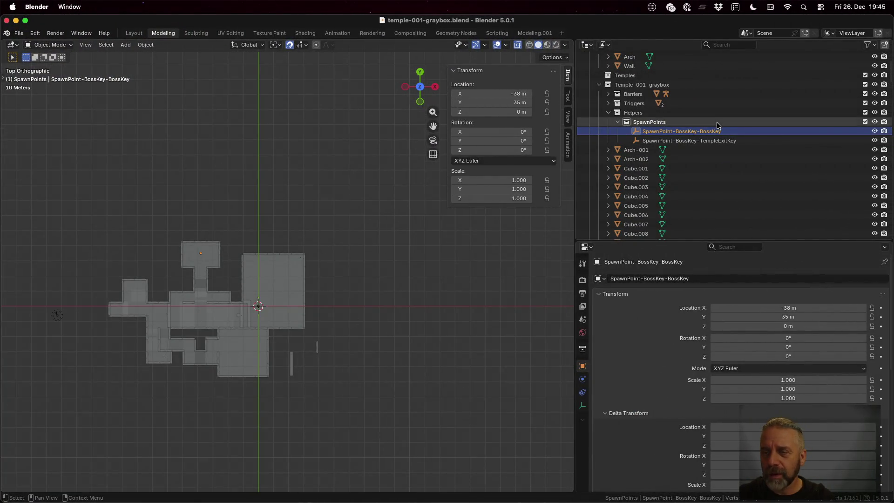
{"action": "key", "text": "super+c"}
{"action": "key", "text": "super+v"}
{"action": "double_click", "coordinate": [713, 140]}
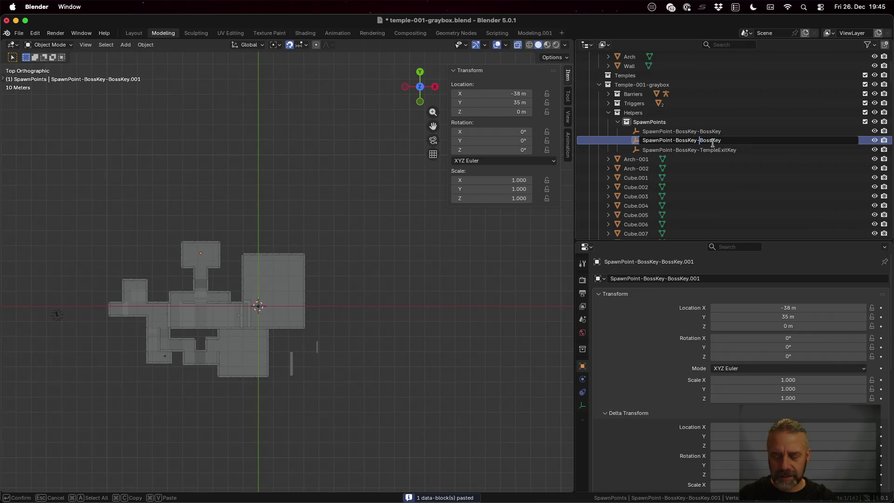
{"action": "type", "text": "Mini"}
{"action": "key", "text": "Return"}
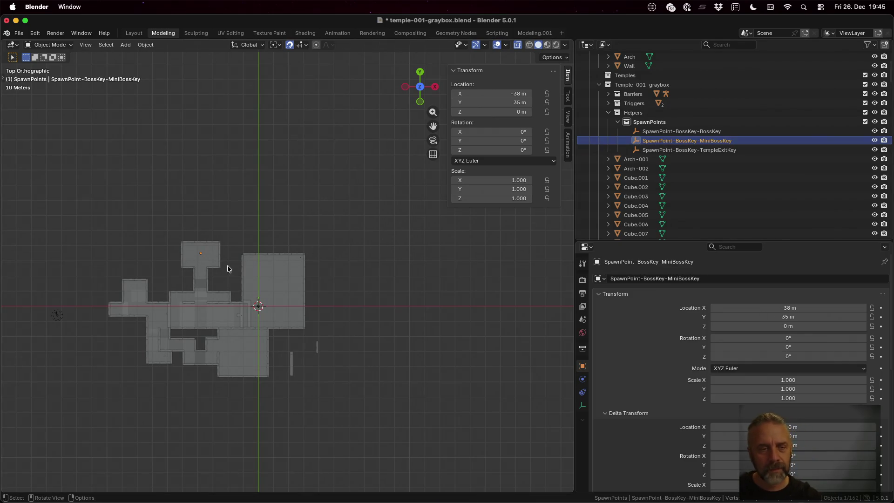
{"action": "key", "text": "g"}
{"action": "key", "text": "shift+z"}
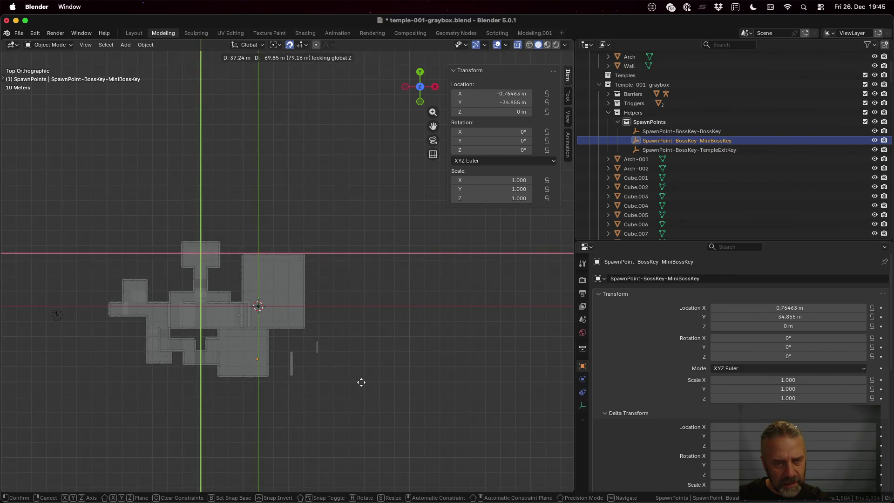
Drop the MiniBossKey spawn point on the floor and pan the view to it
{"action": "left_click", "coordinate": [329, 321]}
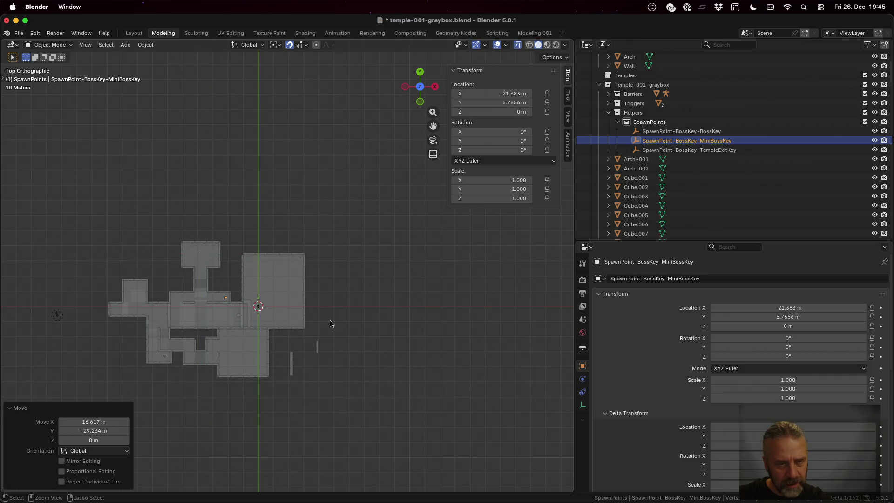
{"action": "left_click", "coordinate": [242, 324]}
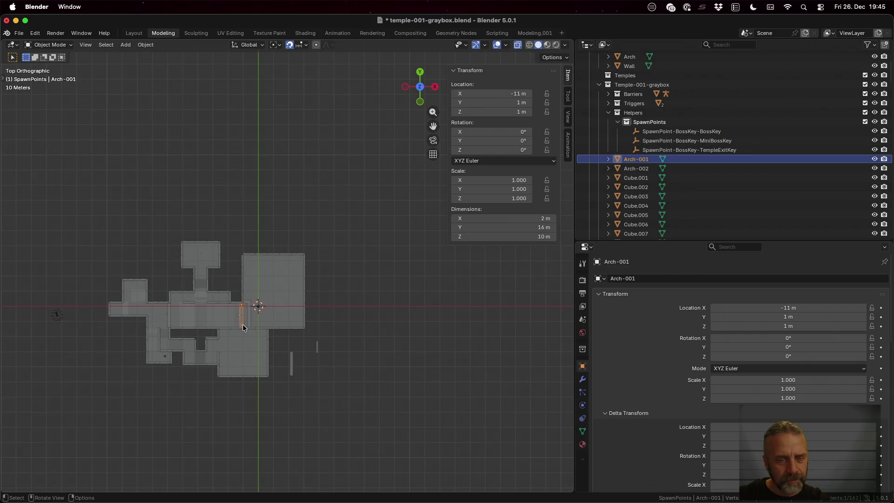
{"action": "left_click", "coordinate": [242, 323]}
{"action": "scroll", "coordinate": [233, 313], "scroll_direction": "up", "scroll_amount": 5}
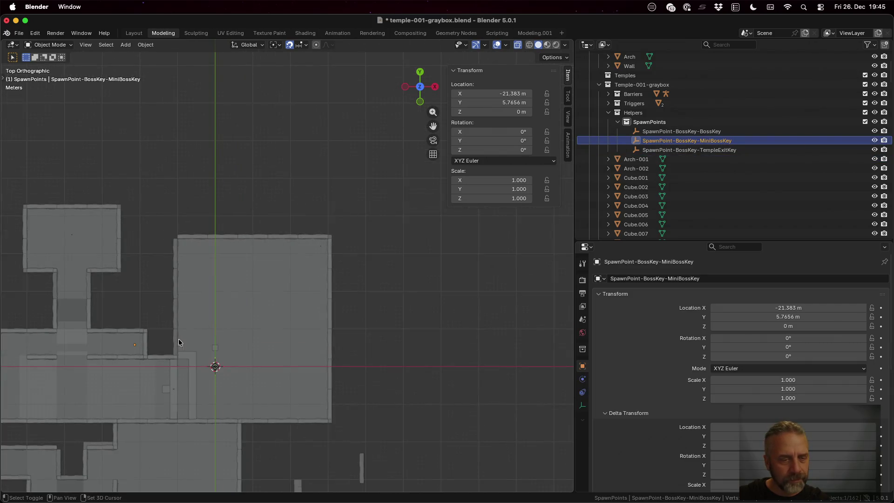
{"action": "scroll", "coordinate": [383, 292], "scroll_direction": "up", "scroll_amount": 8}
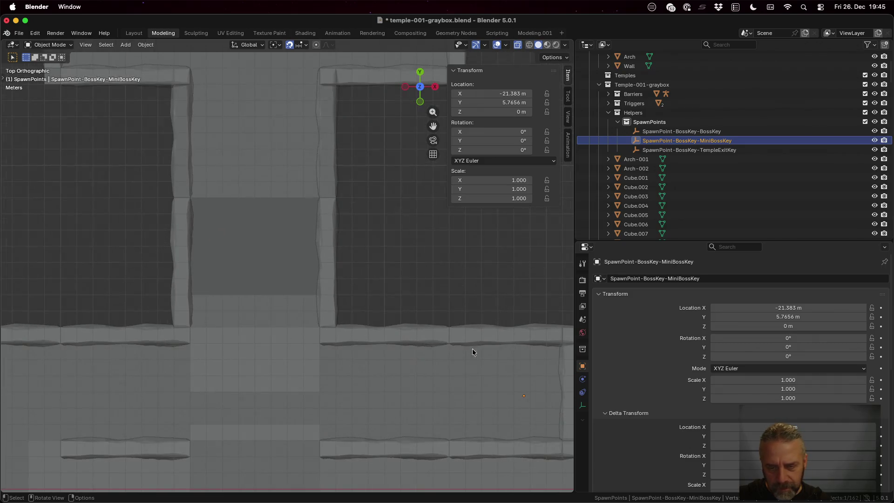
{"action": "left_click_drag", "start_coordinate": [493, 371], "coordinate": [379, 306]}
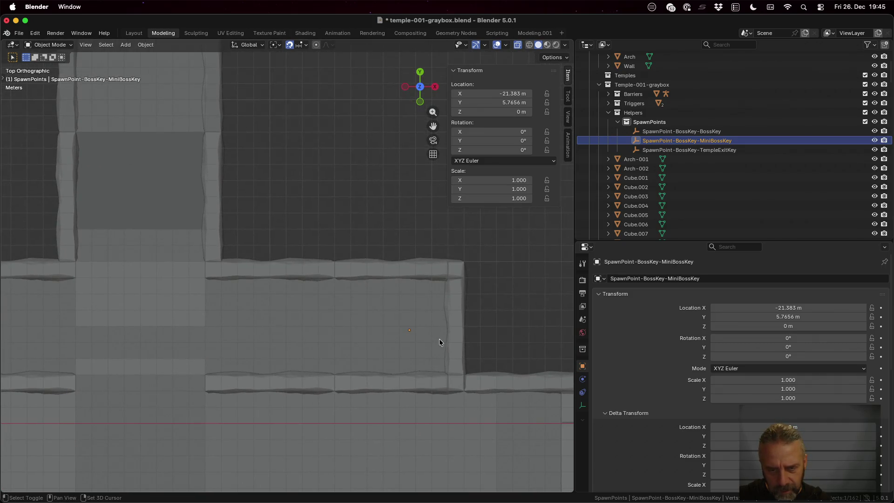
{"action": "scroll", "coordinate": [440, 342], "scroll_direction": "up", "scroll_amount": 4}
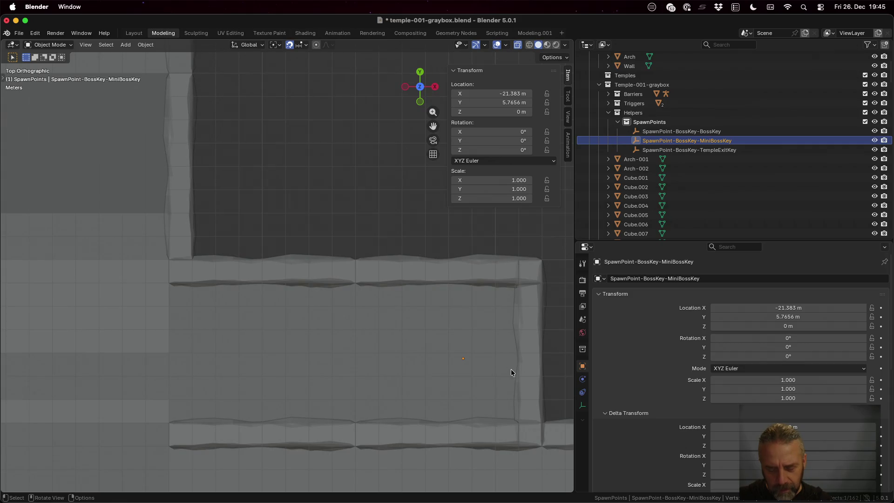
Lower the spawn point to -4 m on Z, then try a horizontal move and cancel it
{"action": "key", "text": "g"}
{"action": "key", "text": "z"}
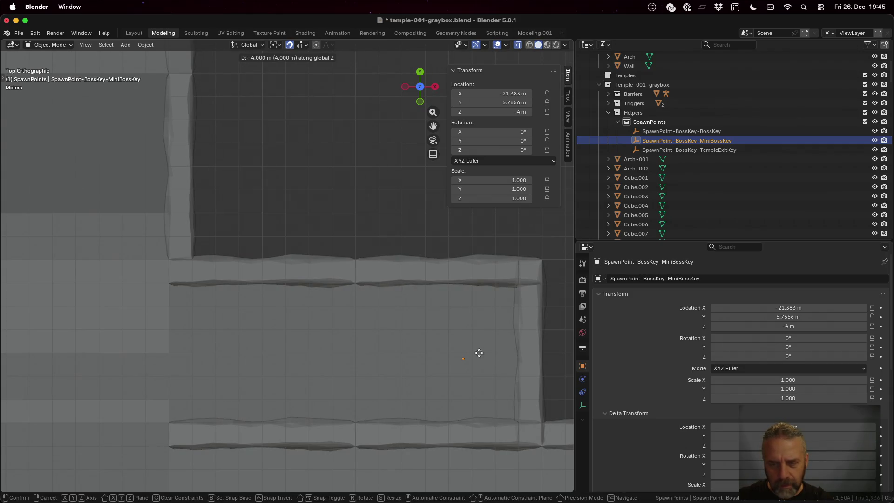
{"action": "key", "text": "Return"}
{"action": "left_click", "coordinate": [465, 359]}
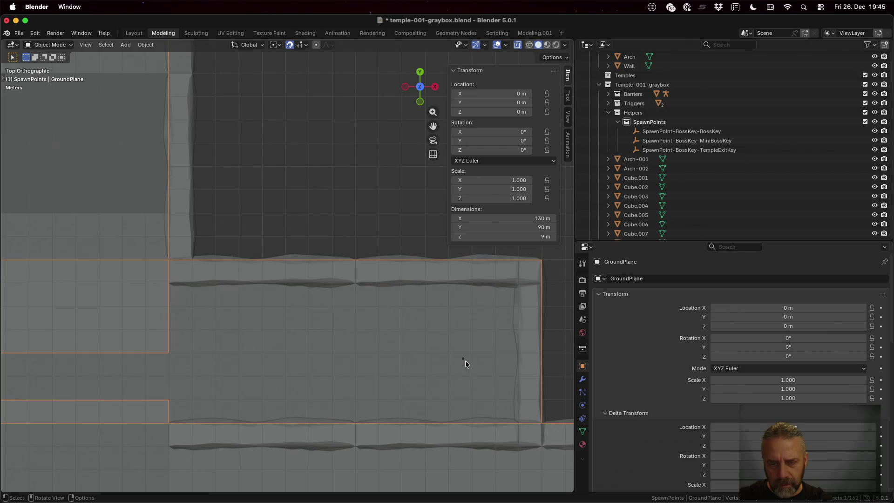
{"action": "left_click", "coordinate": [464, 357]}
{"action": "key", "text": "g"}
{"action": "key", "text": "shift+z"}
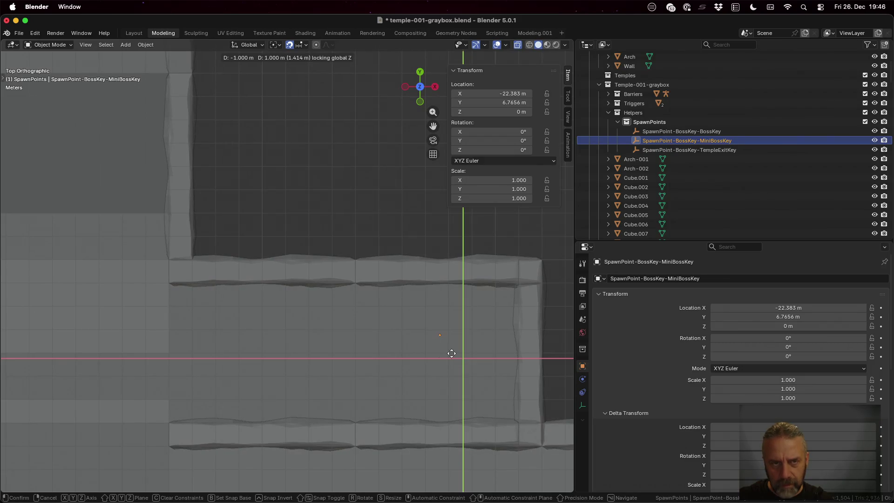
{"action": "key", "text": "Escape"}
Enable grid snapping and move the spawn point to -22 m, 6 m
{"action": "left_click", "coordinate": [303, 45]}
{"action": "left_click", "coordinate": [291, 101]}
{"action": "key", "text": "g"}
{"action": "key", "text": "z"}
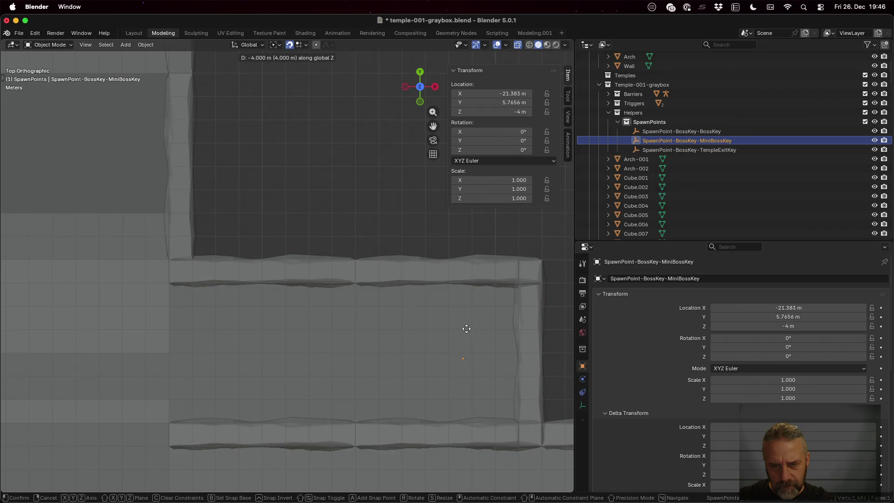
{"action": "key", "text": "Escape"}
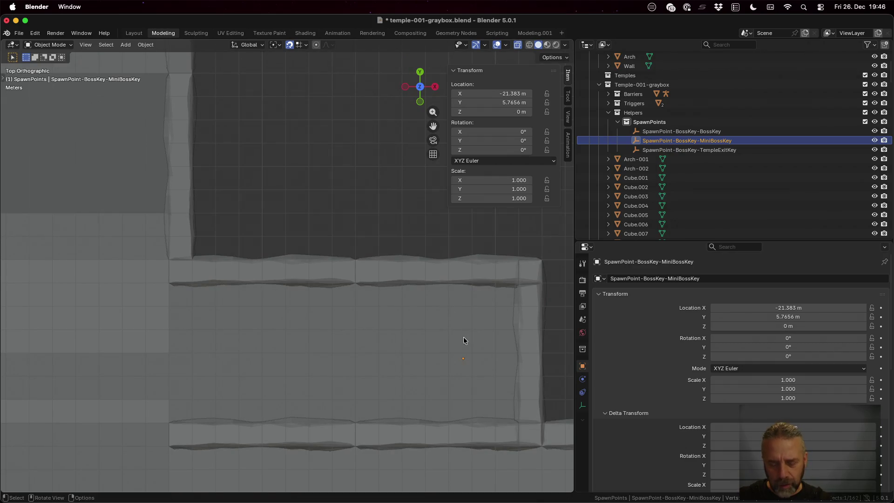
{"action": "key", "text": "g"}
{"action": "key", "text": "shift+z"}
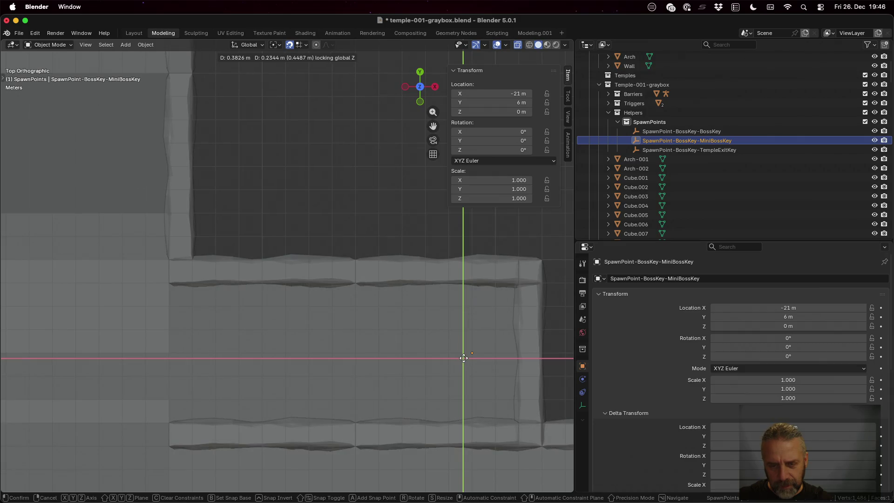
{"action": "left_click", "coordinate": [455, 357]}
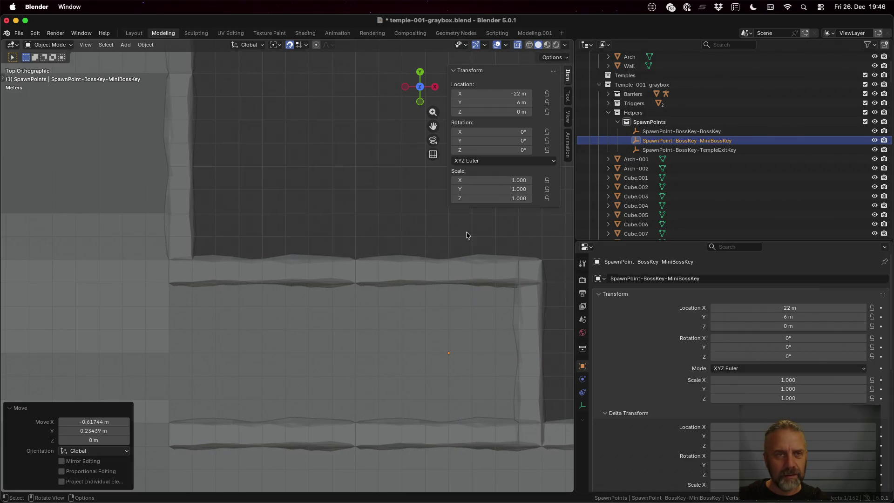
Reset snapping to Increment and save temple-001-graybox.blend
{"action": "left_click", "coordinate": [304, 47]}
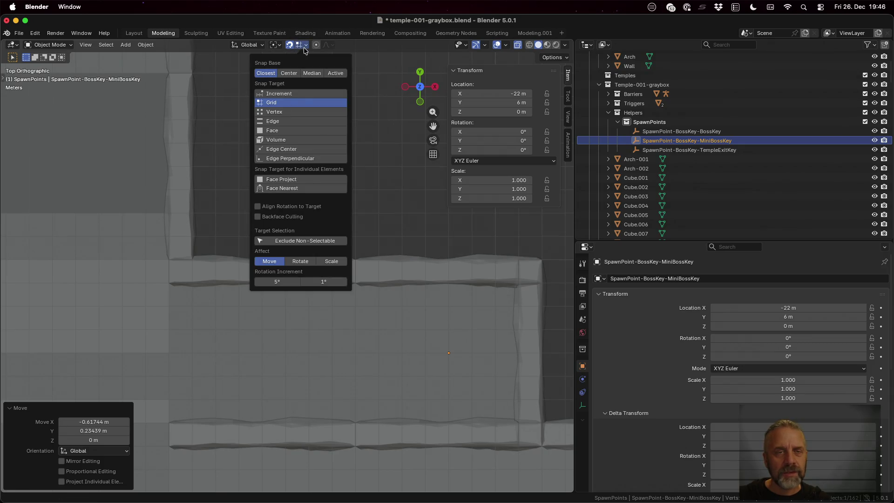
{"action": "left_click", "coordinate": [302, 94]}
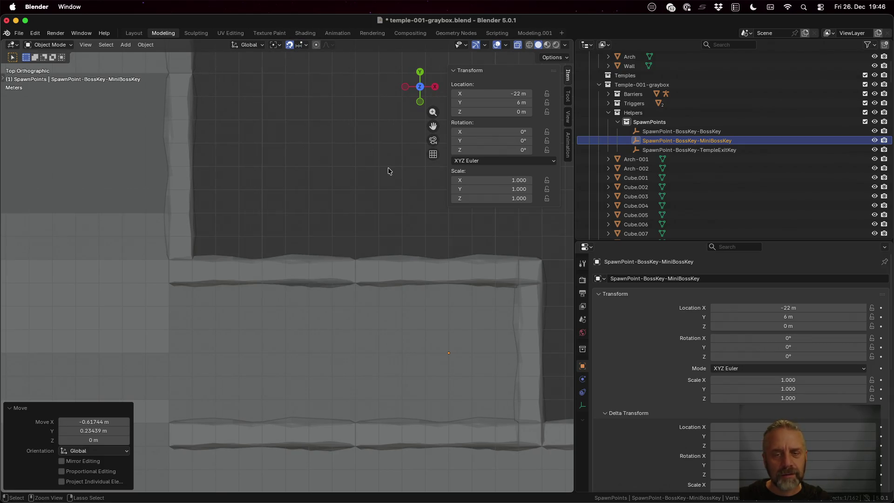
{"action": "key", "text": "super+s"}
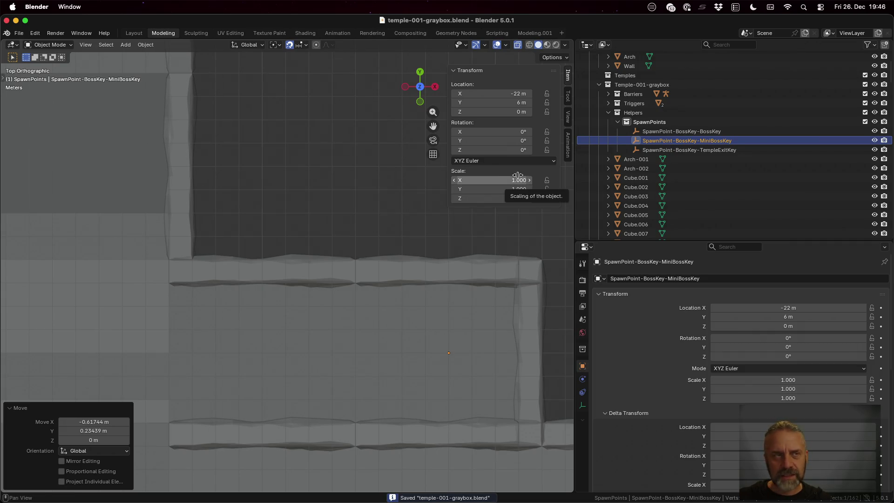
{"action": "key", "text": "ctrl+Right"}
{"action": "key", "text": "ctrl+Up"}
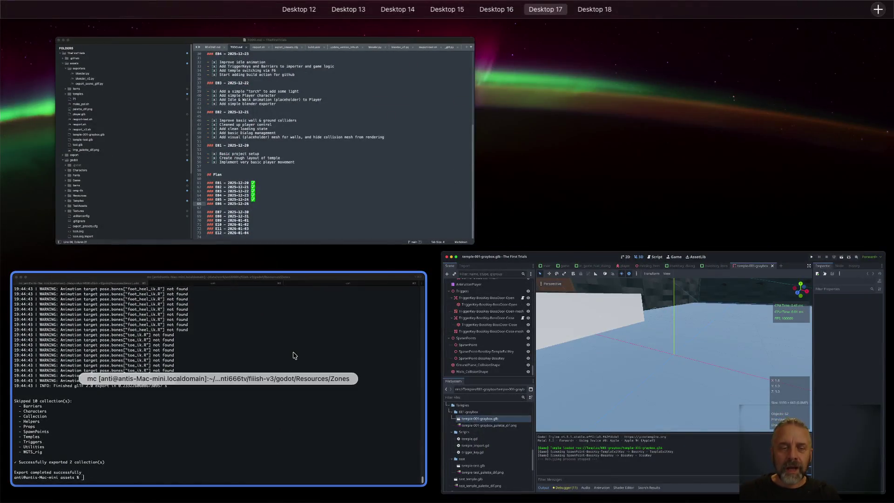
Rerun the graybox export, reload temple-001-graybox.glb in Godot, and run the game
{"action": "left_click", "coordinate": [293, 352]}
{"action": "key", "text": "Up"}
{"action": "key", "text": "Return"}
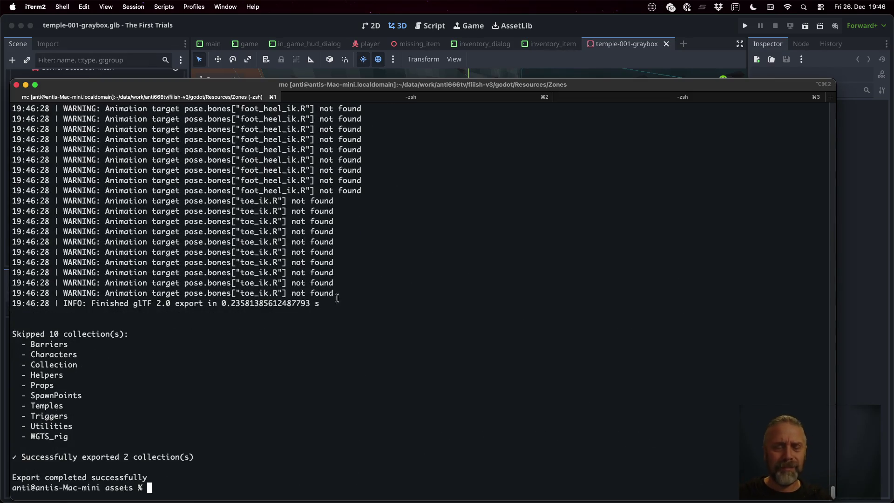
{"action": "left_click", "coordinate": [548, 73]}
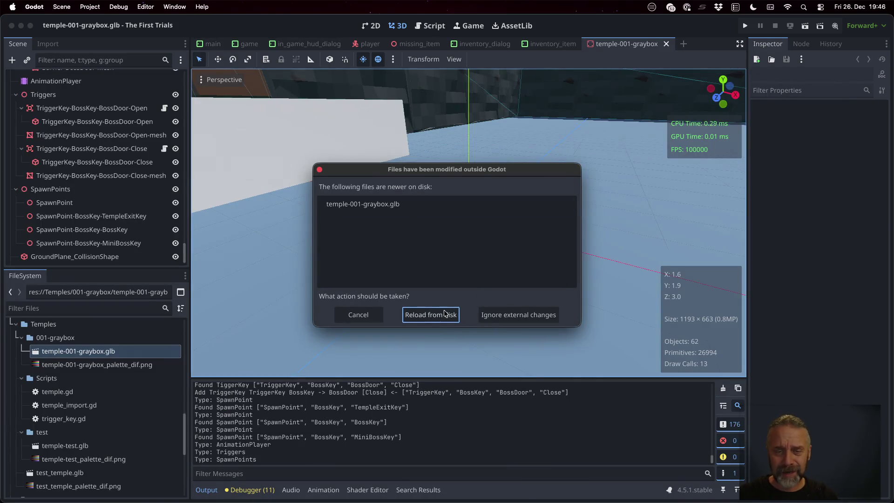
{"action": "left_click", "coordinate": [446, 313]}
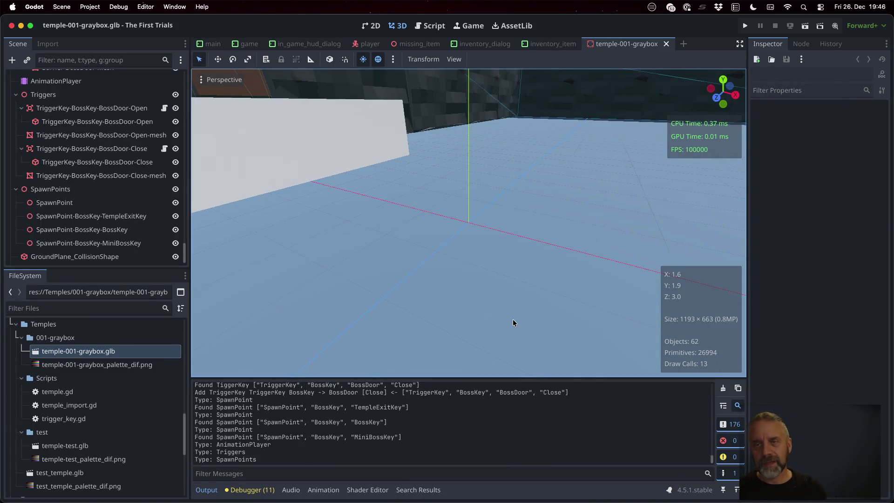
{"action": "left_click", "coordinate": [744, 26]}
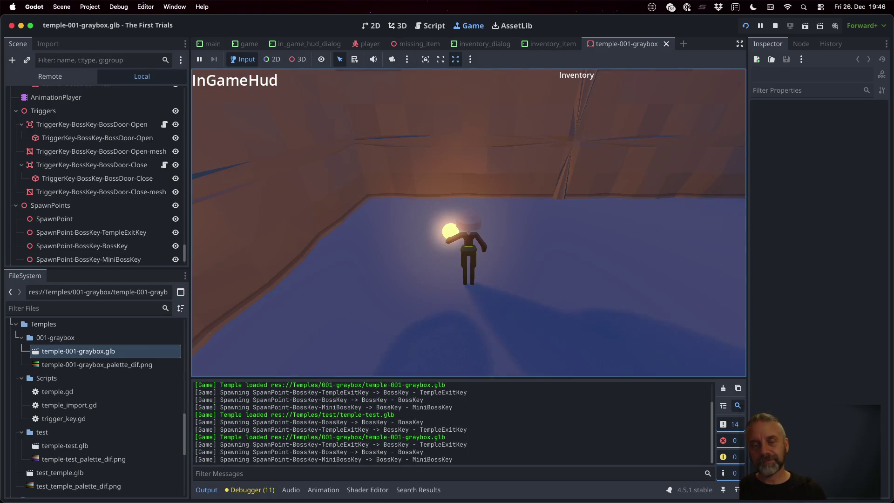
Run the character along the temple corridor to its opening
{"action": "key", "text": "w"}
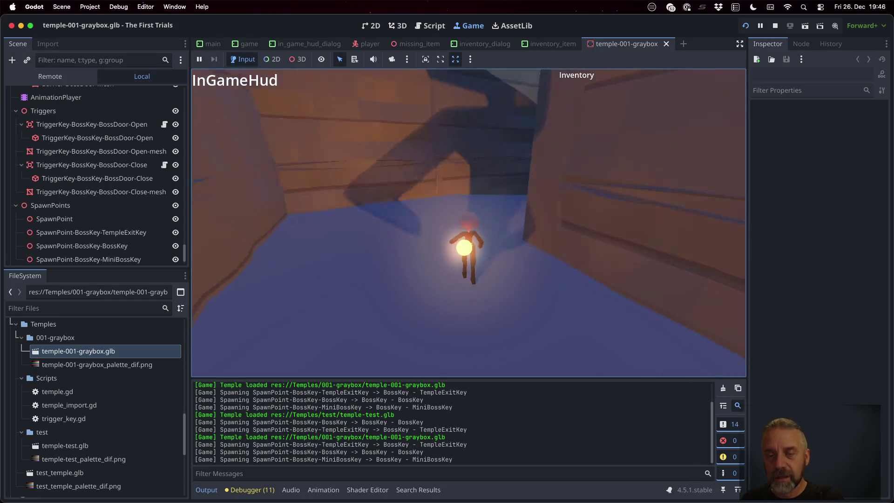
{"action": "key", "text": "w"}
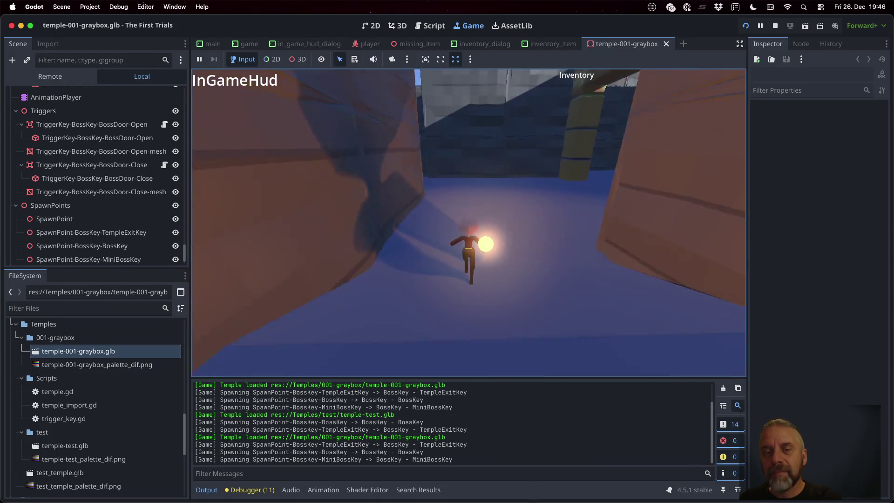
{"action": "key", "text": "w"}
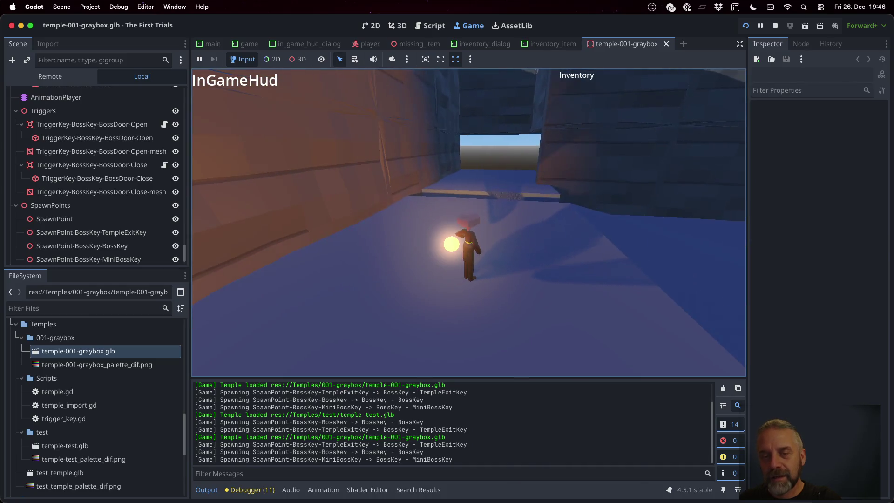
{"action": "key", "text": "w"}
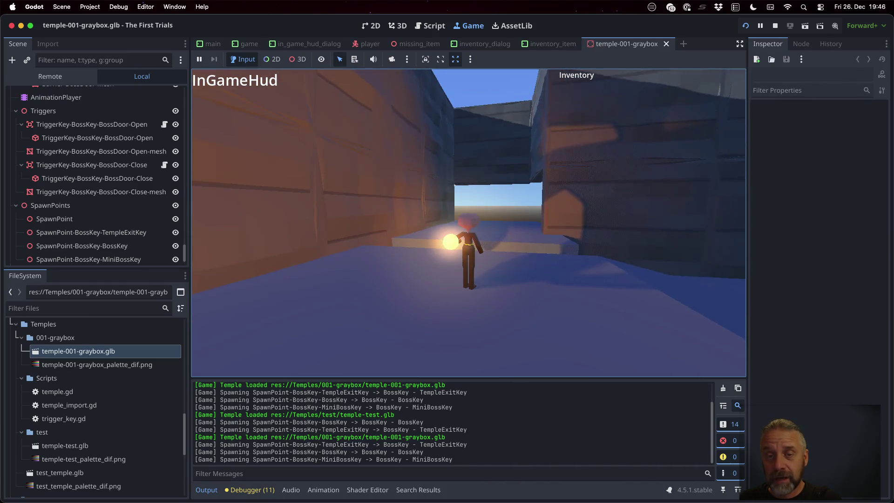
{"action": "key", "text": "w"}
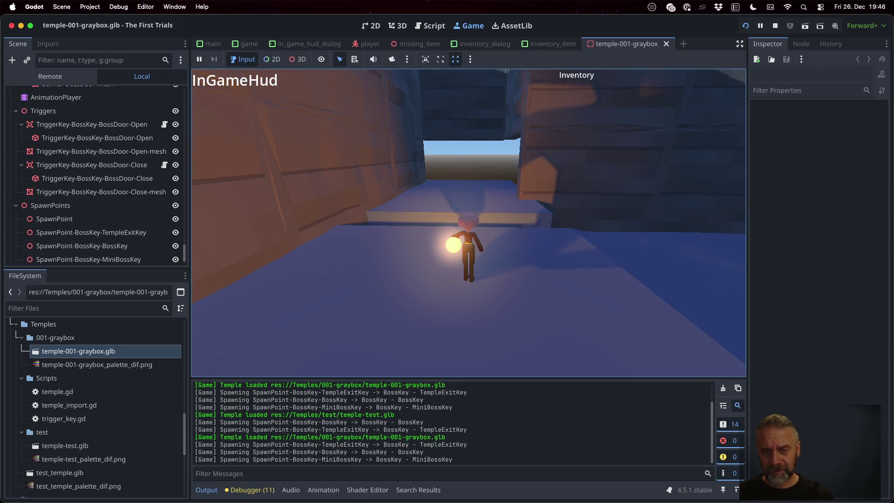
Cross the blue floor, jump onto the raised ledge and run along it
{"action": "key", "text": "w"}
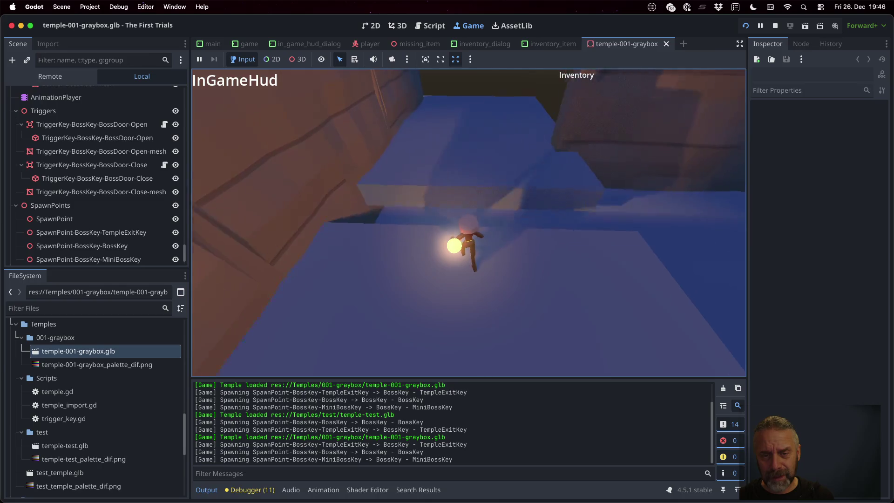
{"action": "key", "text": "w"}
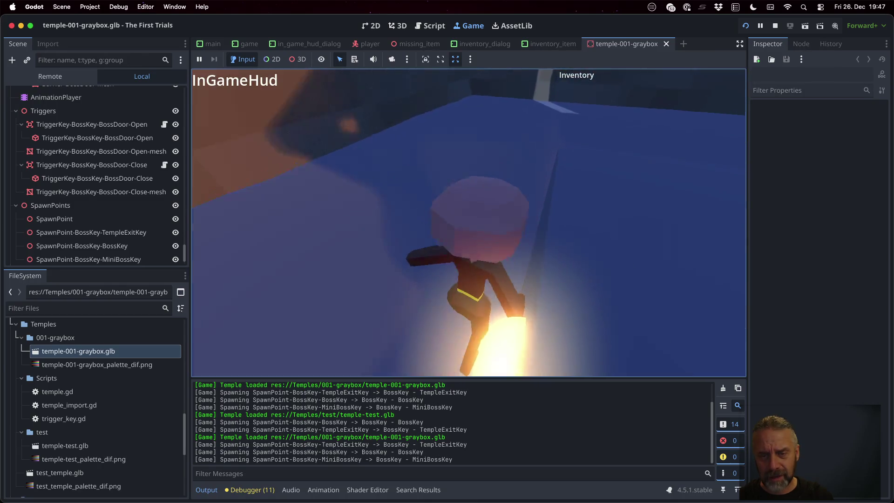
{"action": "key", "text": "w"}
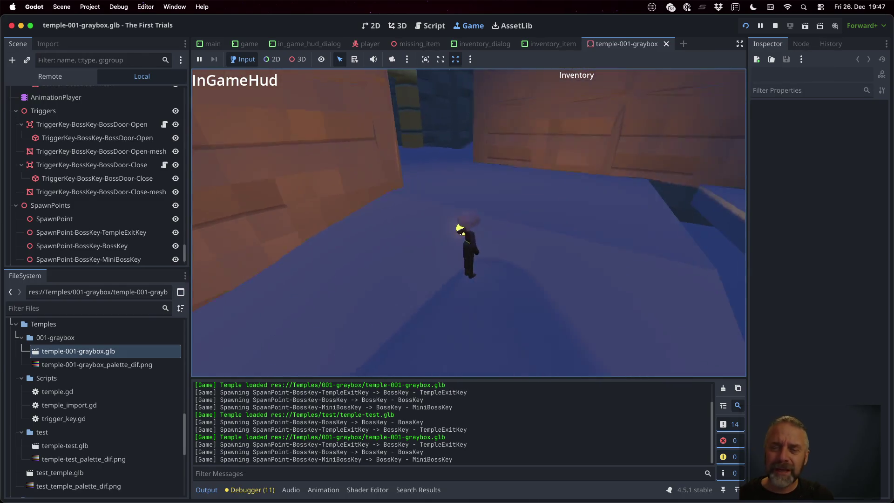
{"action": "key", "text": "w"}
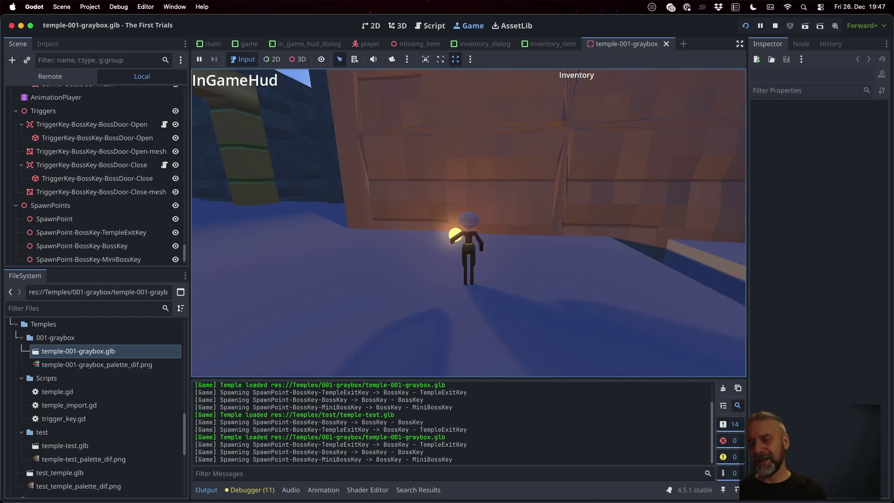
{"action": "key", "text": "w"}
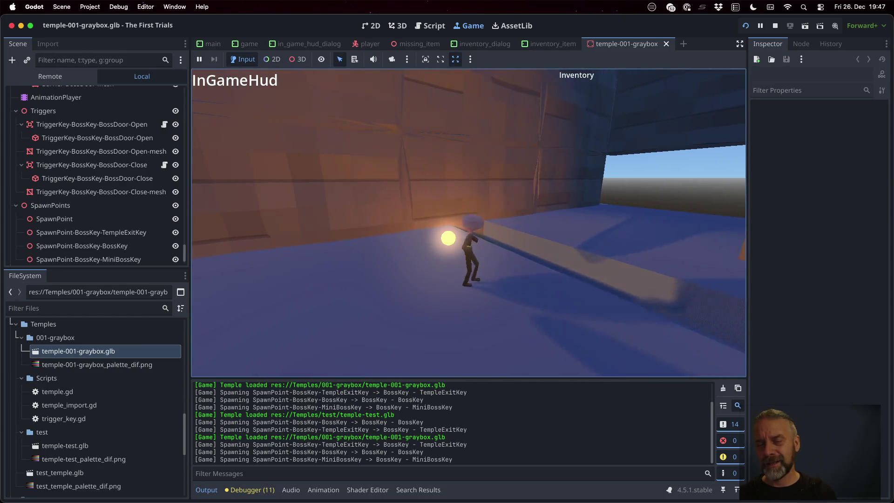
{"action": "key", "text": "w"}
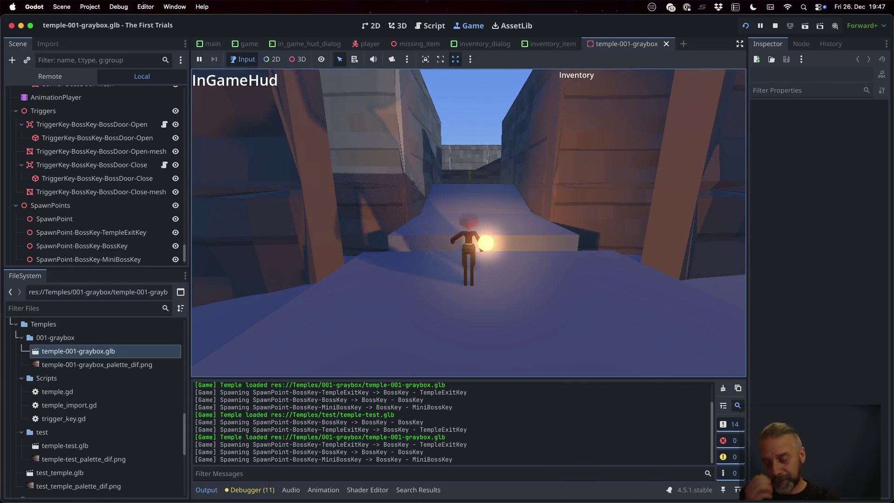
Keep running the character forward along the corridor toward the courtyard
{"action": "key", "text": "w"}
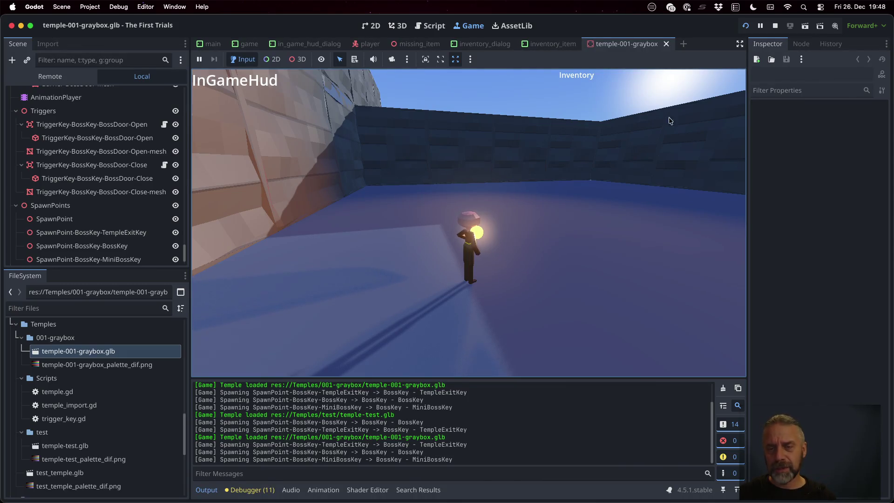
Walk the character across the courtyard, turning left and right to look around
{"action": "key", "text": "w"}
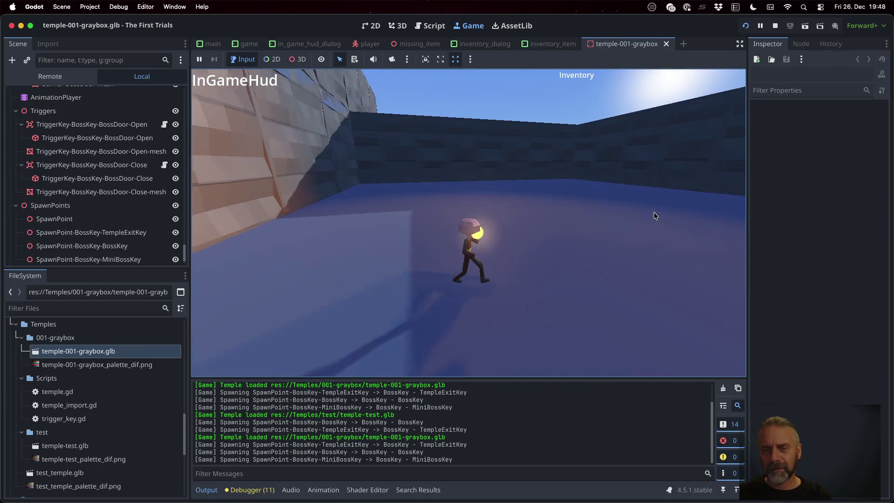
{"action": "key", "text": "w"}
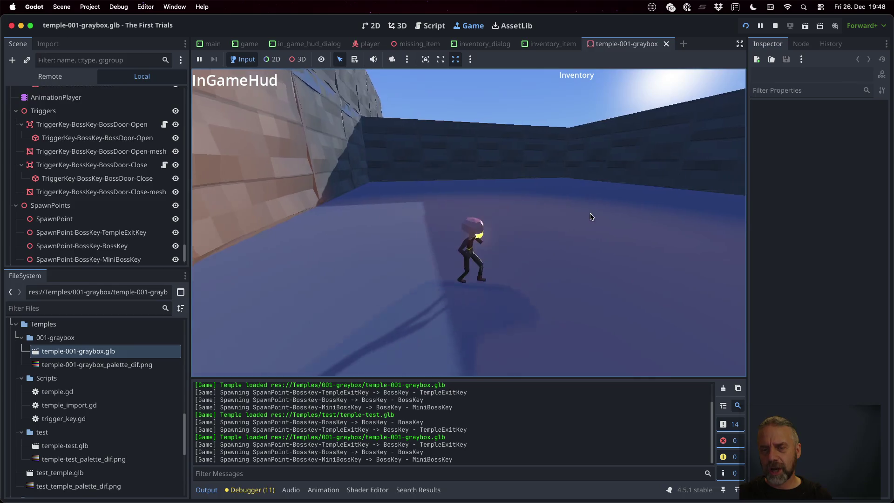
{"action": "key", "text": "w"}
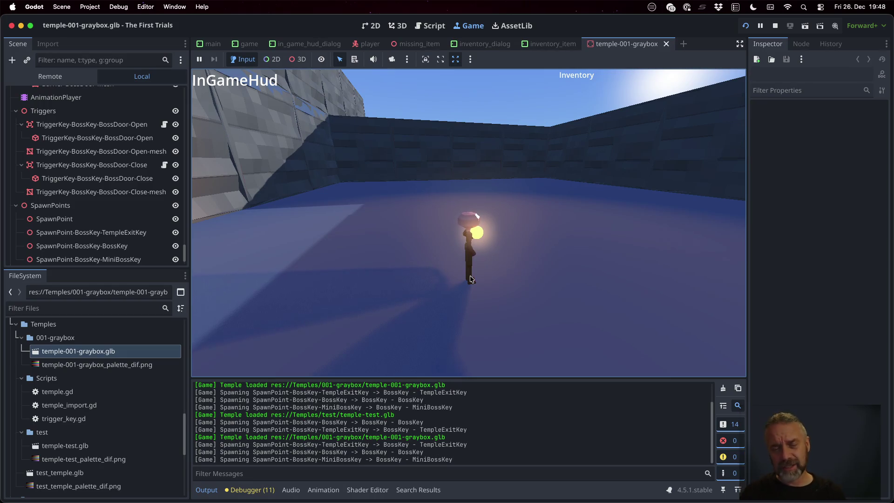
{"action": "key", "text": "a"}
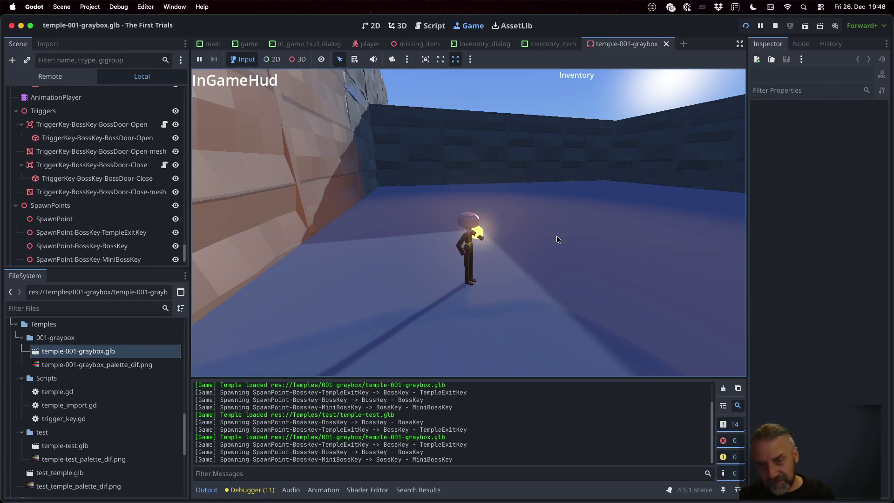
{"action": "key", "text": "d"}
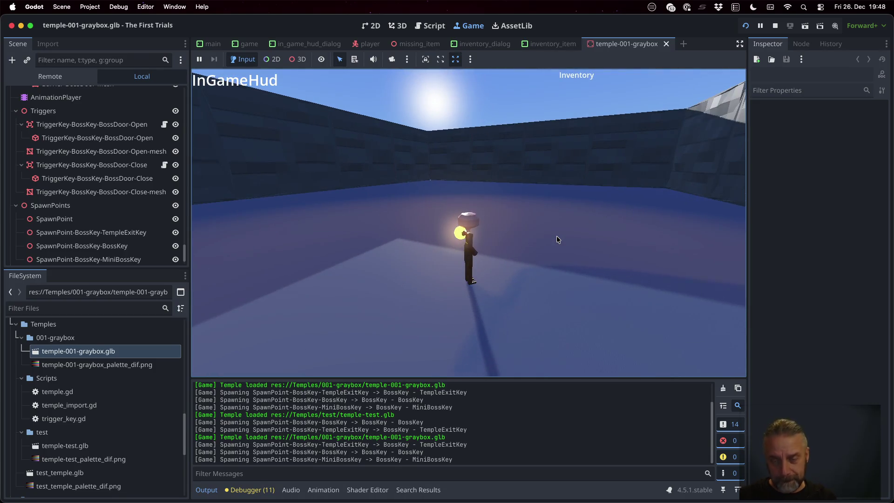
{"action": "key", "text": "w"}
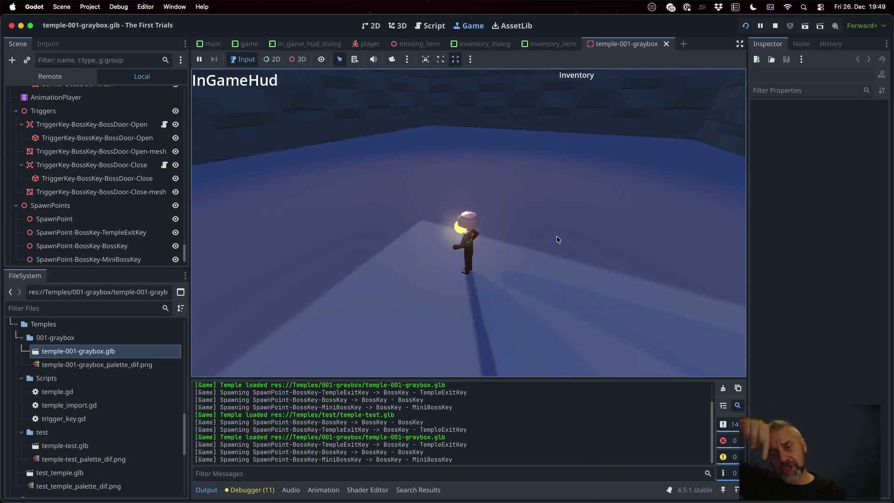
{"action": "key", "text": "a"}
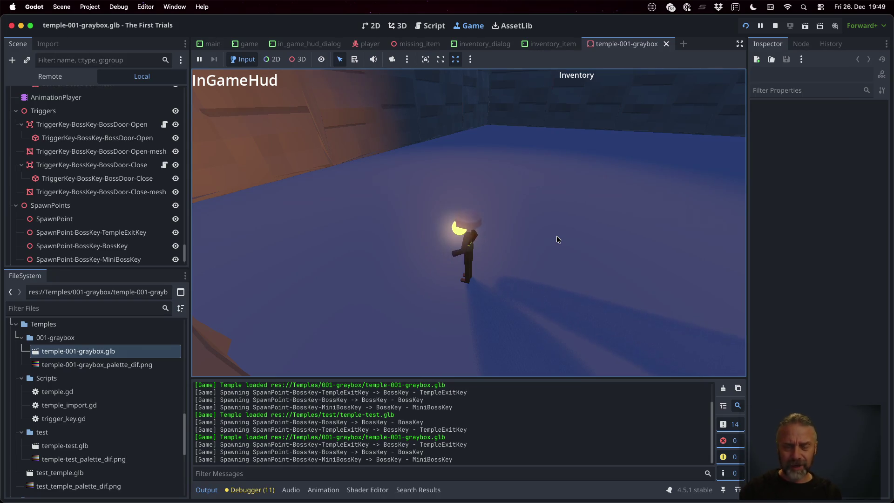
{"action": "key", "text": "w"}
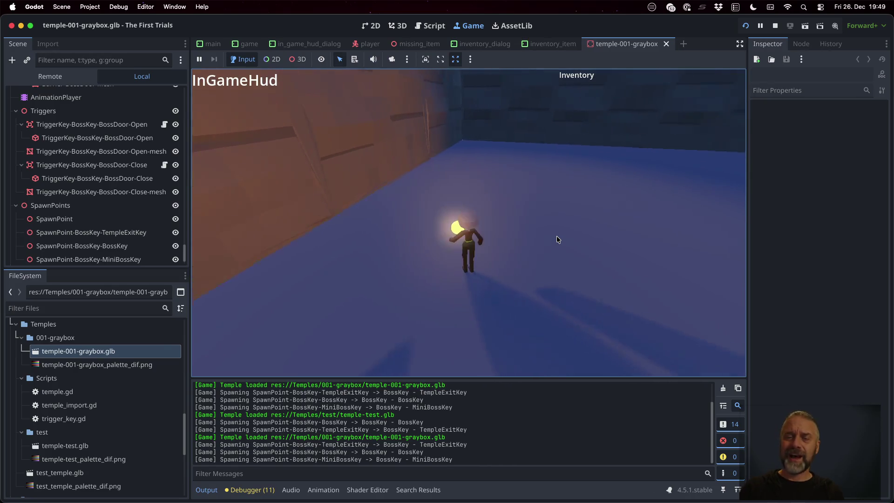
{"action": "key", "text": "w"}
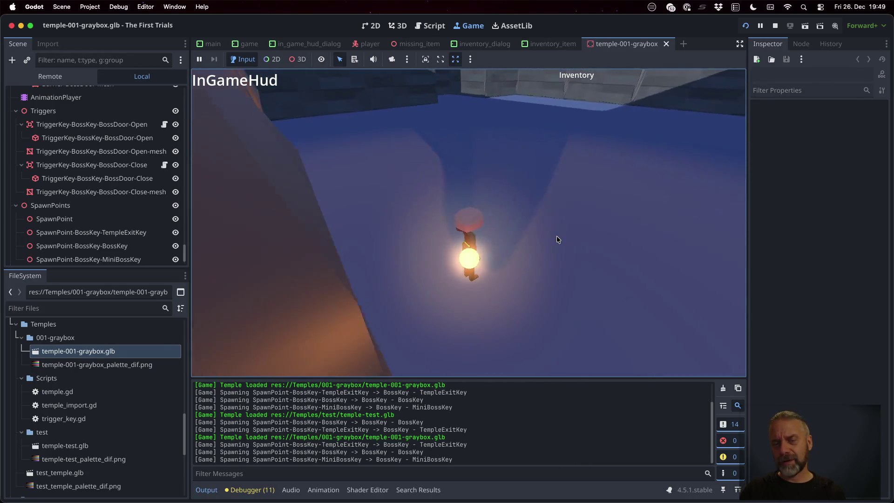
Steer the character toward the temple walls and make it jump
{"action": "key", "text": "a"}
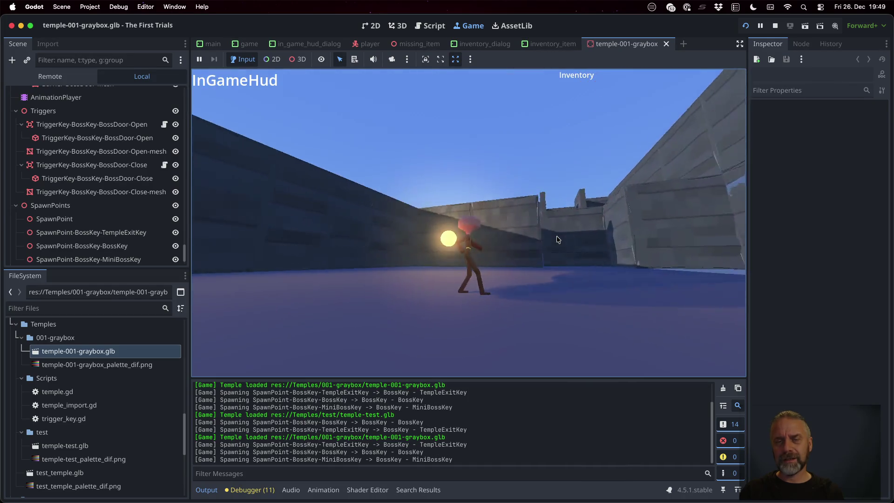
{"action": "key", "text": "a"}
{"action": "key", "text": "d"}
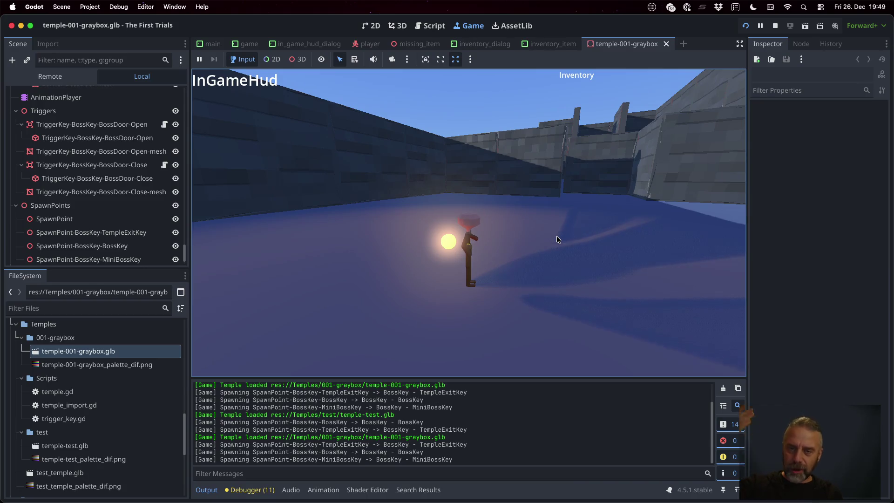
{"action": "key", "text": "w"}
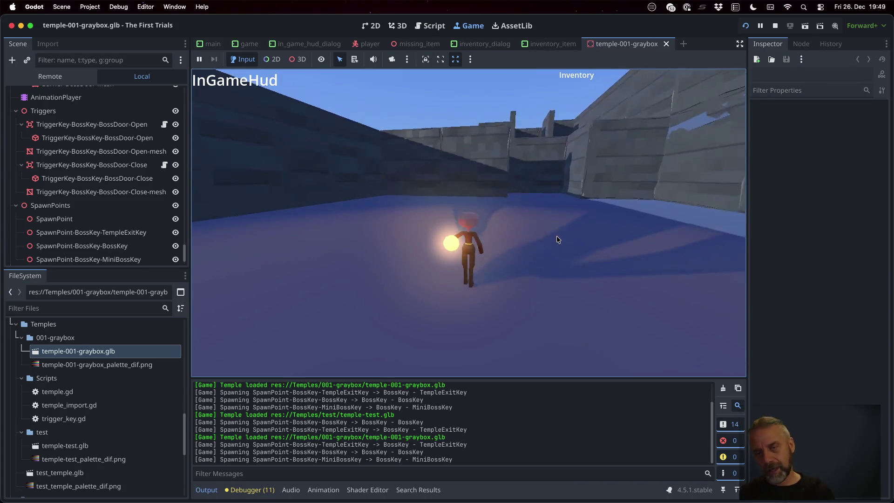
{"action": "key", "text": "s"}
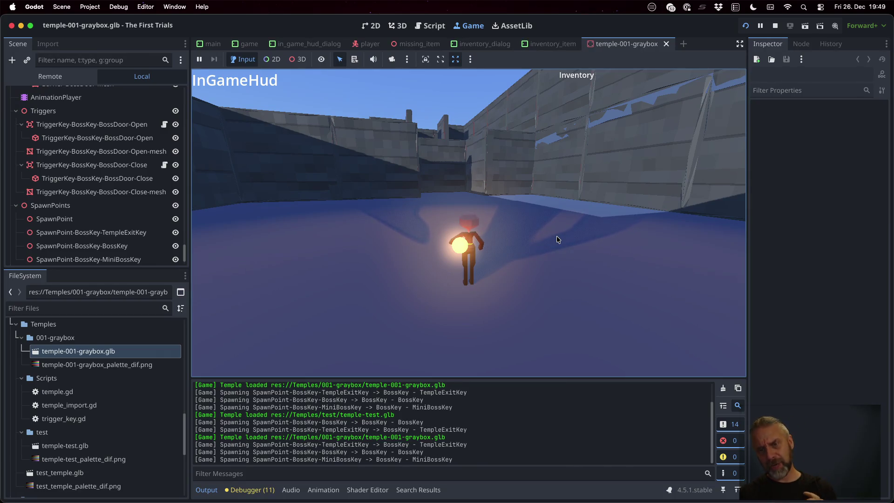
{"action": "key", "text": "space"}
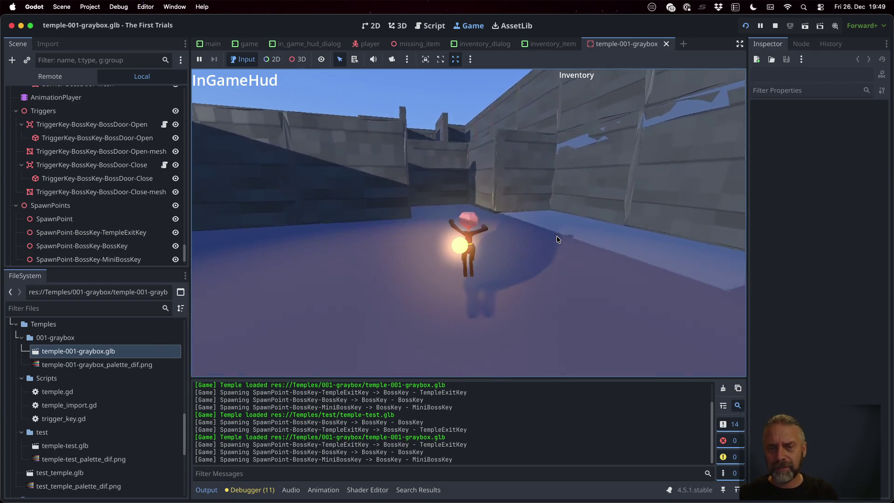
Walk down the tan-walled corridor and out onto the open platform
{"action": "key", "text": "s"}
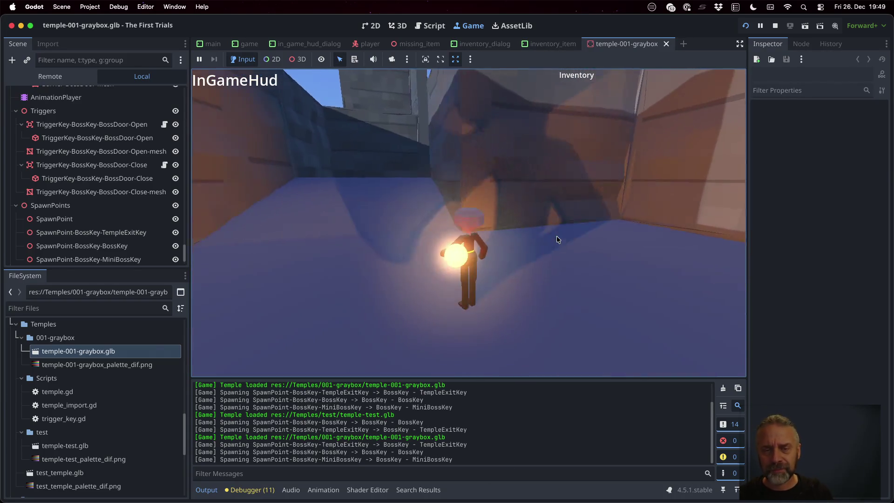
{"action": "key", "text": "w"}
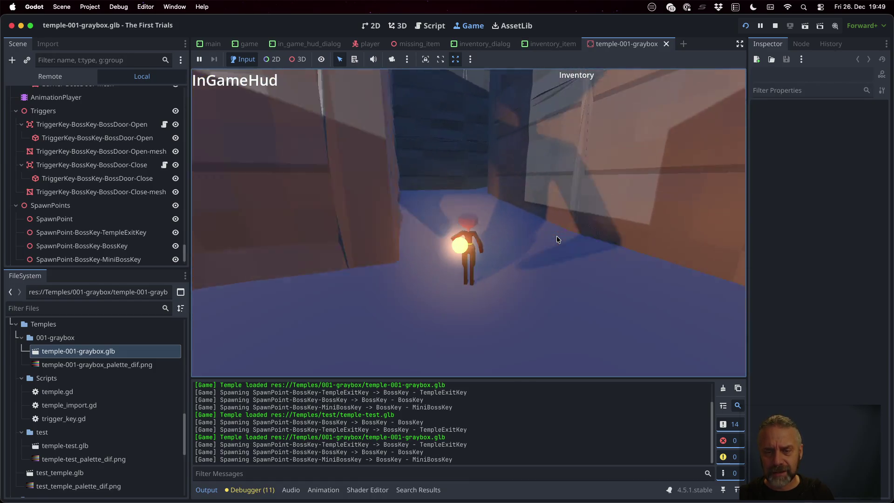
{"action": "key", "text": "d"}
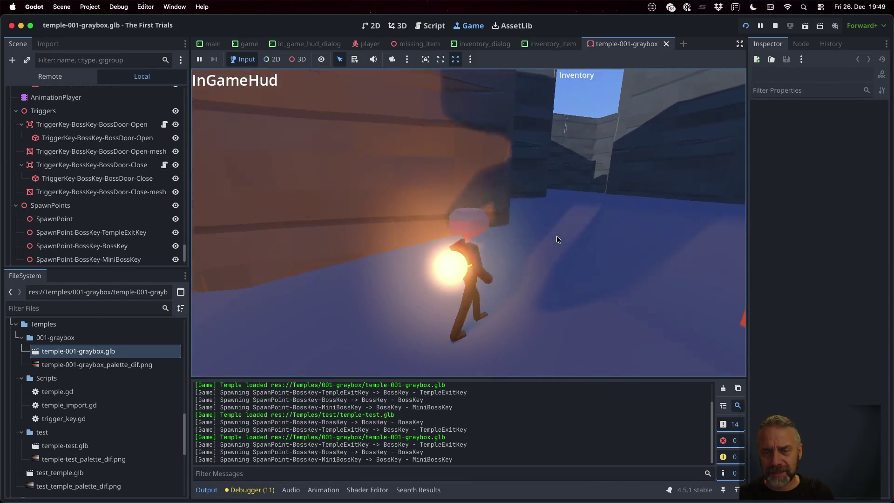
{"action": "key", "text": "w"}
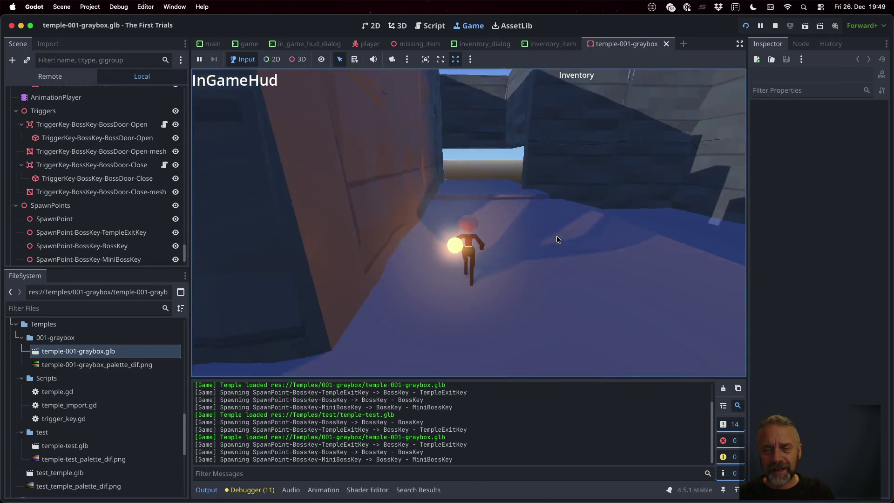
{"action": "key", "text": "space"}
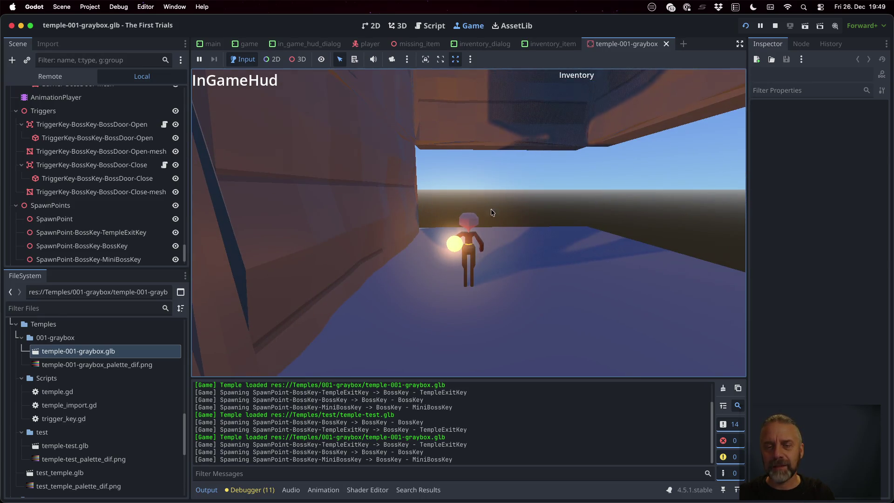
Run through the narrow side passage into the key room and collect BossKey
{"action": "key", "text": "a"}
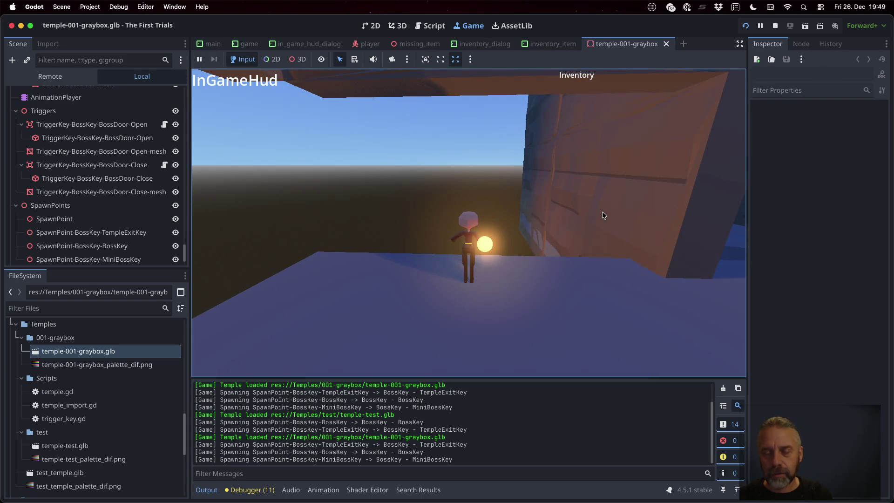
{"action": "key", "text": "d"}
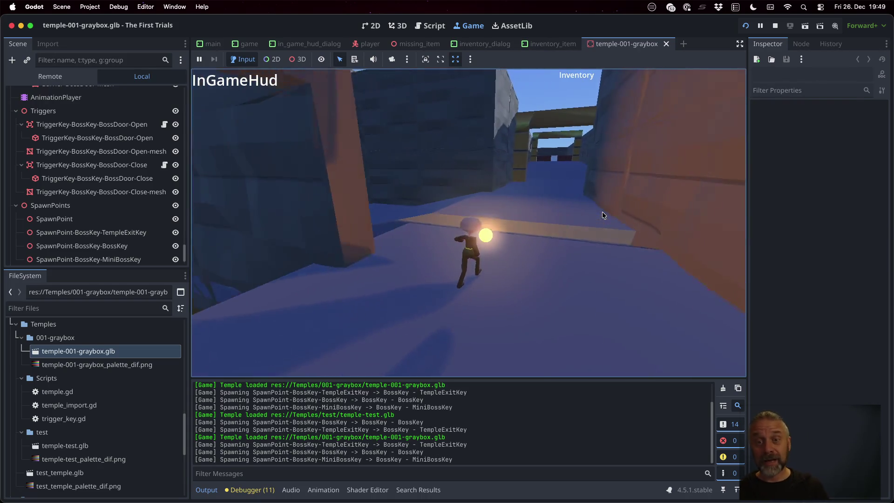
{"action": "key", "text": "w"}
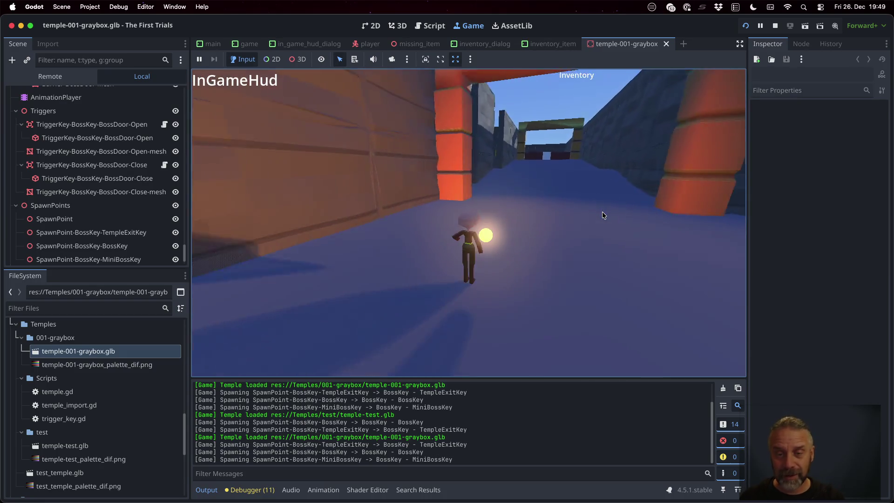
{"action": "key", "text": "w"}
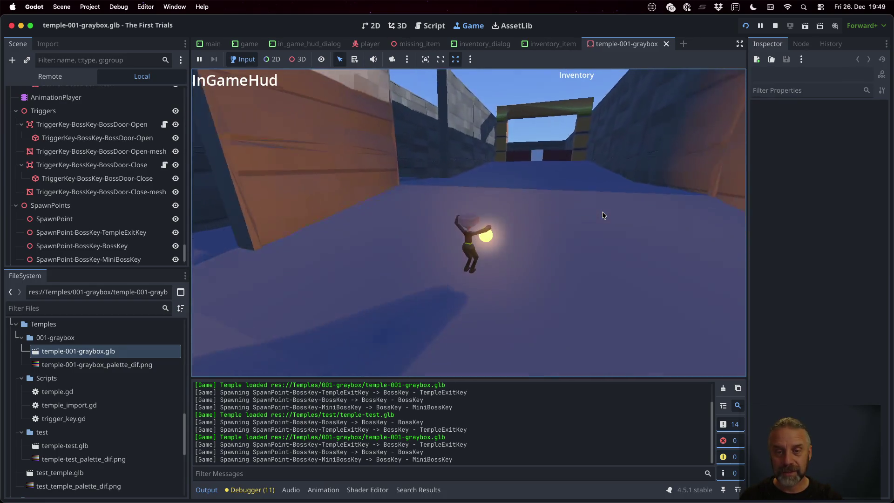
{"action": "key", "text": "a"}
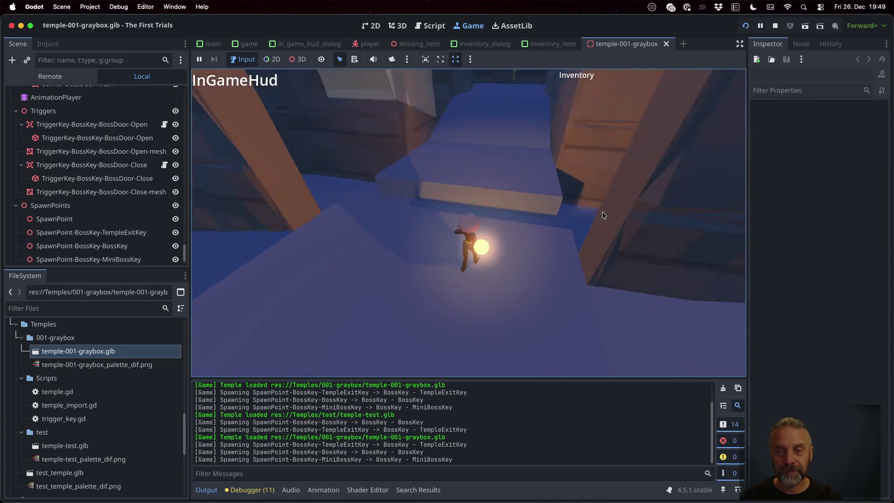
{"action": "key", "text": "w"}
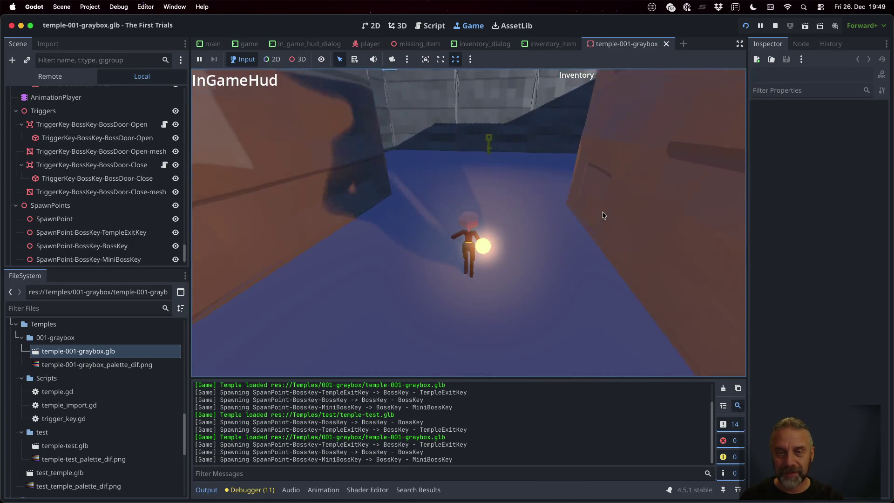
{"action": "key", "text": "w"}
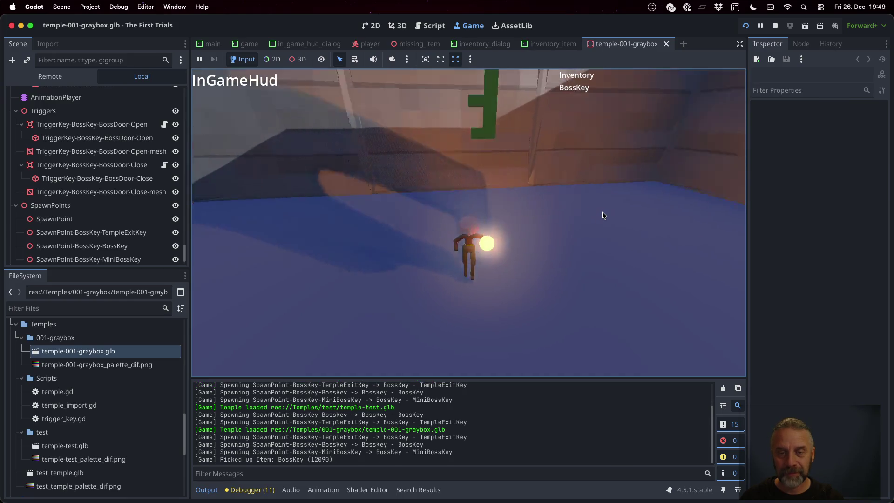
Run back out and along the stone passage into the red boss door's trigger
{"action": "key", "text": "w"}
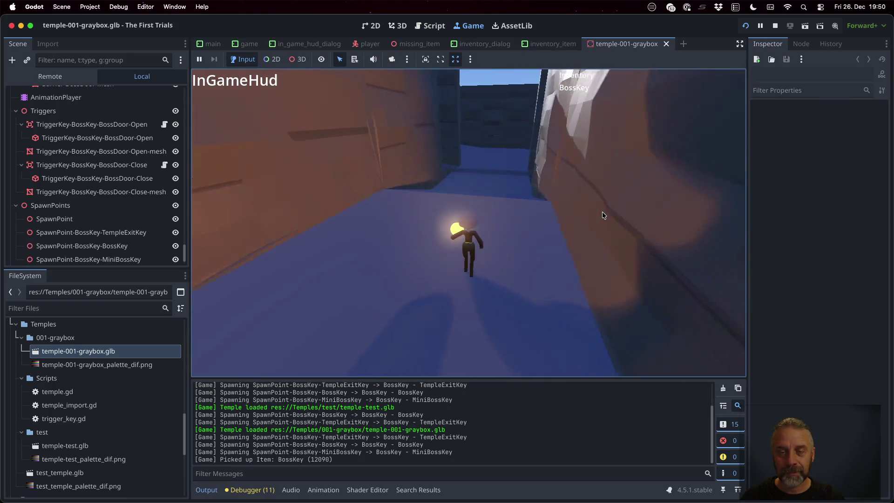
{"action": "key", "text": "w"}
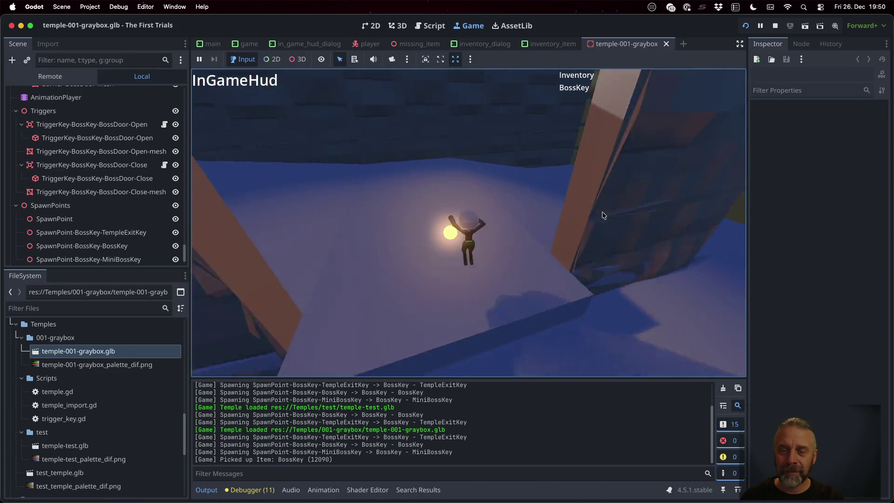
{"action": "key", "text": "w"}
{"action": "key", "text": "w"}
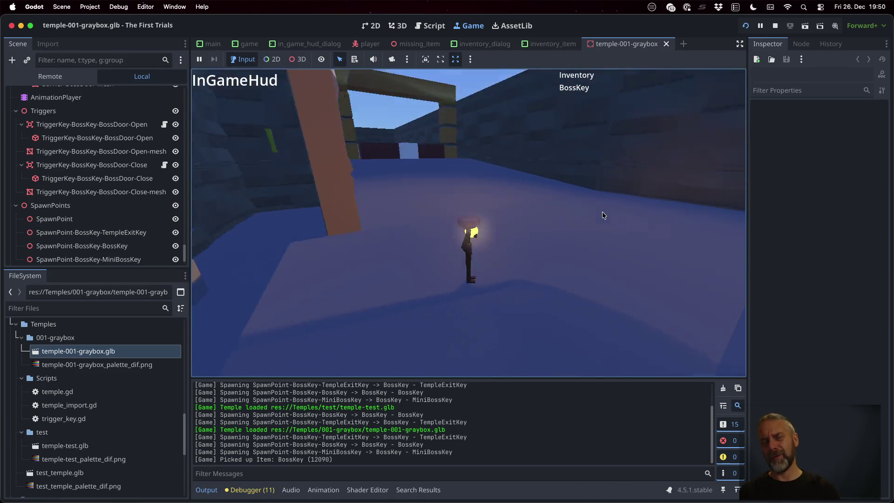
{"action": "key", "text": "w"}
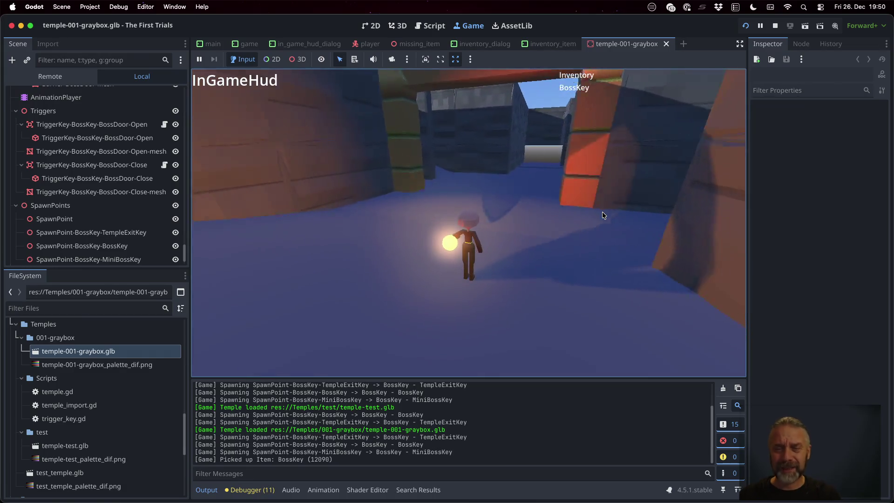
{"action": "key", "text": "w"}
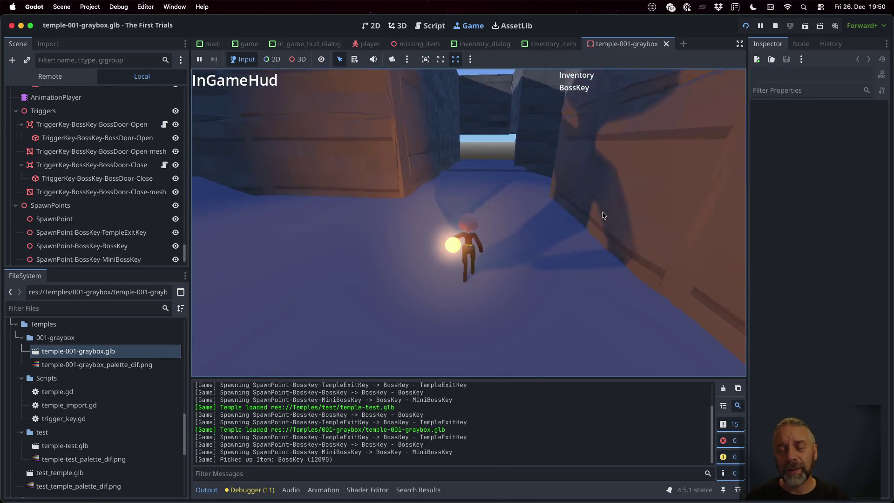
{"action": "key", "text": "w"}
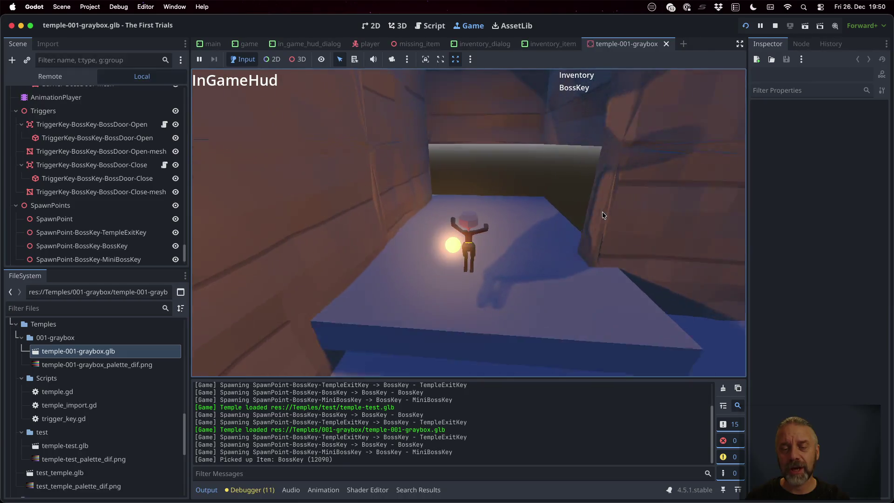
{"action": "key", "text": "a"}
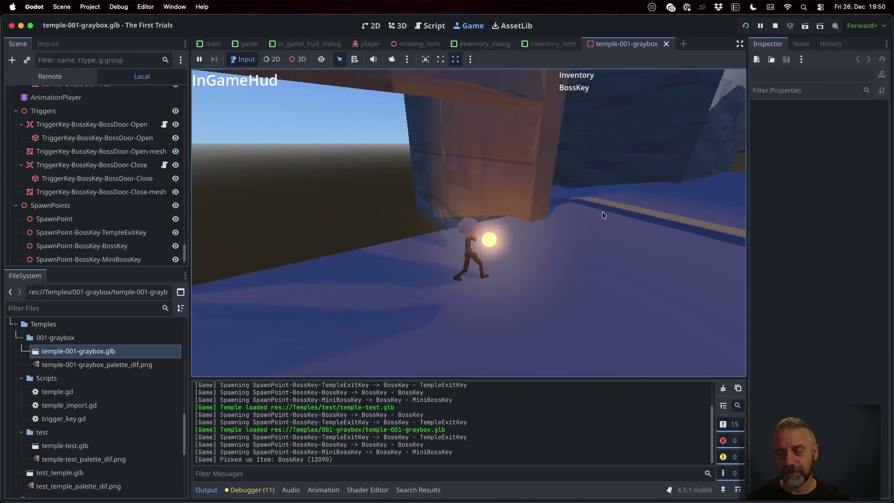
{"action": "key", "text": "d"}
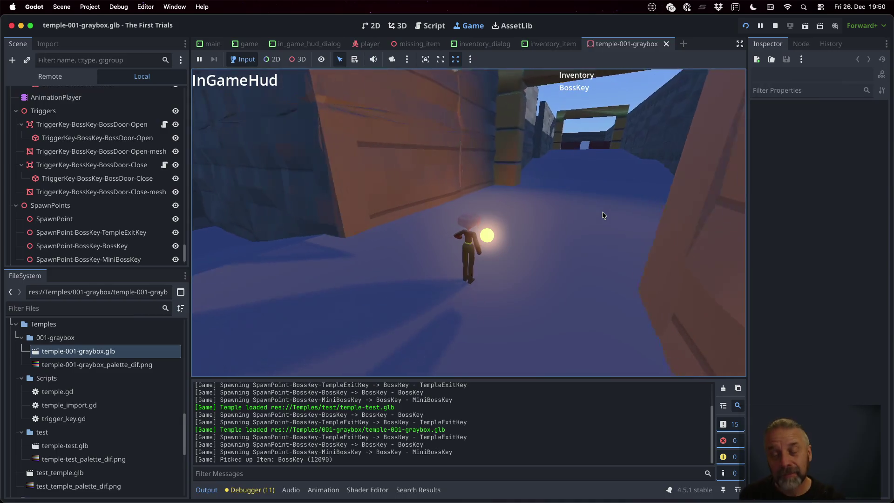
{"action": "key", "text": "w"}
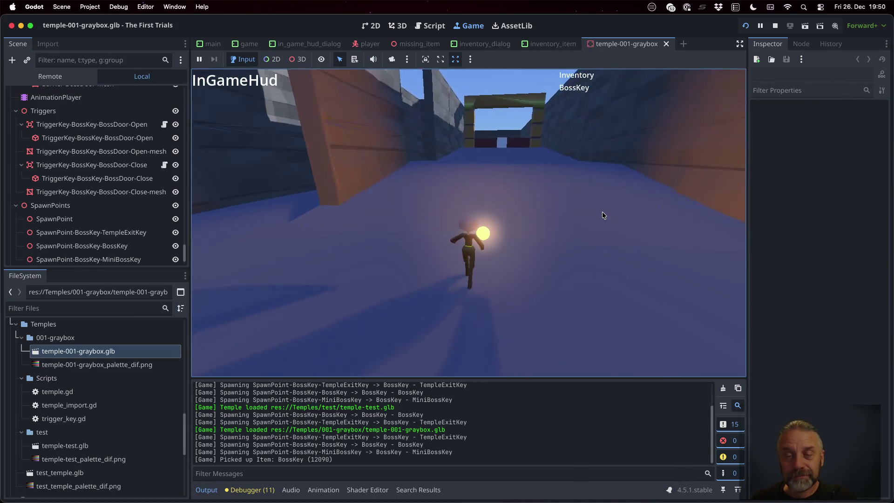
{"action": "key", "text": "w"}
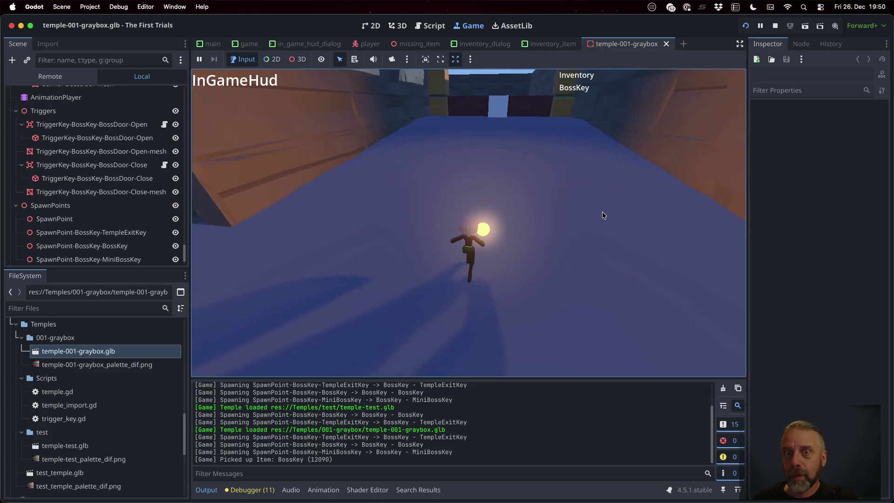
{"action": "key", "text": "w"}
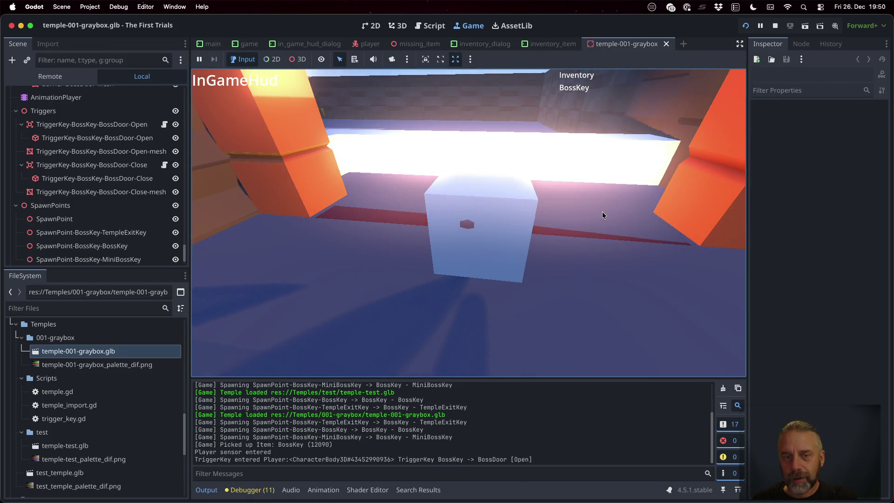
Walk past the opening boss door and its trigger, logging BossDoor [Close], onto the open floor
{"action": "key", "text": "w"}
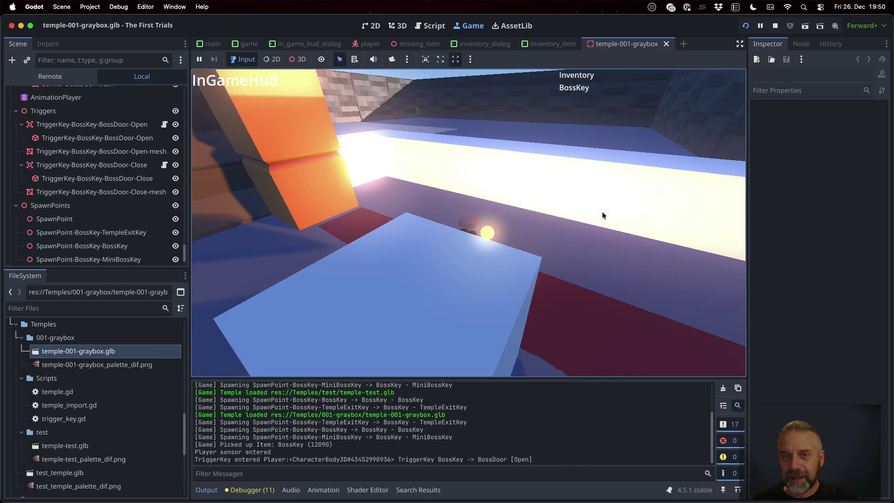
{"action": "key", "text": "w"}
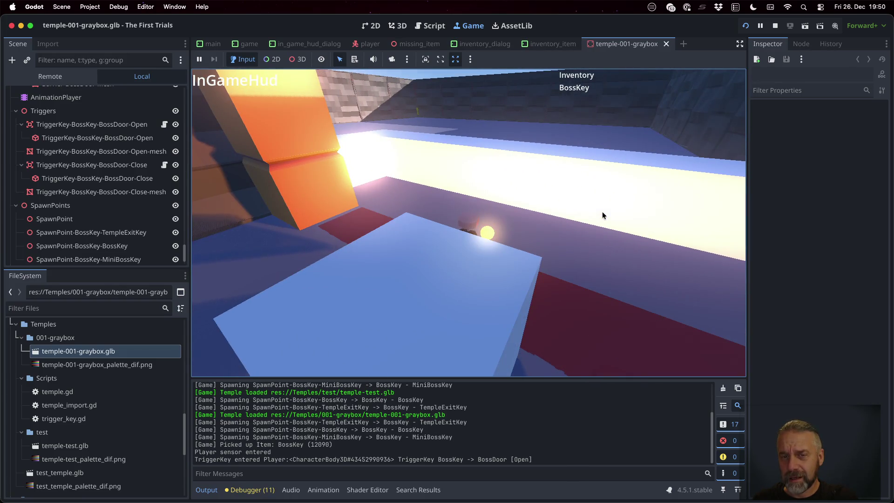
{"action": "key", "text": "w"}
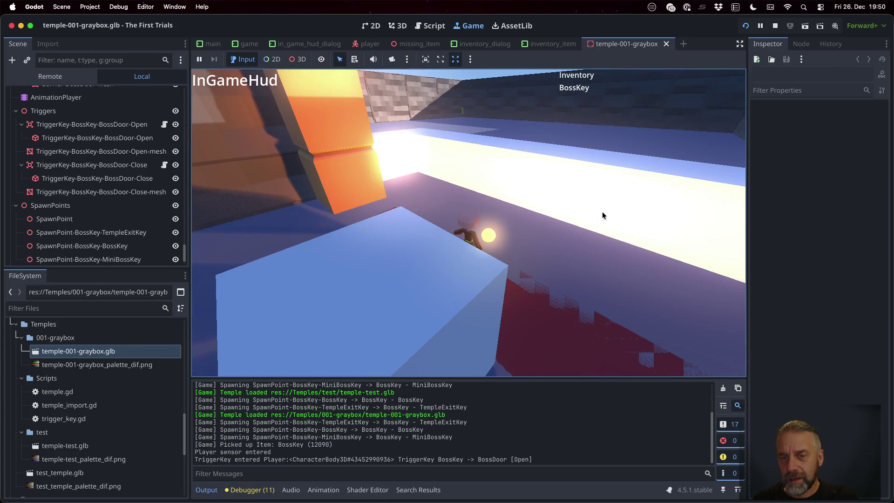
{"action": "key", "text": "Left"}
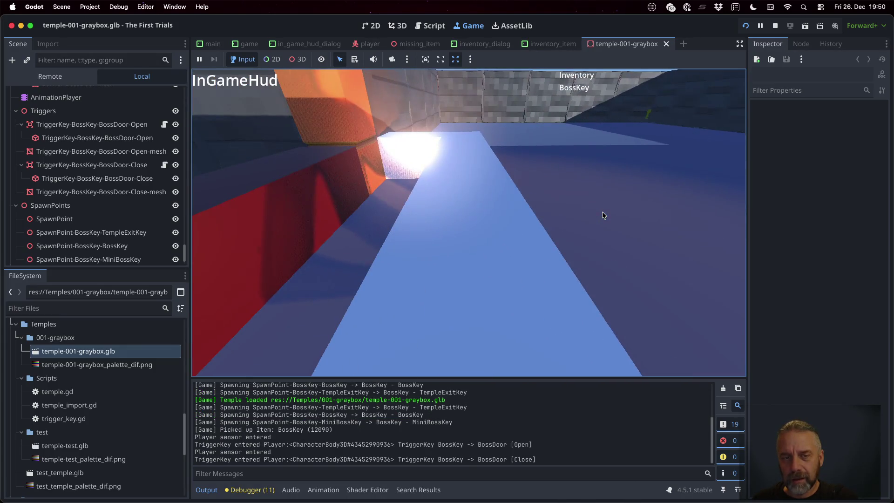
{"action": "key", "text": "Up"}
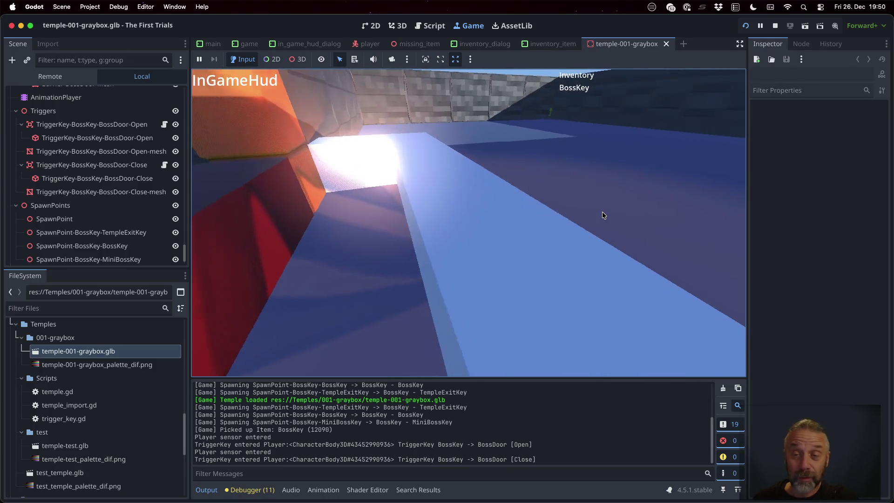
{"action": "key", "text": "Down"}
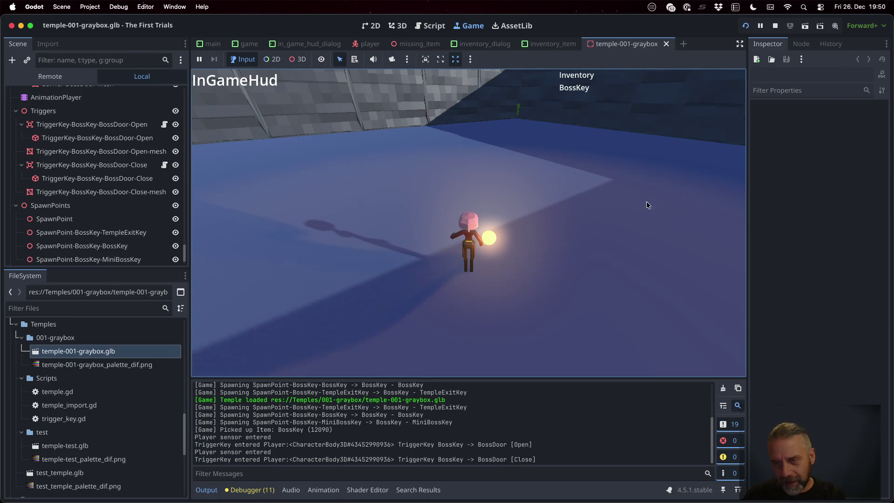
Walk the character along the left wall and around the room toward the lit platform
{"action": "key", "text": "Left"}
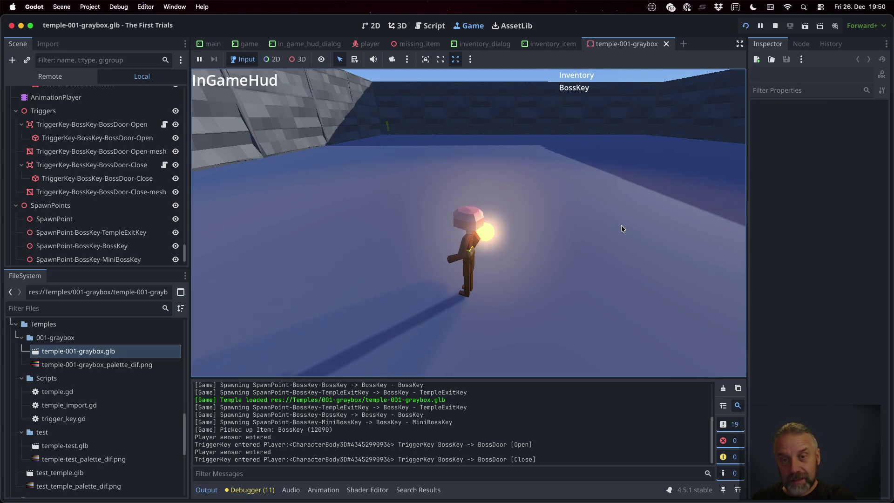
{"action": "key", "text": "Up"}
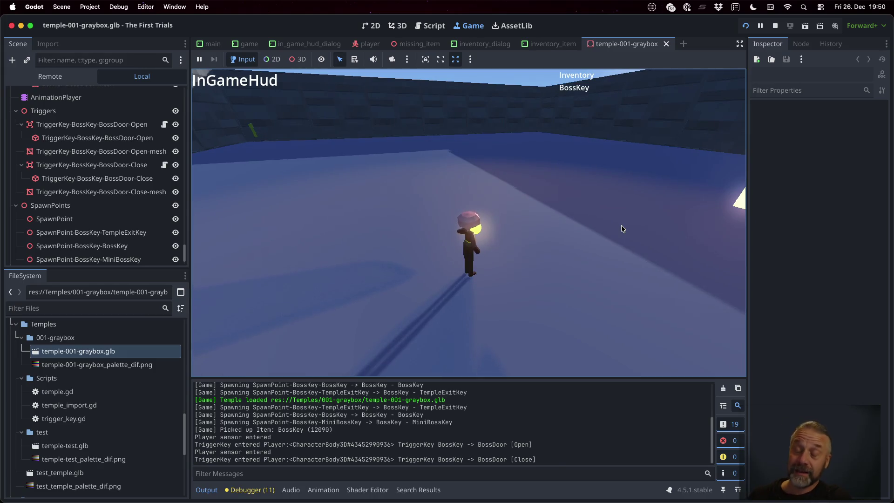
{"action": "key", "text": "Down"}
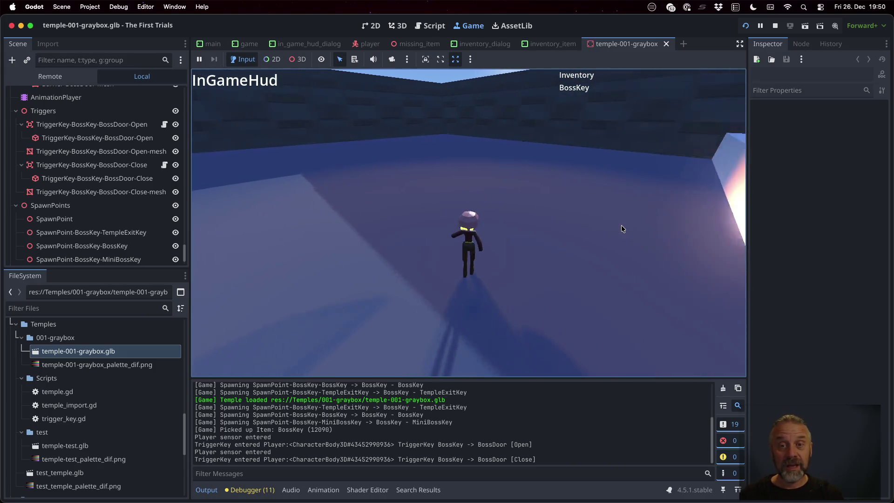
{"action": "key", "text": "Up"}
{"action": "key", "text": "Left"}
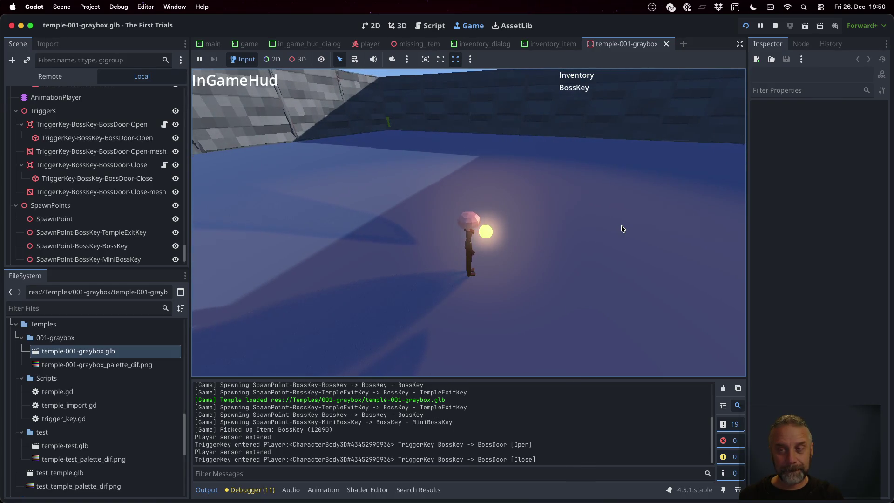
{"action": "key", "text": "Left"}
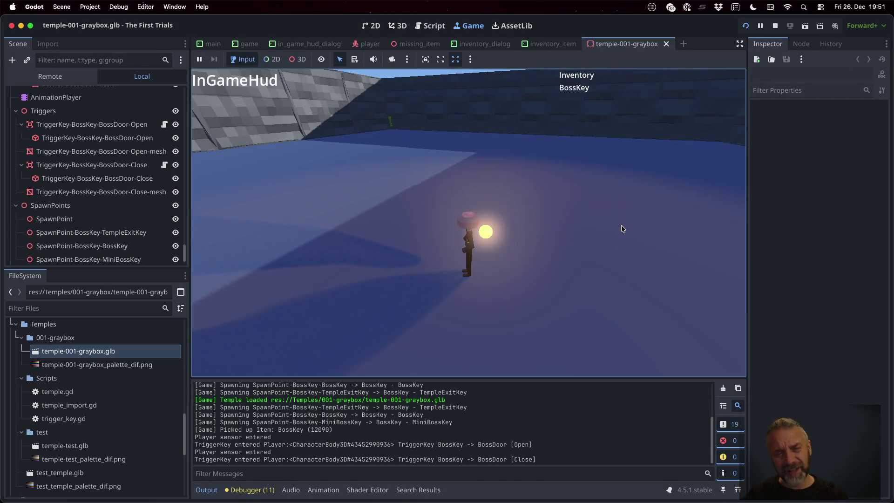
{"action": "key", "text": "Up"}
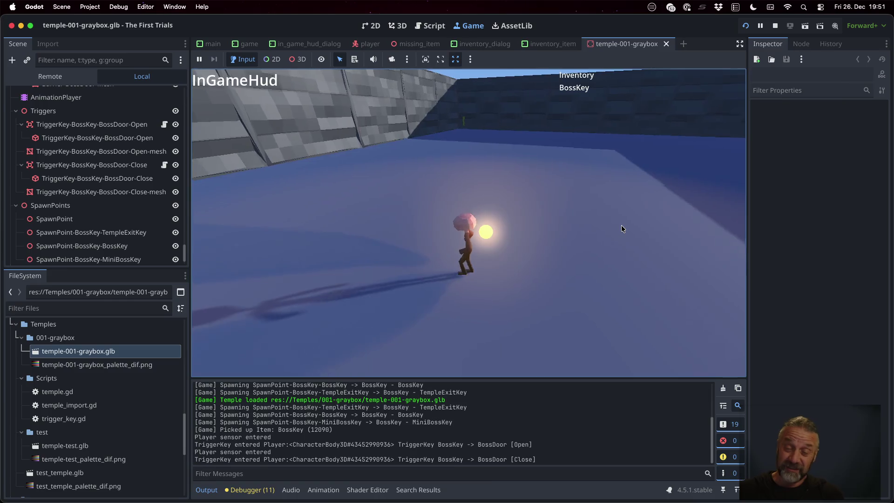
{"action": "key", "text": "Down"}
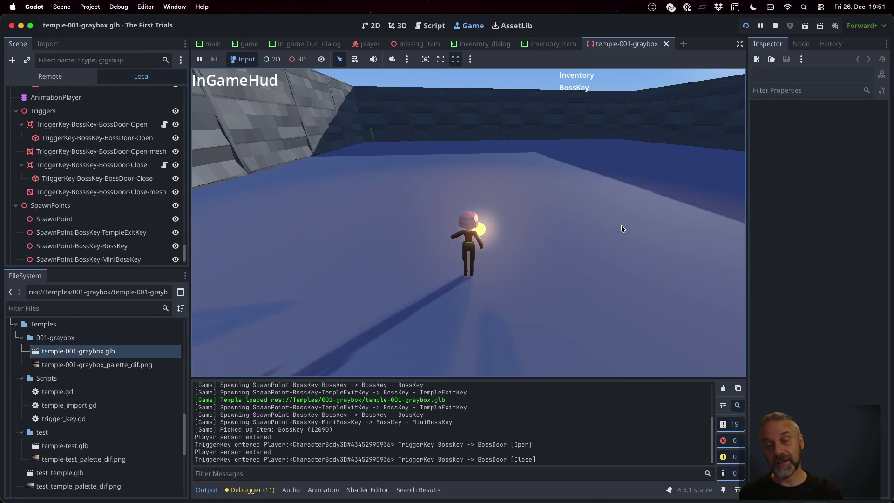
Run across the floor, steering away from the orange wall, and jump near the lit patch
{"action": "key", "text": "Left"}
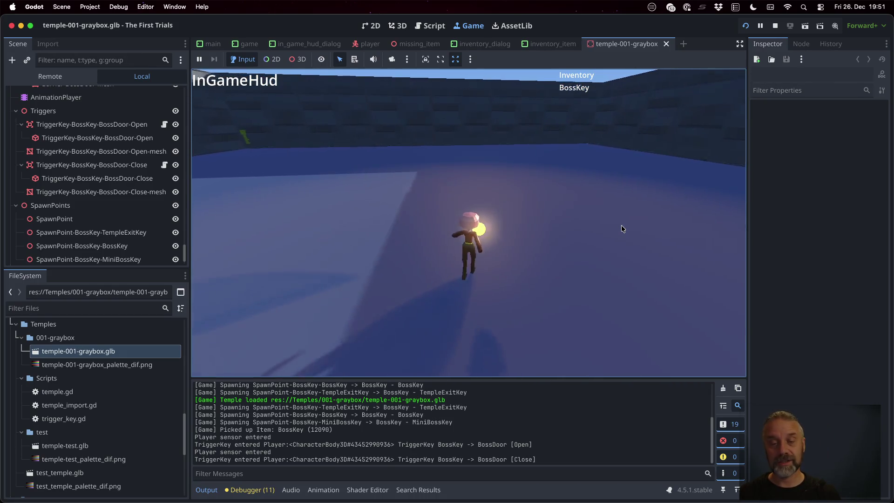
{"action": "key", "text": "Left"}
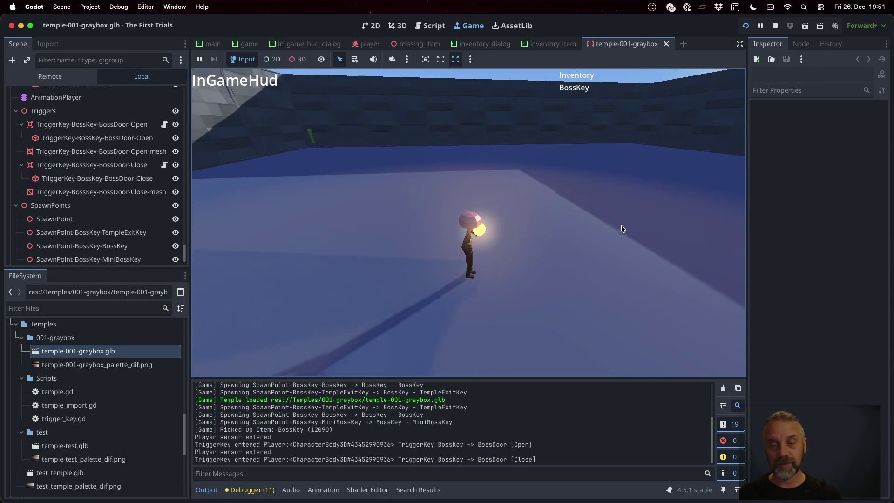
{"action": "key", "text": "Up"}
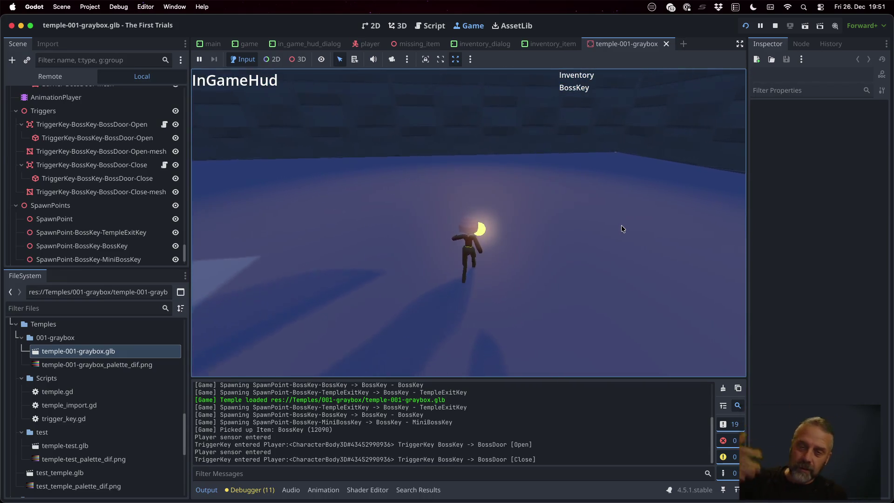
{"action": "key", "text": "Right"}
{"action": "key", "text": "Left"}
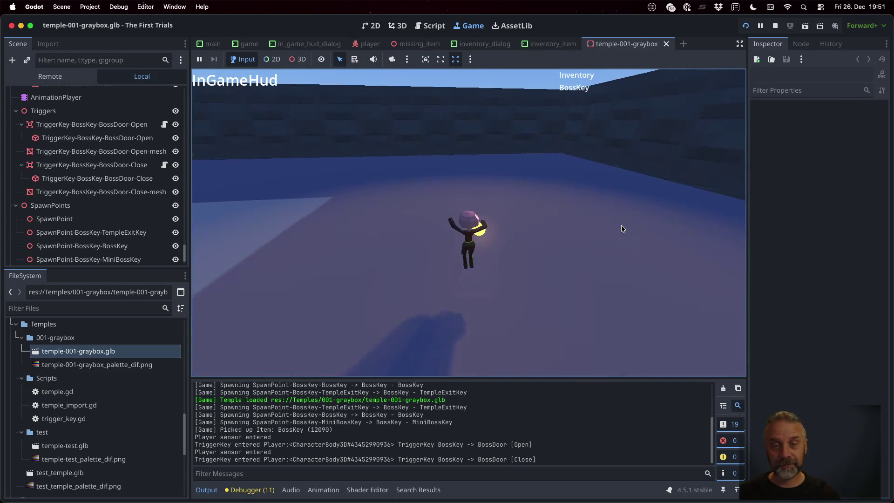
{"action": "key", "text": "Left"}
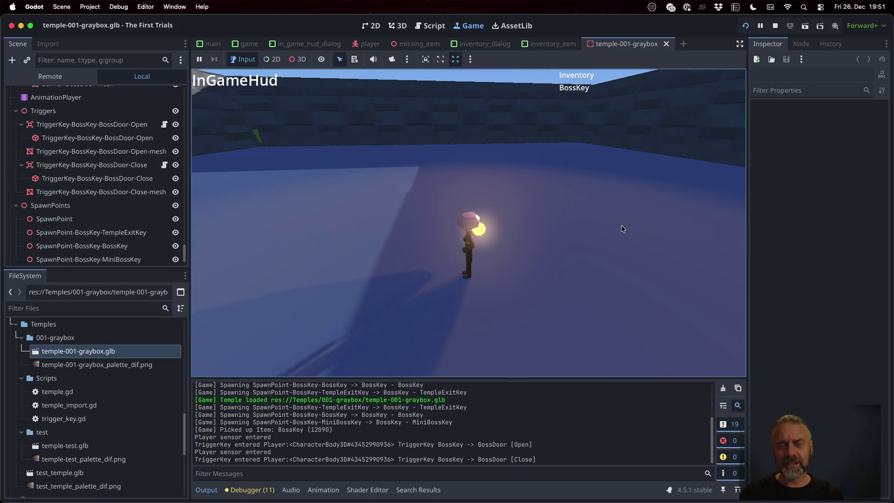
{"action": "key", "text": "Left"}
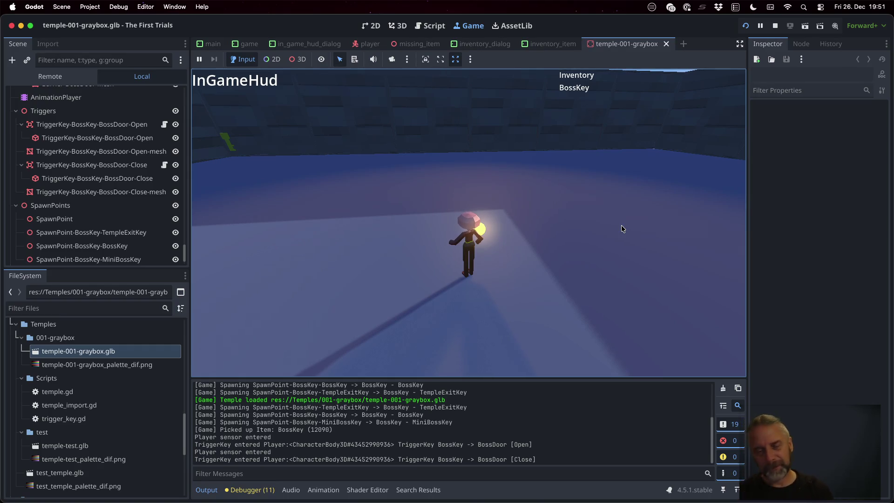
{"action": "key", "text": "Right"}
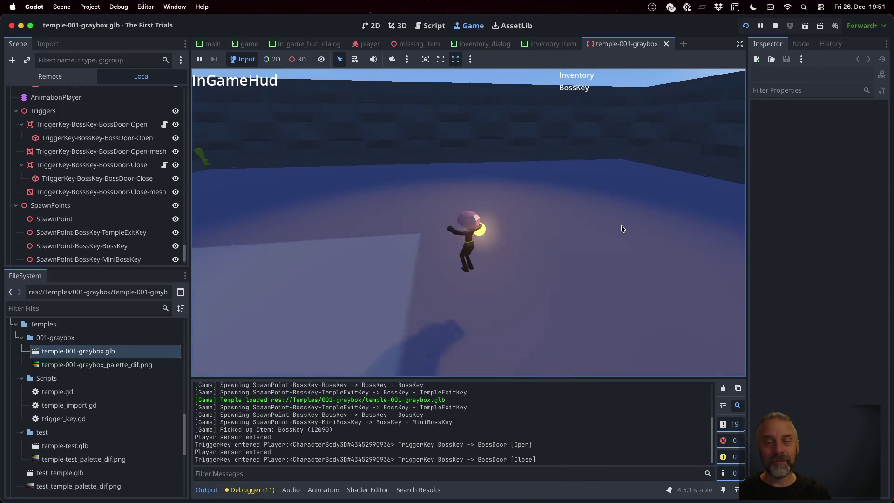
{"action": "key", "text": "space"}
Pick up TempleExitKey, then run through the lit doorway past the boss door
{"action": "key", "text": "Left"}
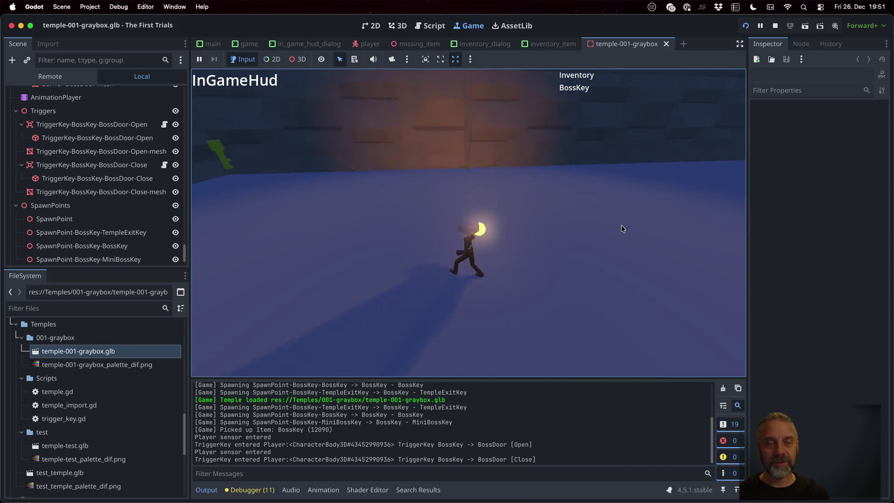
{"action": "key", "text": "Up"}
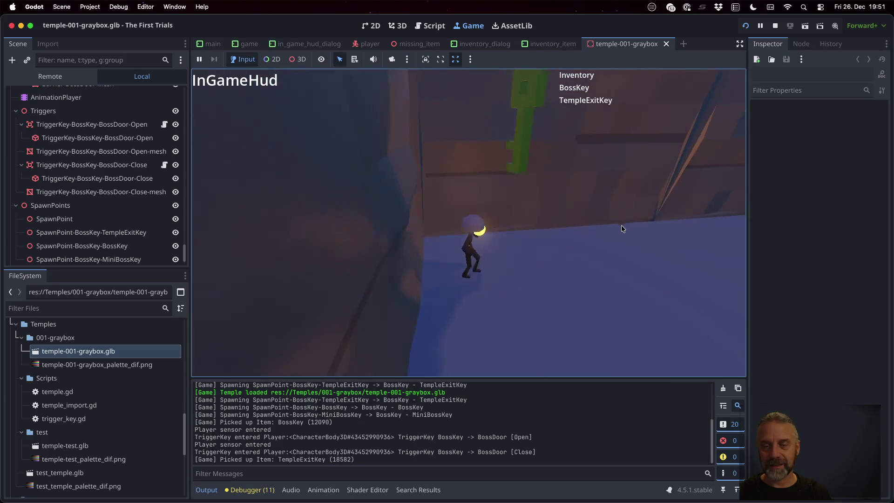
{"action": "key", "text": "Right"}
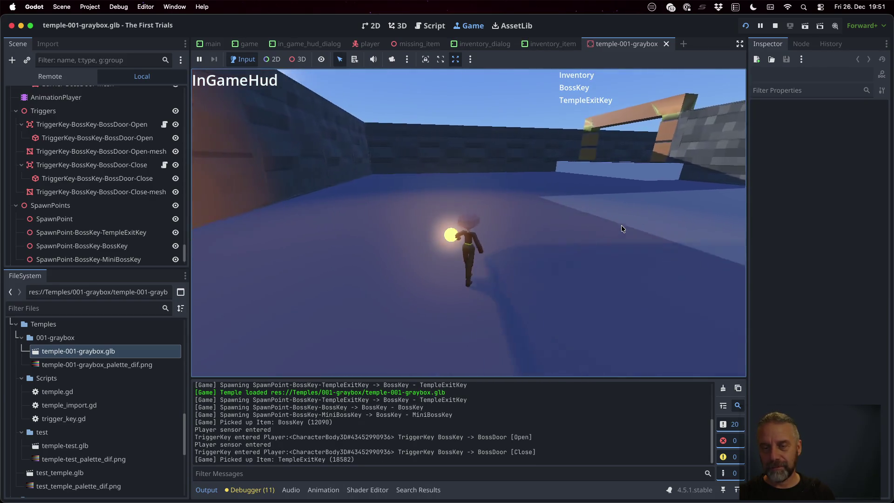
{"action": "key", "text": "Up"}
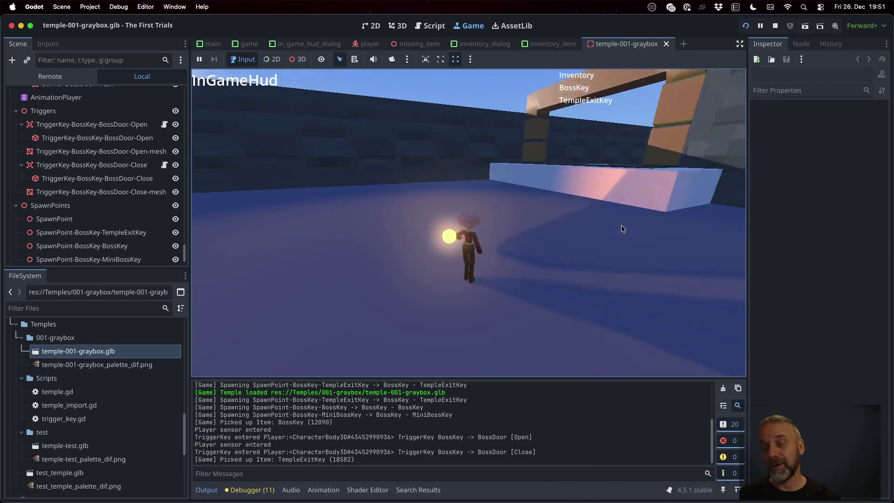
{"action": "key", "text": "Up"}
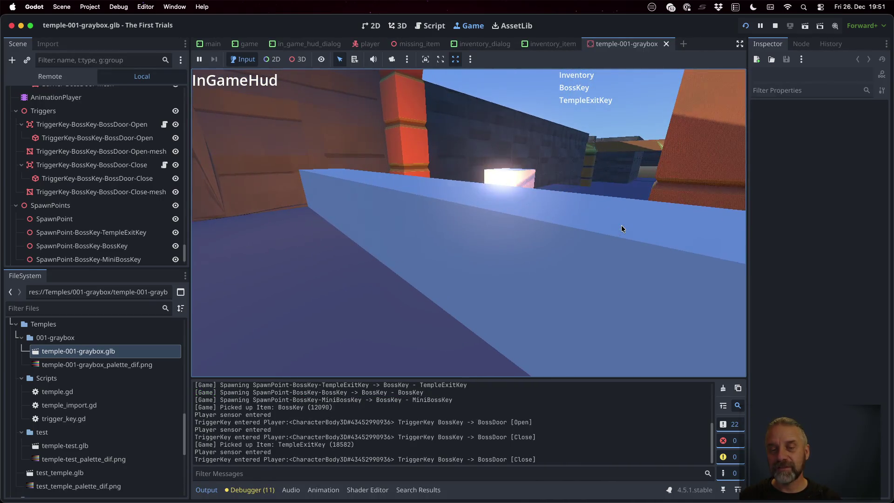
{"action": "key", "text": "Up"}
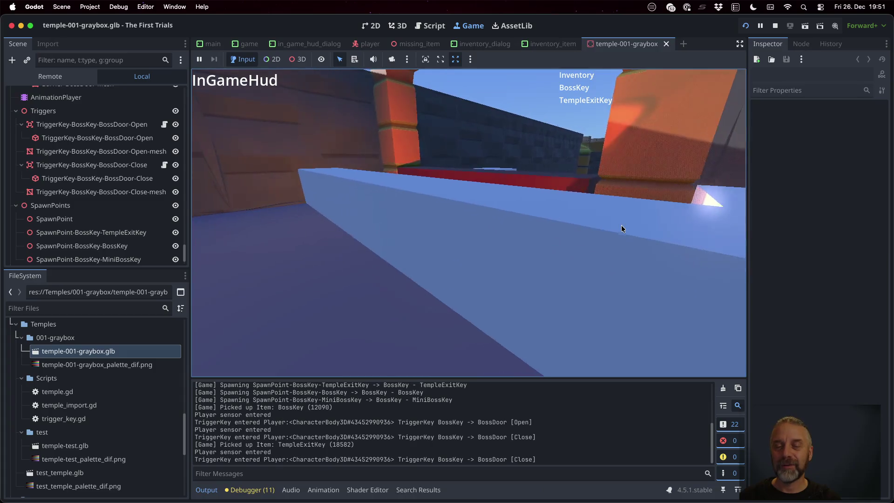
{"action": "key", "text": "Up"}
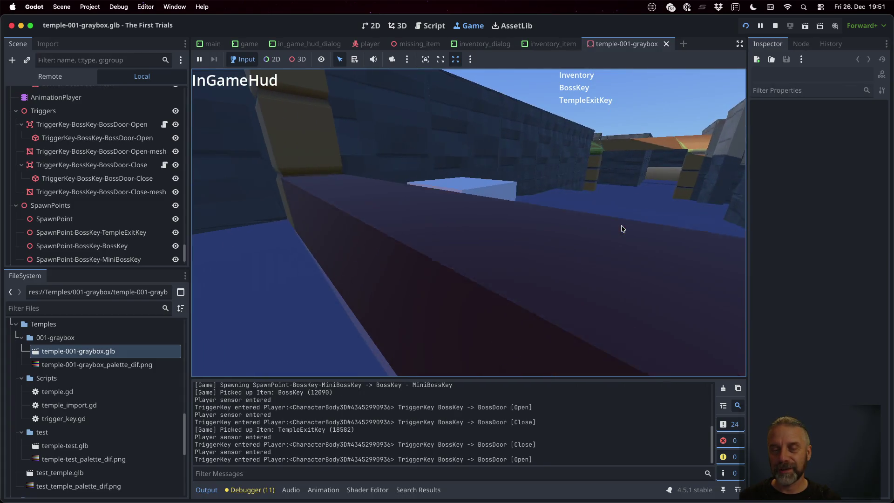
Run down the corridor and off the edge so temple-001-graybox.glb reloads with an empty inventory
{"action": "key", "text": "Up"}
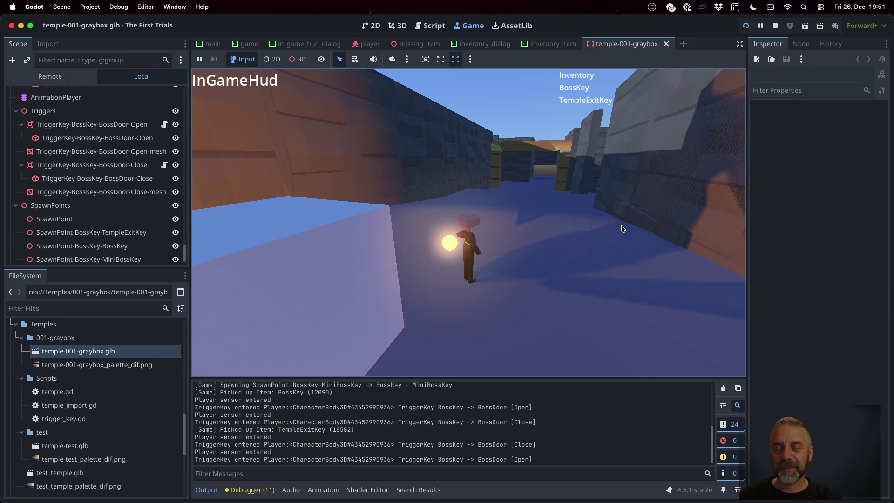
{"action": "key", "text": "Up"}
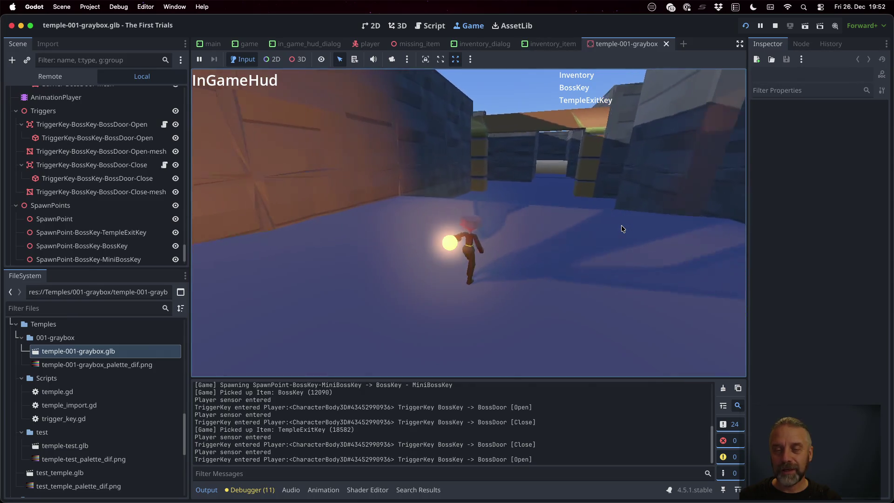
{"action": "key", "text": "Up"}
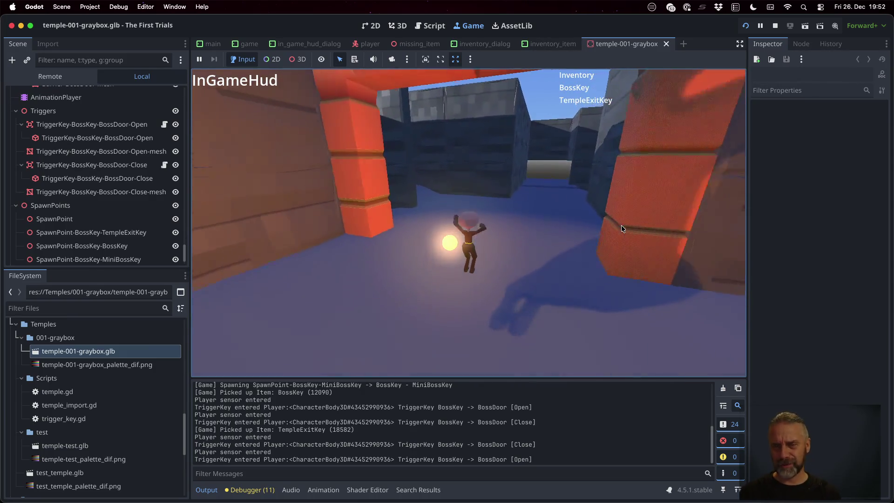
{"action": "key", "text": "Up"}
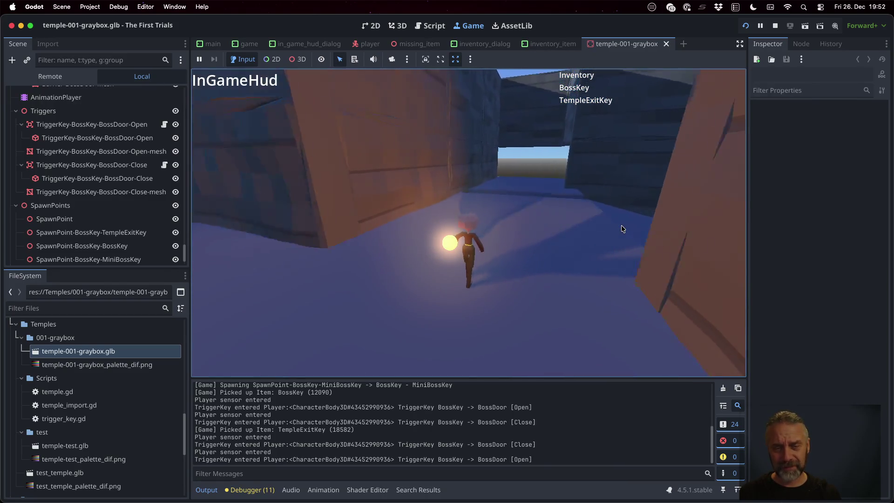
{"action": "key", "text": "Up"}
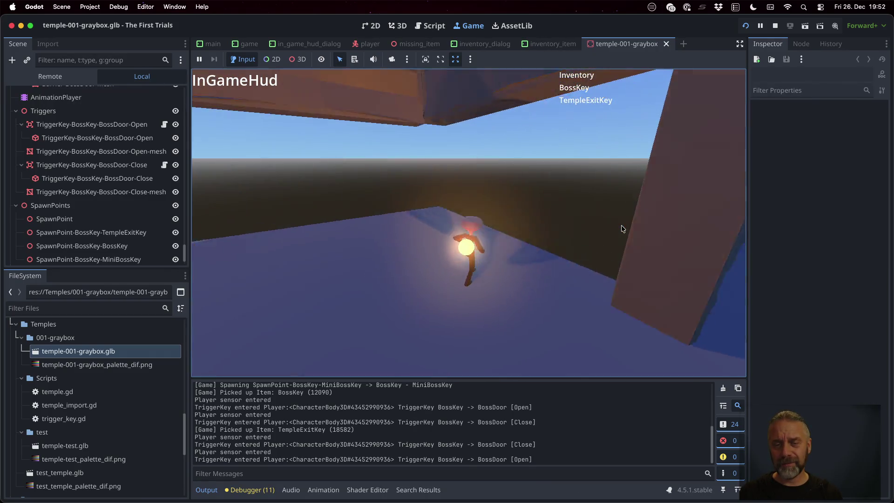
{"action": "key", "text": "Up"}
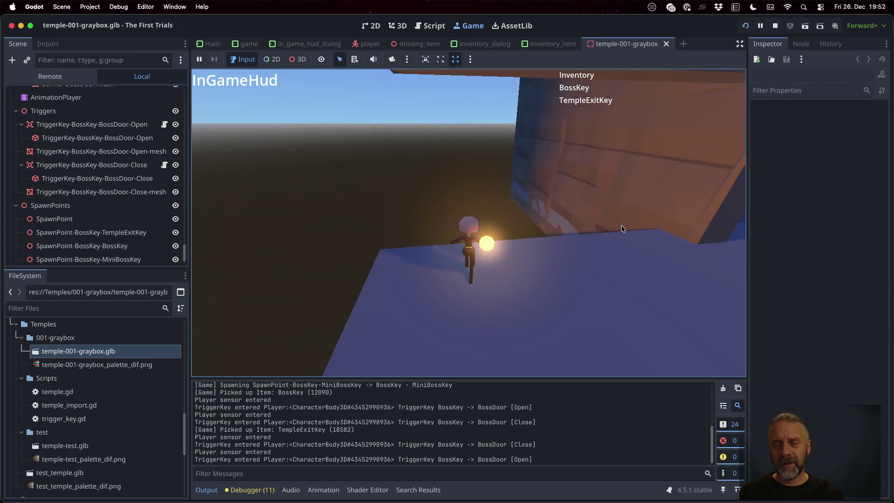
{"action": "key", "text": "Up"}
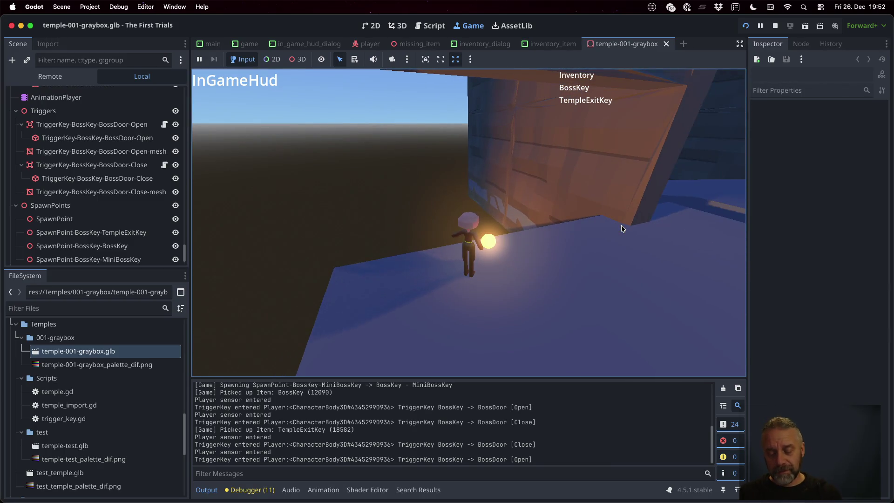
{"action": "key", "text": "Up"}
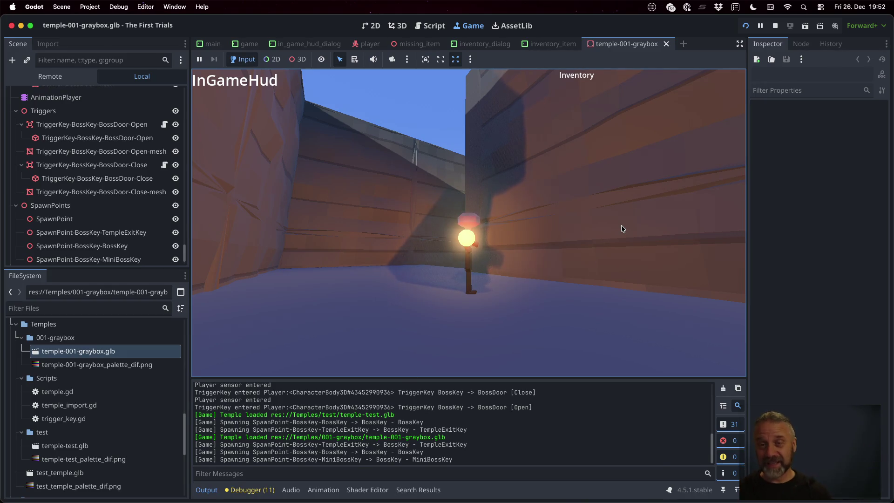
Stop the game and frame the corridor spawn point in Blender with material-colour shading
{"action": "left_click", "coordinate": [775, 26]}
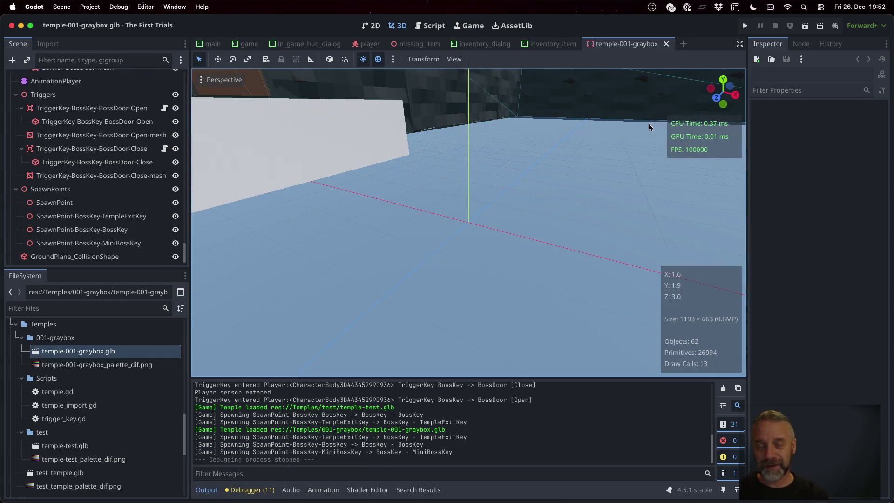
{"action": "key", "text": "ctrl+Right"}
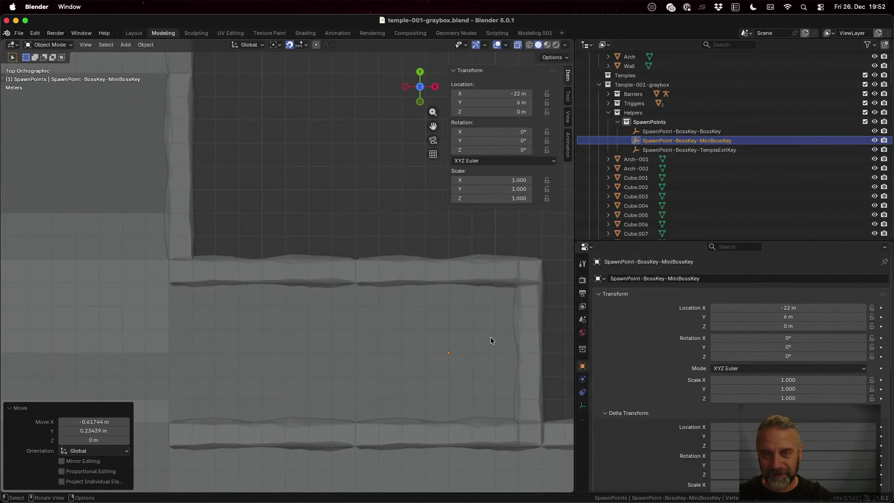
{"action": "mouse_move", "coordinate": [486, 339]}
{"action": "left_mouse_down"}
{"action": "mouse_move", "coordinate": [519, 322]}
{"action": "mouse_move", "coordinate": [554, 279]}
{"action": "mouse_move", "coordinate": [453, 342]}
{"action": "mouse_move", "coordinate": [392, 395]}
{"action": "mouse_move", "coordinate": [405, 375]}
{"action": "left_mouse_up"}
{"action": "mouse_move", "coordinate": [385, 438]}
{"action": "left_mouse_down"}
{"action": "mouse_move", "coordinate": [365, 448]}
{"action": "mouse_move", "coordinate": [373, 222]}
{"action": "mouse_move", "coordinate": [374, 362]}
{"action": "mouse_move", "coordinate": [371, 275]}
{"action": "mouse_move", "coordinate": [350, 197]}
{"action": "mouse_move", "coordinate": [340, 201]}
{"action": "mouse_move", "coordinate": [316, 175]}
{"action": "mouse_move", "coordinate": [305, 122]}
{"action": "mouse_move", "coordinate": [311, 164]}
{"action": "left_mouse_up"}
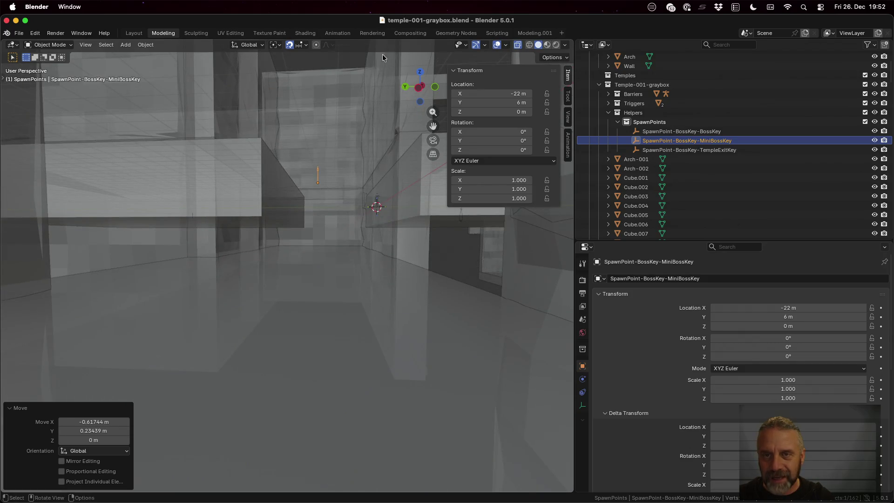
{"action": "left_click", "coordinate": [518, 46]}
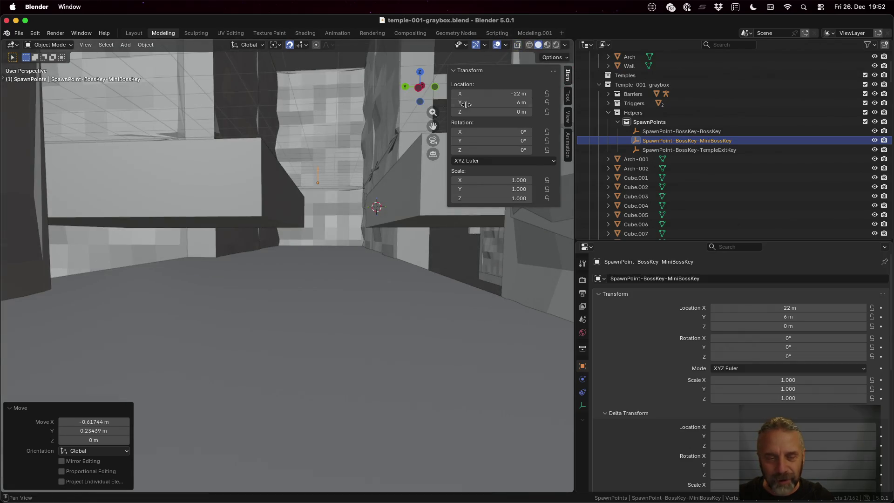
{"action": "left_click_drag", "start_coordinate": [305, 202], "coordinate": [308, 210]}
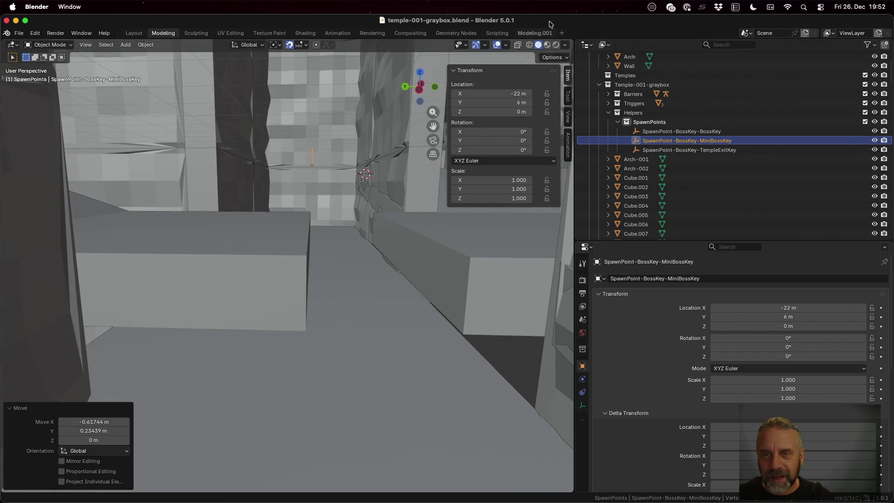
{"action": "left_click", "coordinate": [547, 45]}
{"action": "left_click_drag", "start_coordinate": [387, 150], "coordinate": [383, 158]}
Lower the MiniBossKey spawn point along Z to -4 m
{"action": "key", "text": "g"}
{"action": "key", "text": "z"}
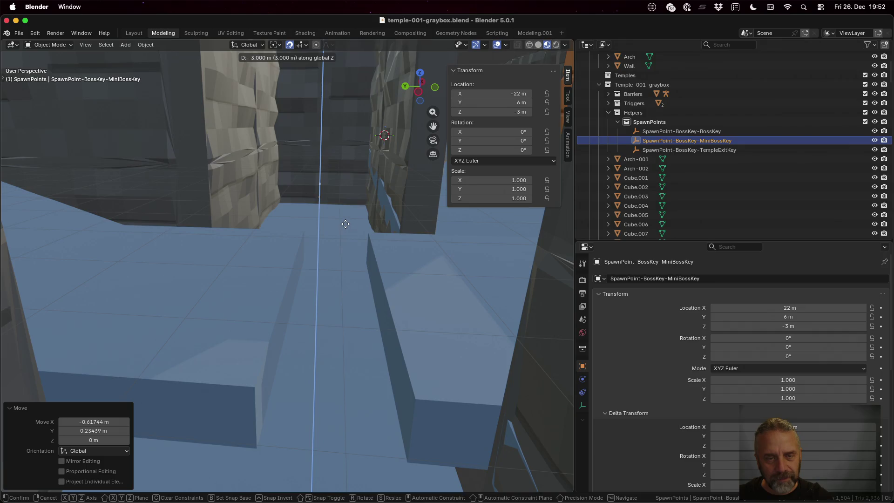
{"action": "left_click", "coordinate": [345, 226]}
{"action": "mouse_move", "coordinate": [334, 225]}
{"action": "left_mouse_down"}
{"action": "mouse_move", "coordinate": [315, 223]}
{"action": "mouse_move", "coordinate": [330, 223]}
{"action": "left_mouse_up"}
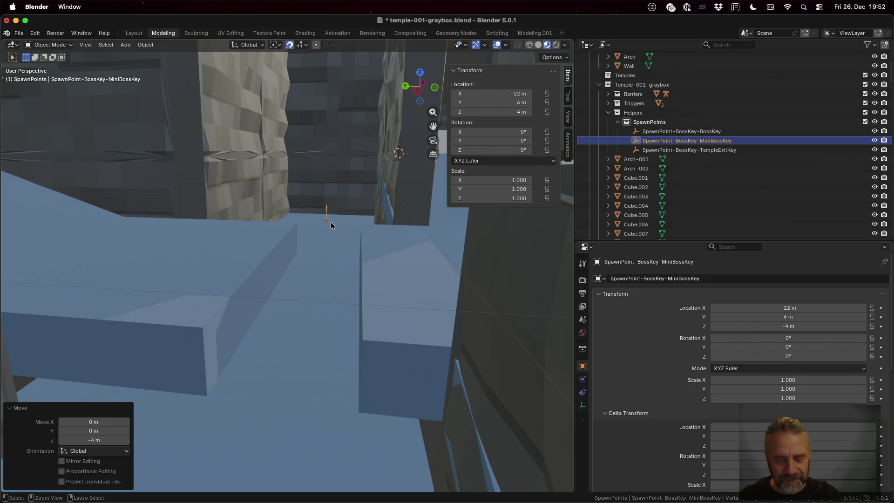
Run the temple re-export script in iTerm2 and return to Godot
{"action": "key", "text": "ctrl+Right"}
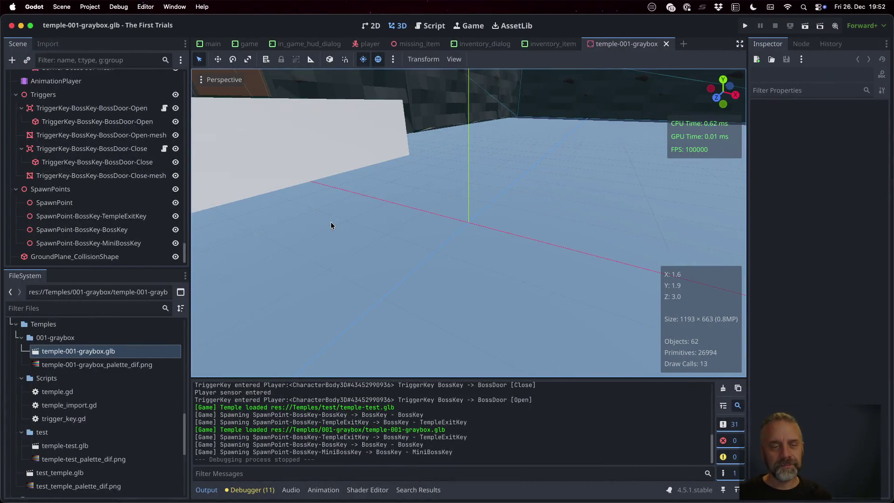
{"action": "key", "text": "ctrl+Up"}
{"action": "left_click", "coordinate": [292, 375]}
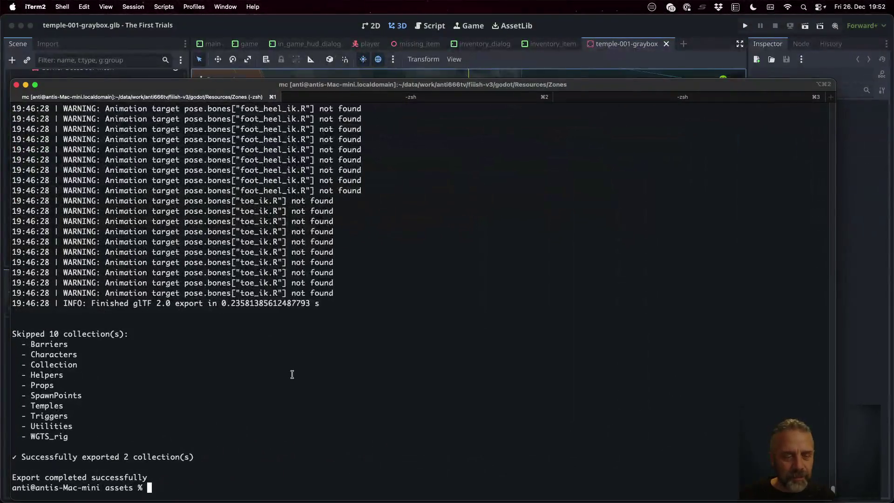
{"action": "key", "text": "Return"}
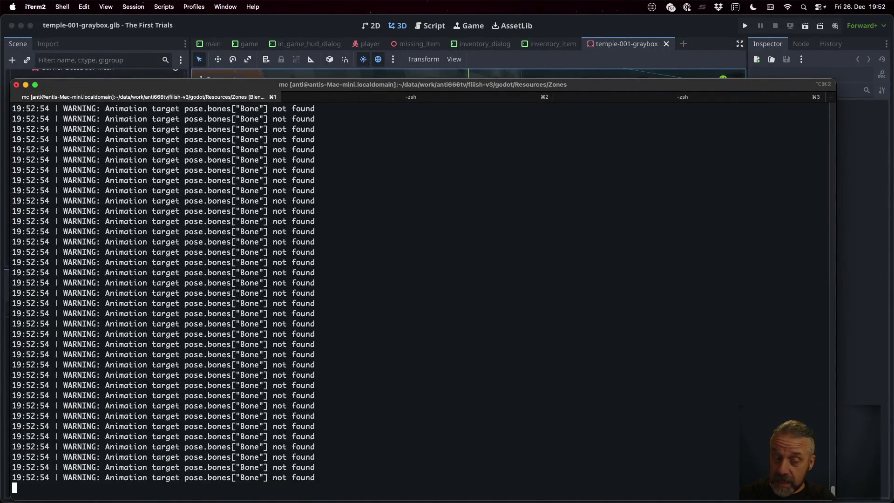
{"action": "key", "text": "super+Tab"}
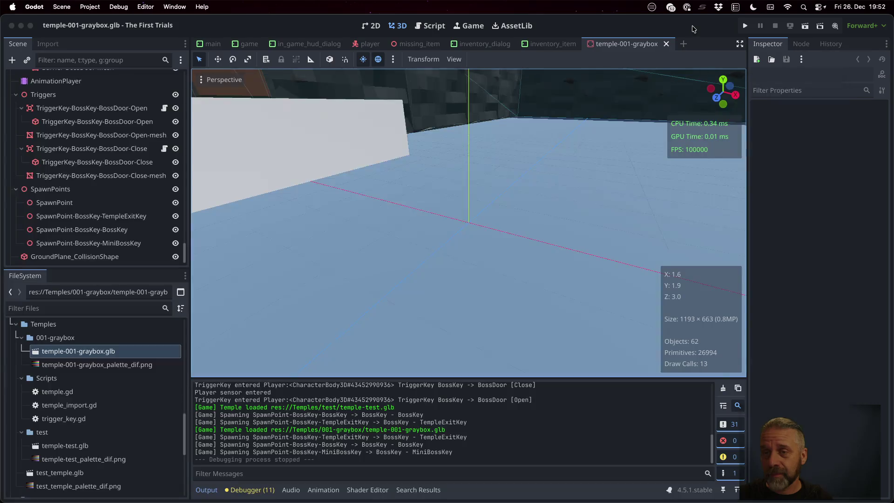
Reload the updated temple files, start the game and collect MiniBossKey
{"action": "left_click", "coordinate": [431, 315]}
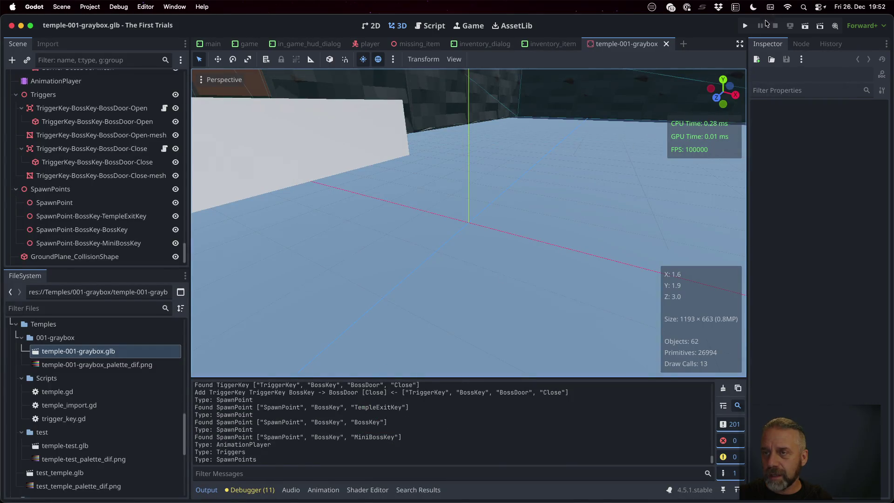
{"action": "left_click", "coordinate": [746, 26]}
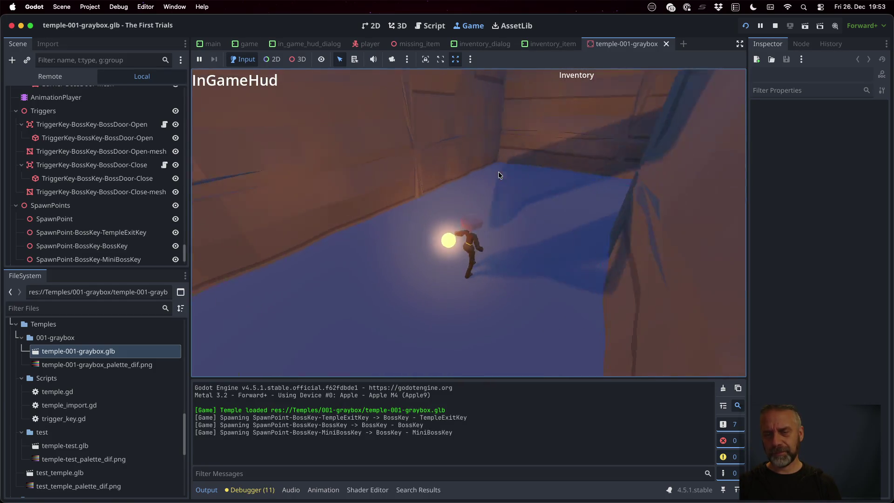
{"action": "key", "text": "w"}
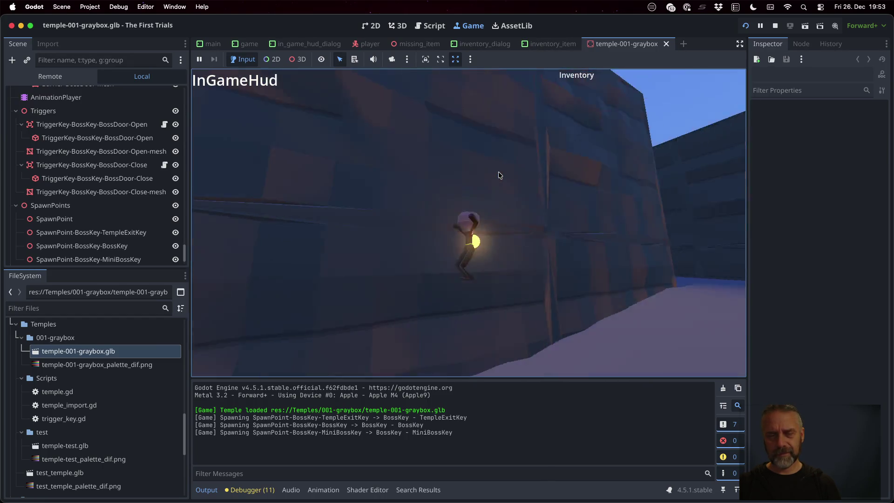
{"action": "key", "text": "w"}
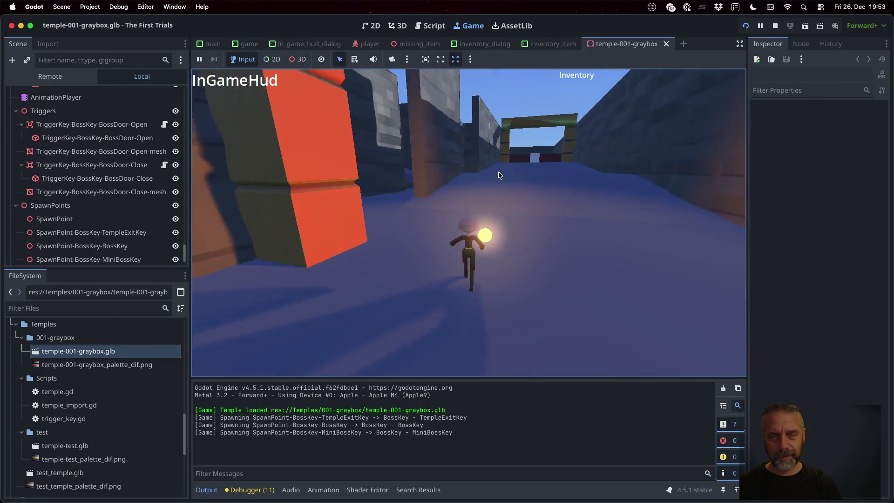
{"action": "key", "text": "w"}
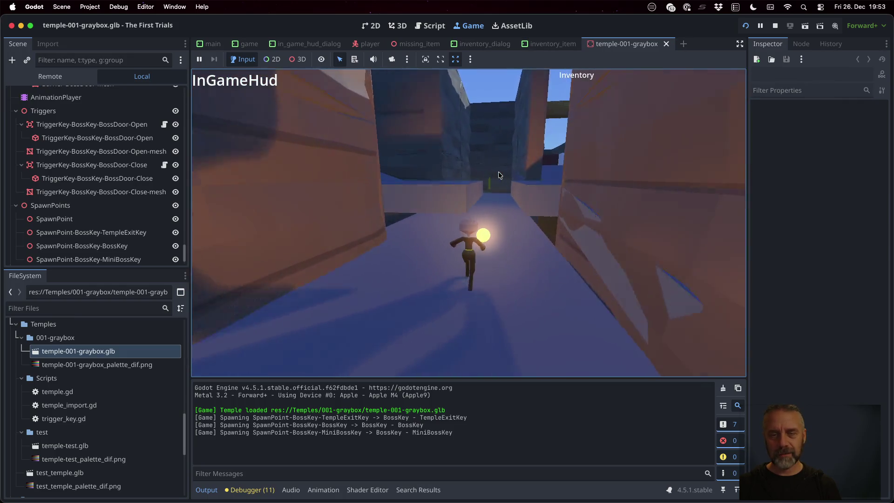
{"action": "key", "text": "w"}
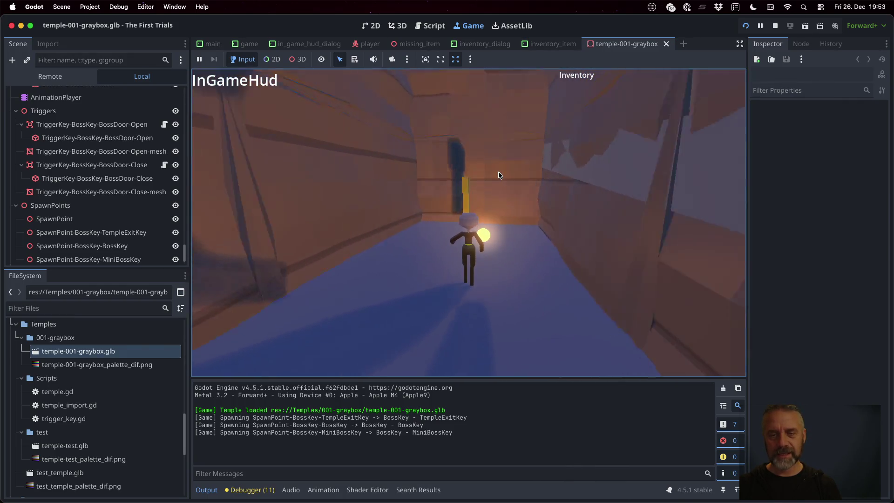
Run through the next corridor and pick up BossKey
{"action": "key", "text": "w"}
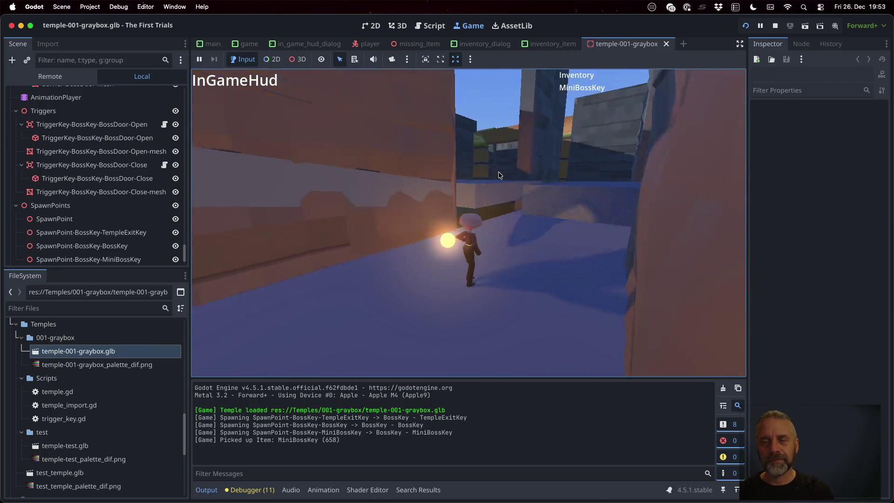
{"action": "key", "text": "w"}
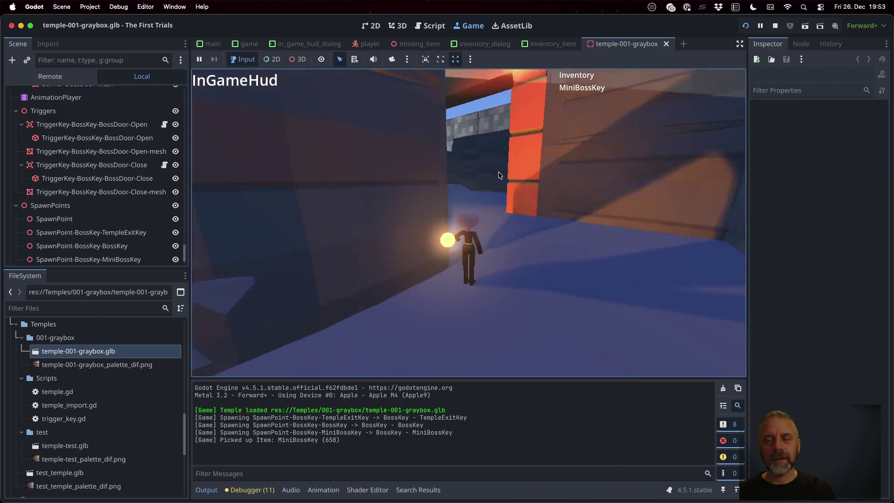
{"action": "key", "text": "w"}
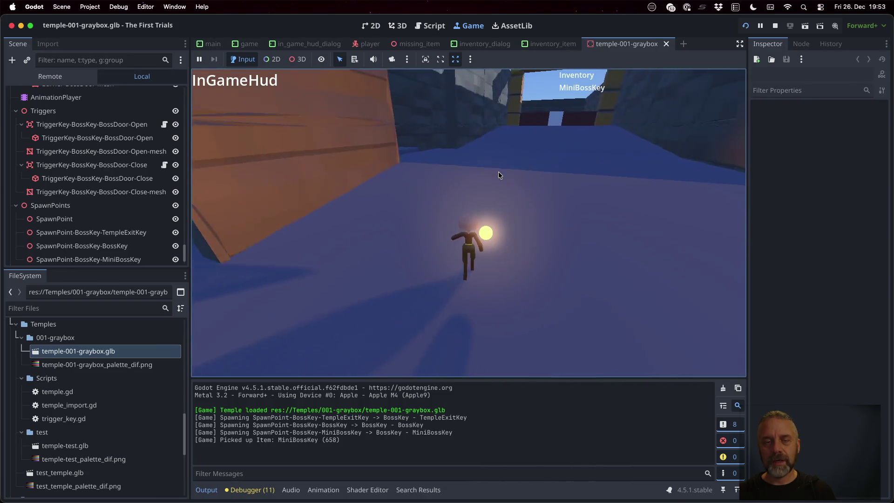
{"action": "key", "text": "w"}
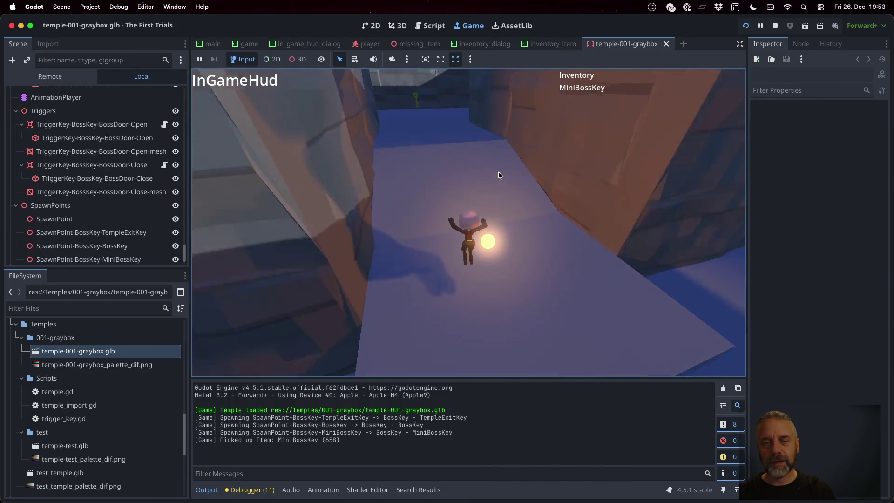
{"action": "key", "text": "w"}
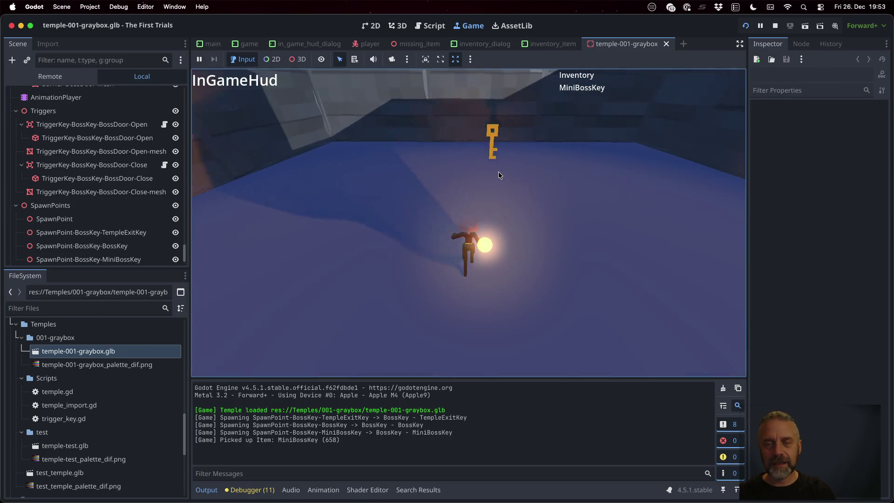
{"action": "key", "text": "w"}
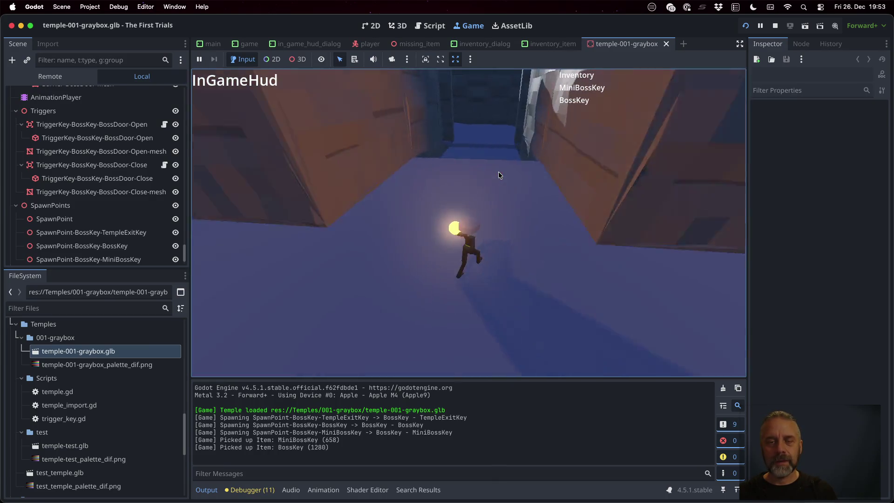
Pass through the boss door doorway and pick up the green TempleExitKey
{"action": "key", "text": "w"}
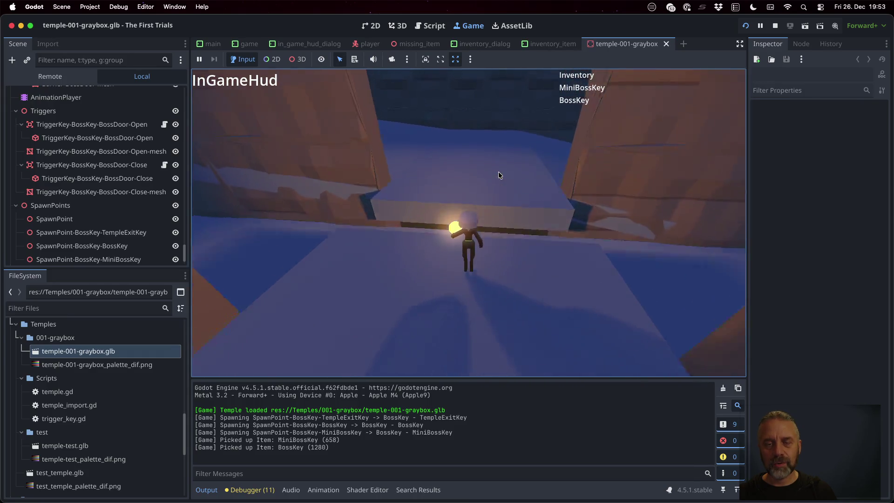
{"action": "key", "text": "w"}
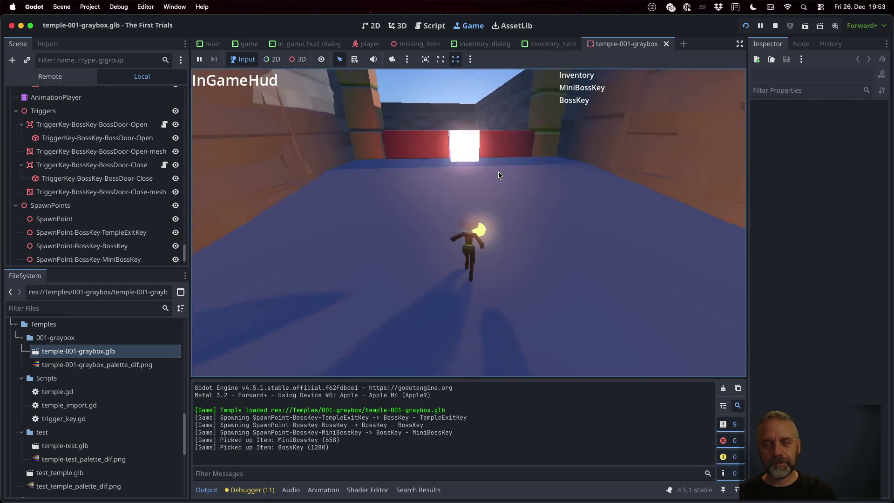
{"action": "key", "text": "w"}
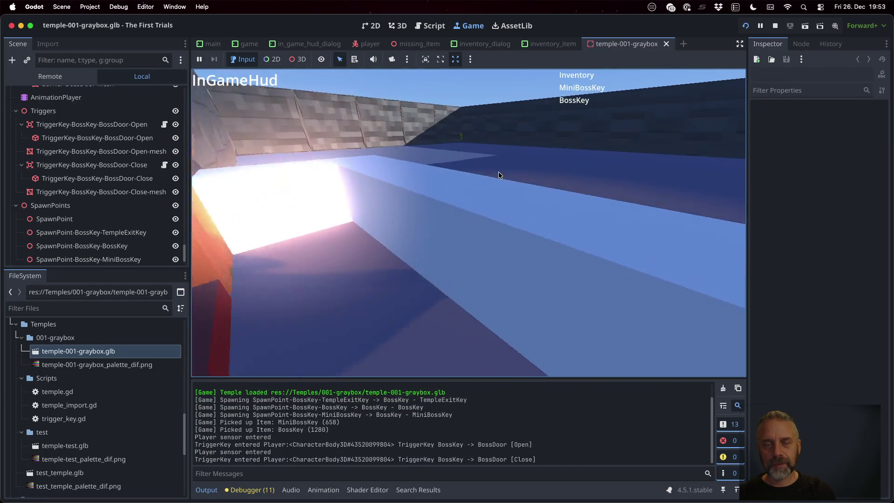
{"action": "key", "text": "w"}
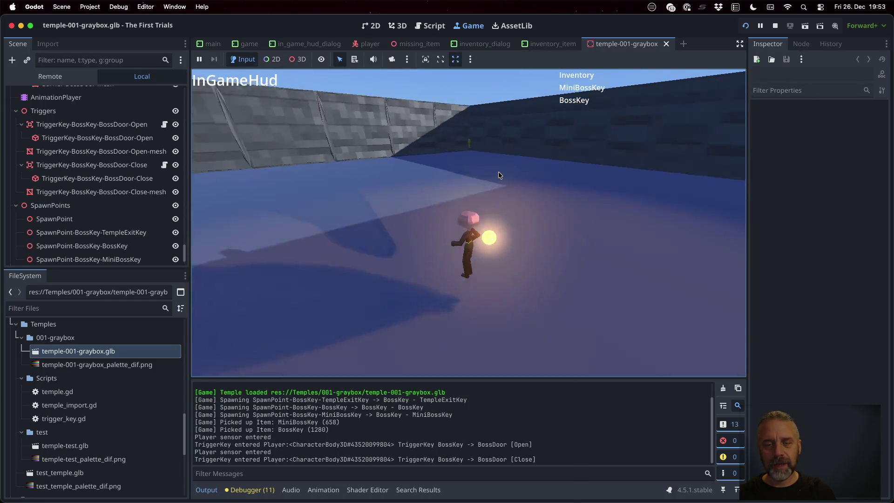
{"action": "key", "text": "s"}
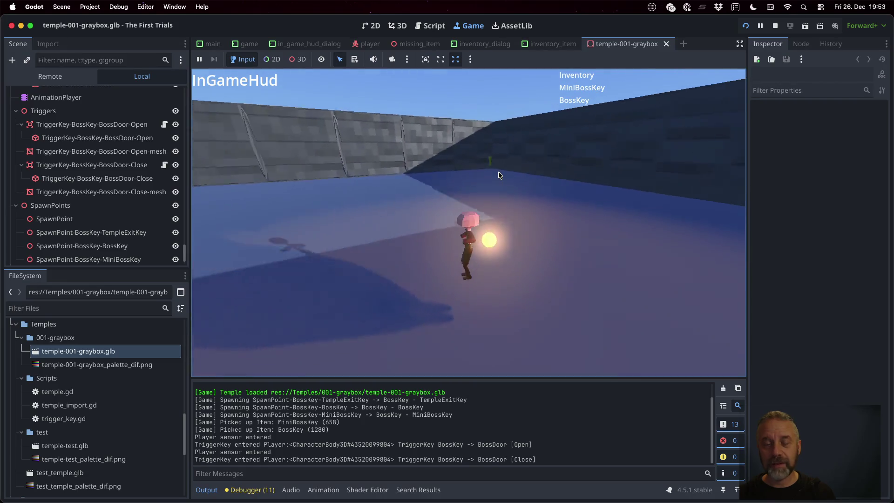
{"action": "key", "text": "d"}
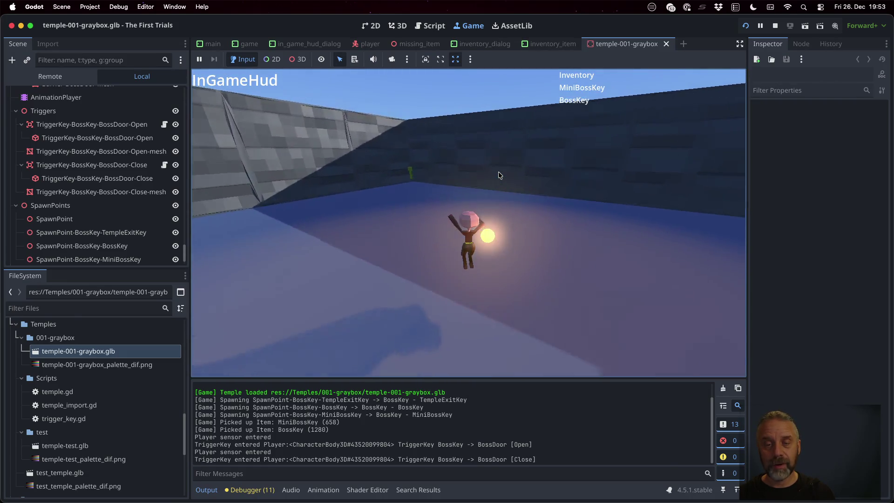
{"action": "key", "text": "w"}
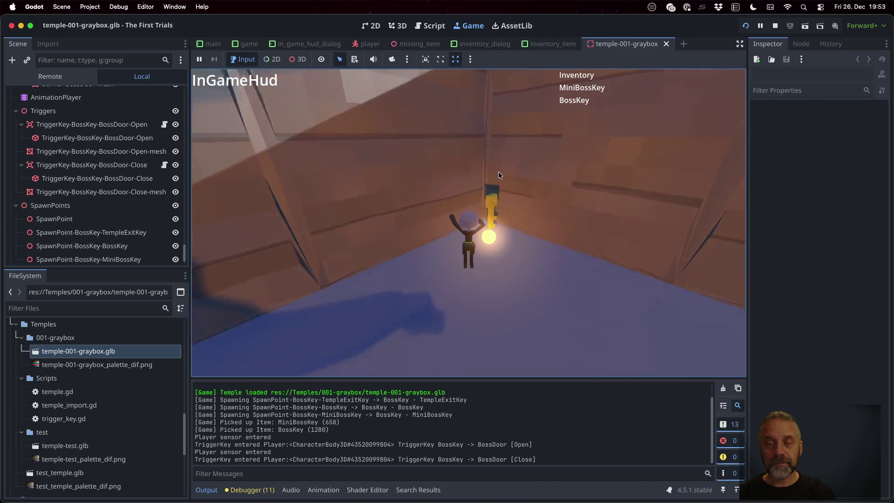
Run under the archway, across the open floor and down the pillared corridor to the exit
{"action": "key", "text": "a"}
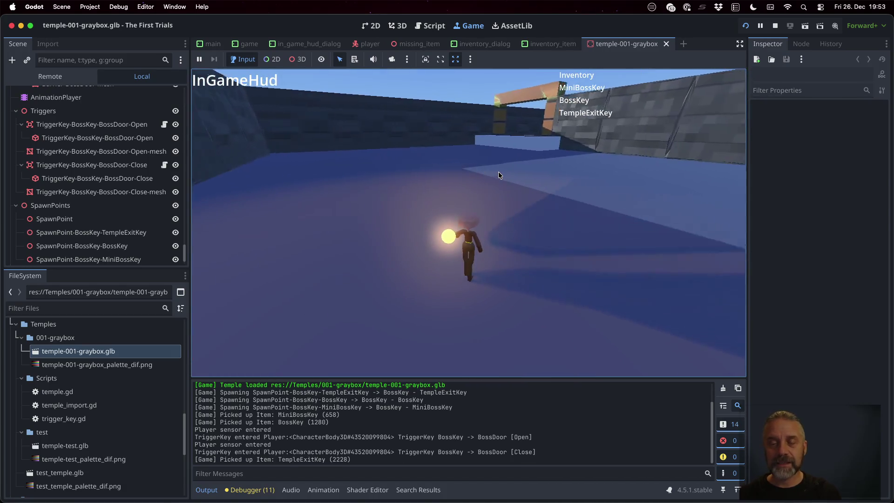
{"action": "key", "text": "w"}
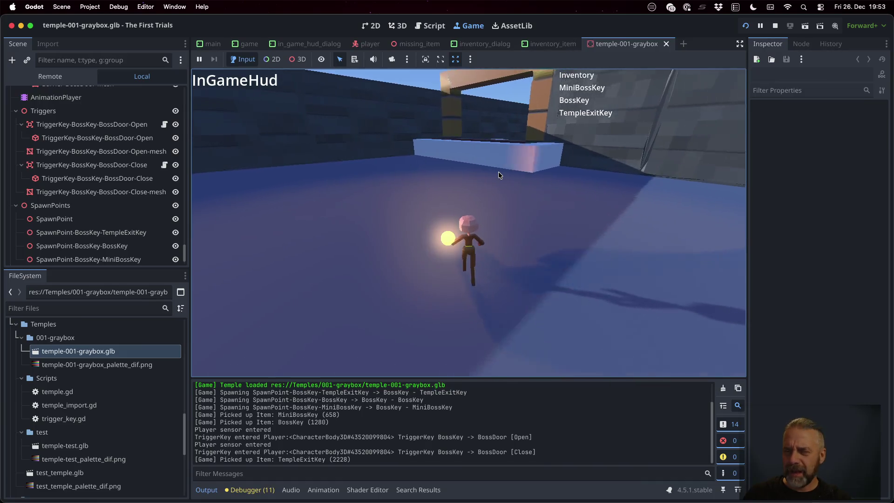
{"action": "key", "text": "w"}
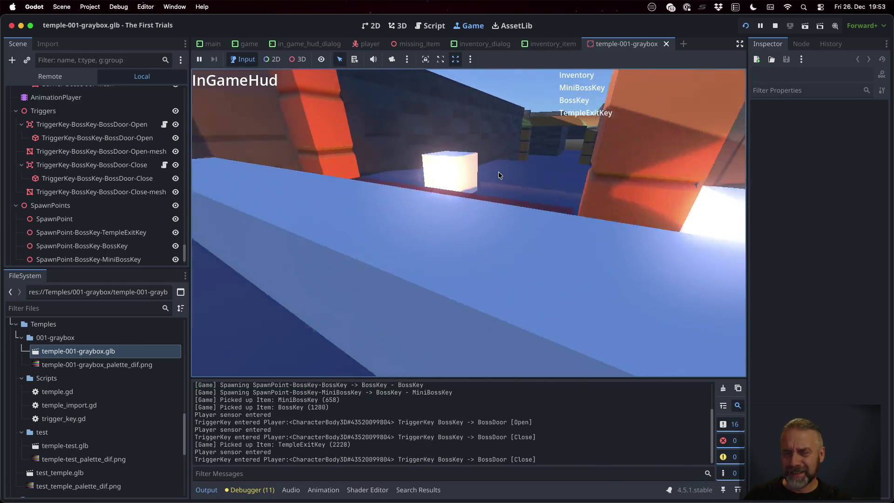
{"action": "key", "text": "w"}
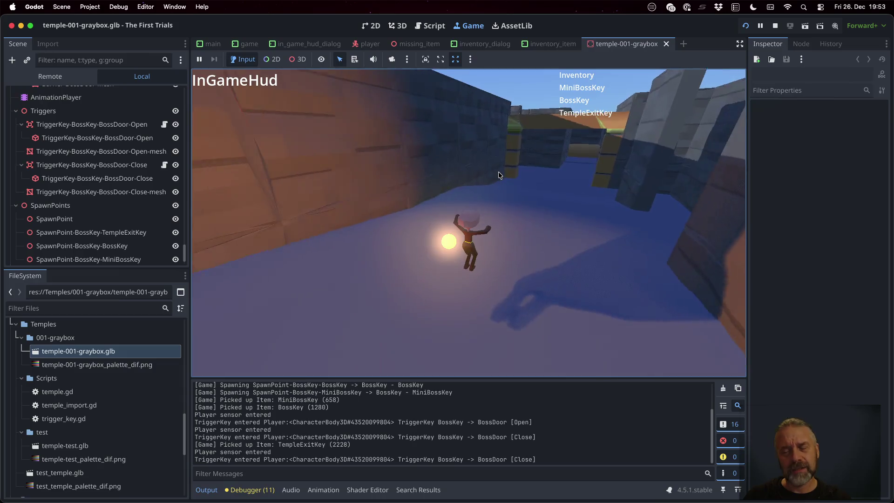
{"action": "key", "text": "w"}
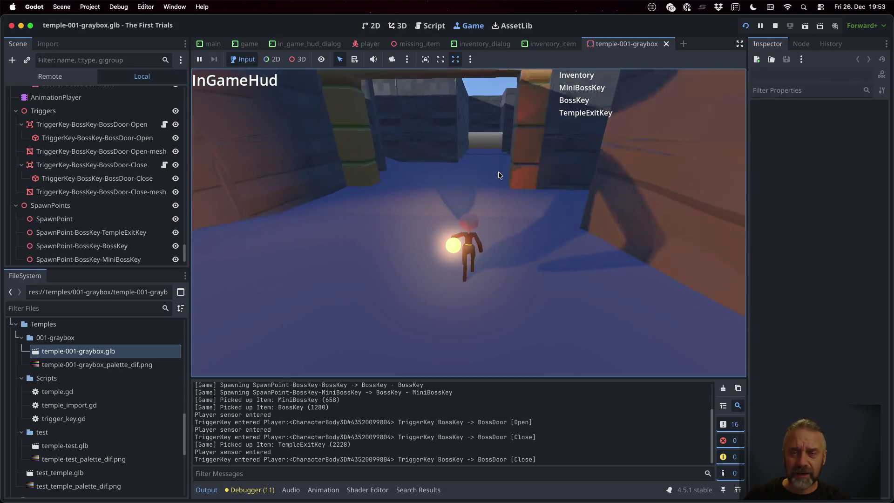
{"action": "key", "text": "w"}
{"action": "key", "text": "w"}
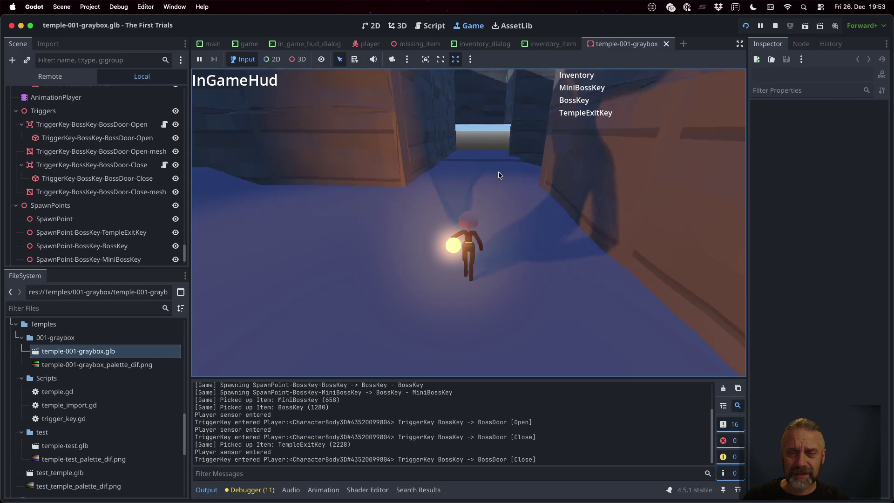
{"action": "key", "text": "w"}
{"action": "key", "text": "space"}
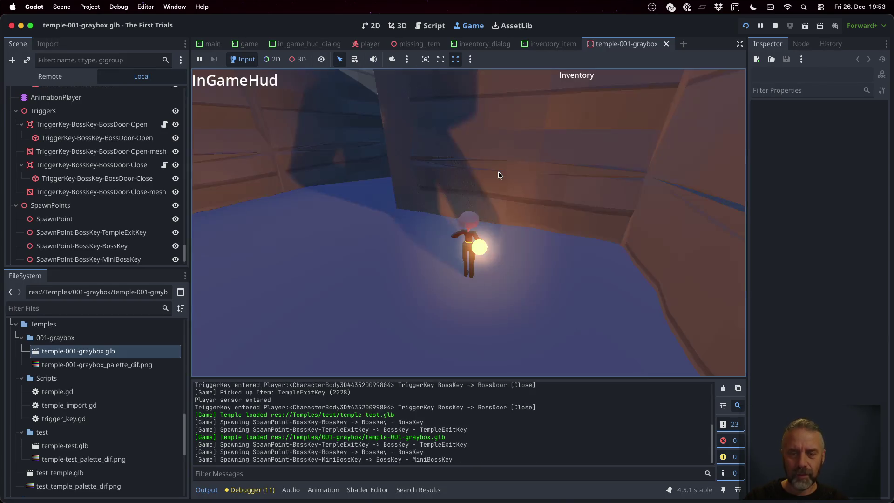
Walk the character to the corridor, check the temple-001-graybox Blender file, then return to Godot
{"action": "key", "text": "w"}
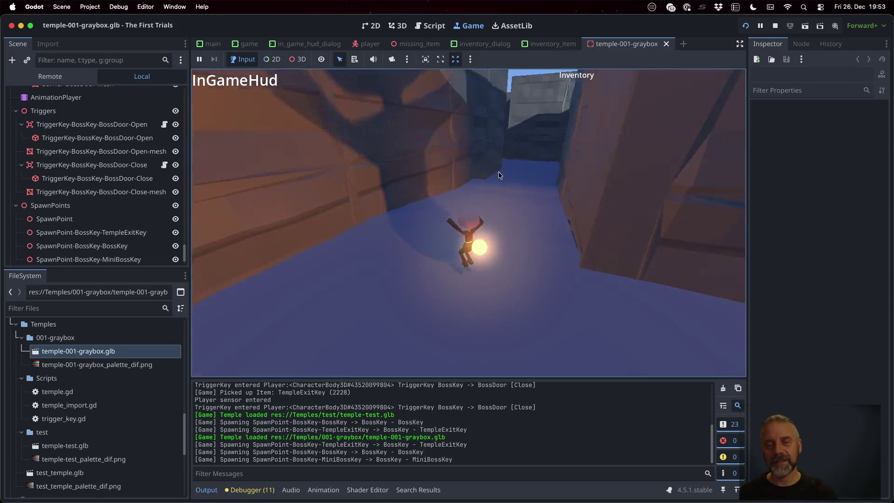
{"action": "key", "text": "w"}
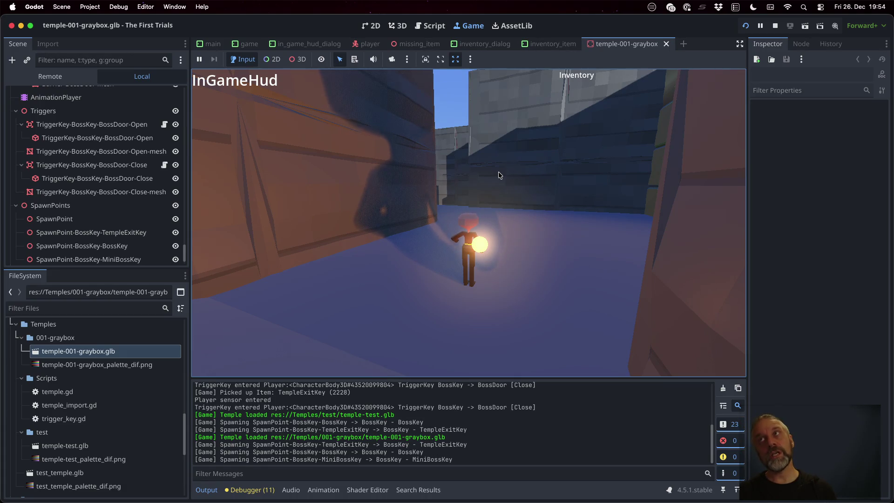
{"action": "key", "text": "ctrl+Right"}
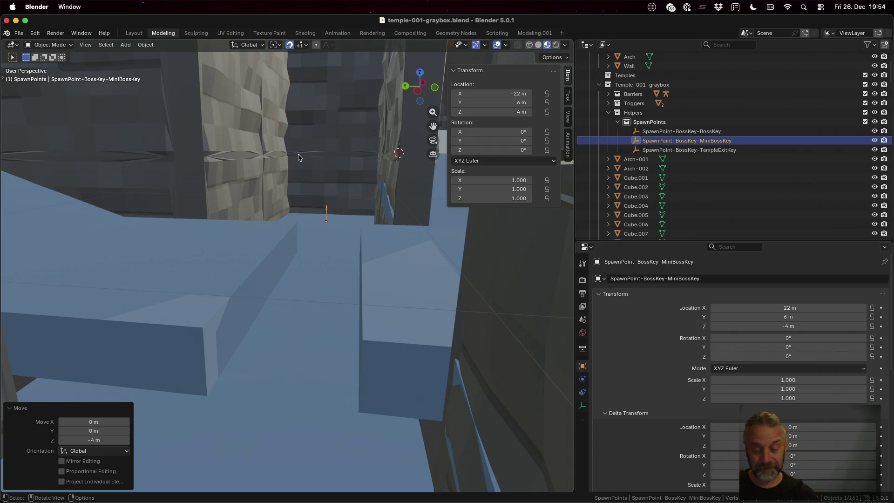
{"action": "key", "text": "super+Tab"}
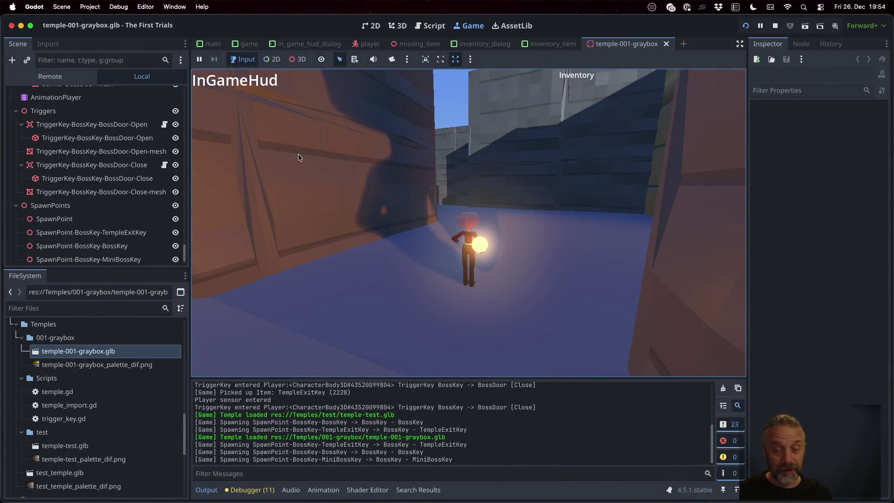
Restart the game to watch the loading screen, then stop it
{"action": "left_click", "coordinate": [776, 26]}
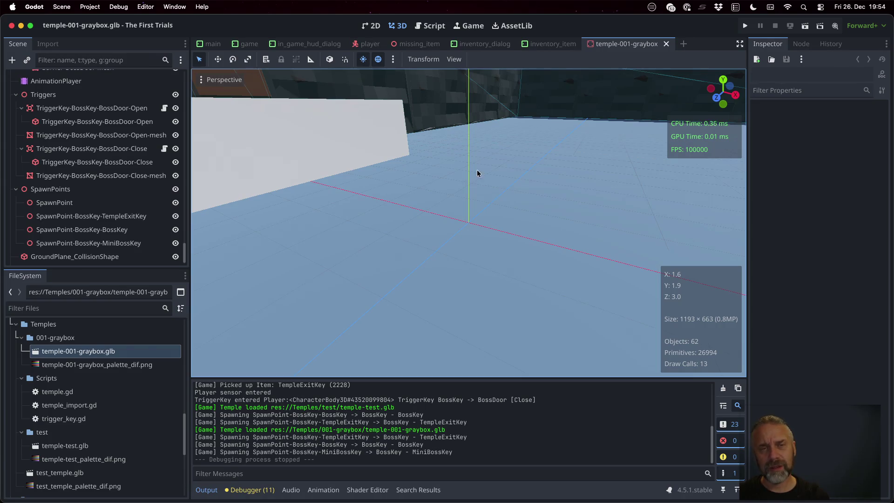
{"action": "left_click", "coordinate": [745, 27]}
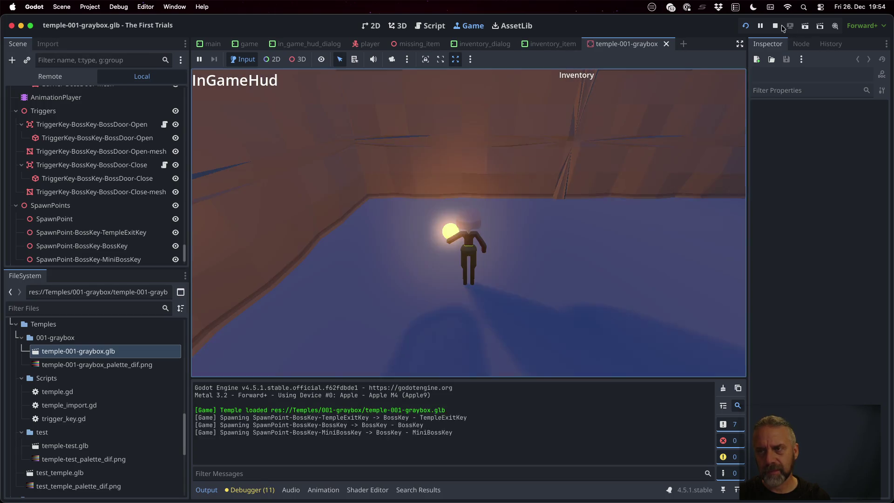
{"action": "left_click", "coordinate": [776, 26]}
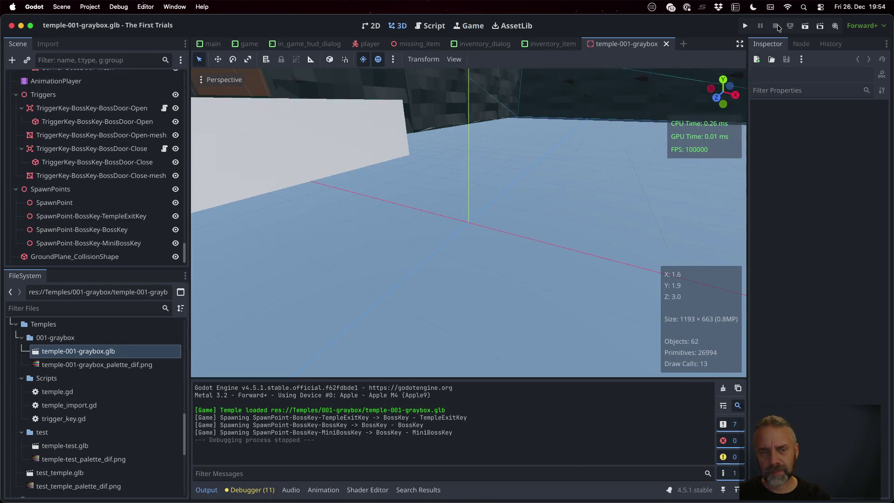
Filter the FileSystem by 'loadin' and inspect the 1920×1080 loadingscreen-with-version.png texture
{"action": "left_click", "coordinate": [108, 308]}
{"action": "type", "text": "l"}
{"action": "type", "text": "loa"}
{"action": "key", "text": "BackSpace"}
{"action": "key", "text": "BackSpace"}
{"action": "key", "text": "BackSpace"}
{"action": "type", "text": "loadin"}
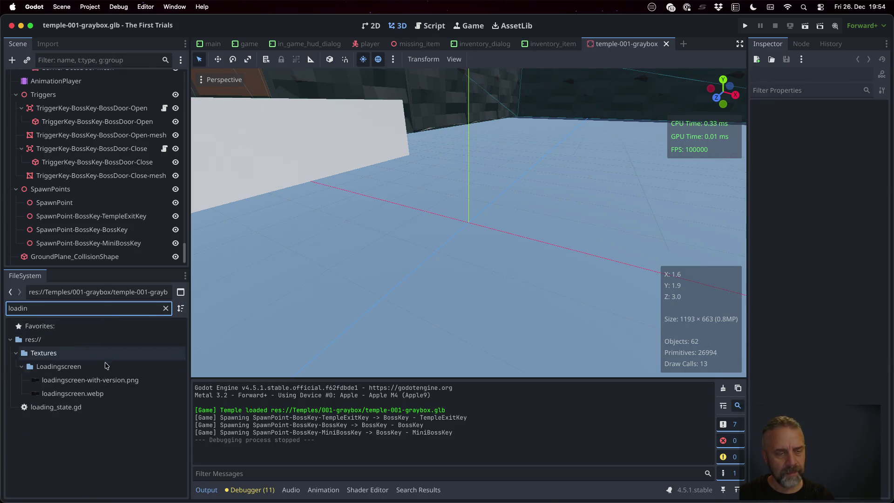
{"action": "left_click", "coordinate": [109, 380]}
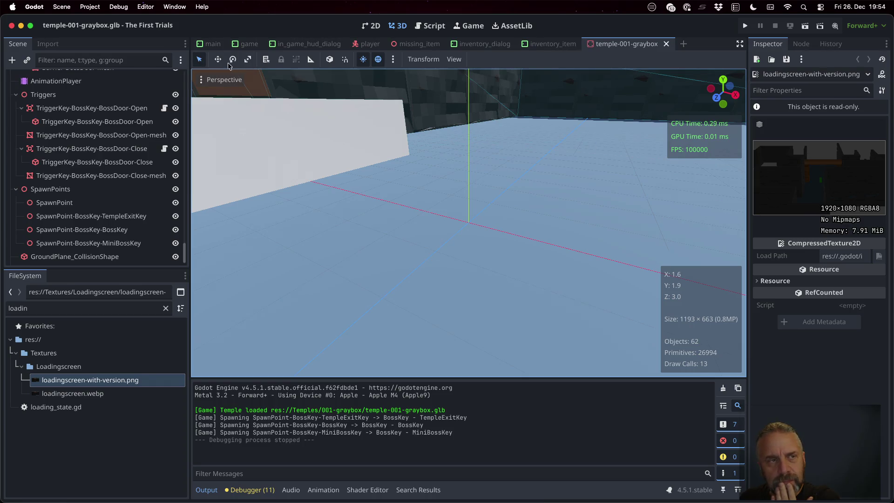
{"action": "left_click", "coordinate": [92, 9]}
Confirm Boot Splash uses loadingscreen-with-version.png for 2500 ms, then start a blank Firefox tab
{"action": "left_click", "coordinate": [98, 24]}
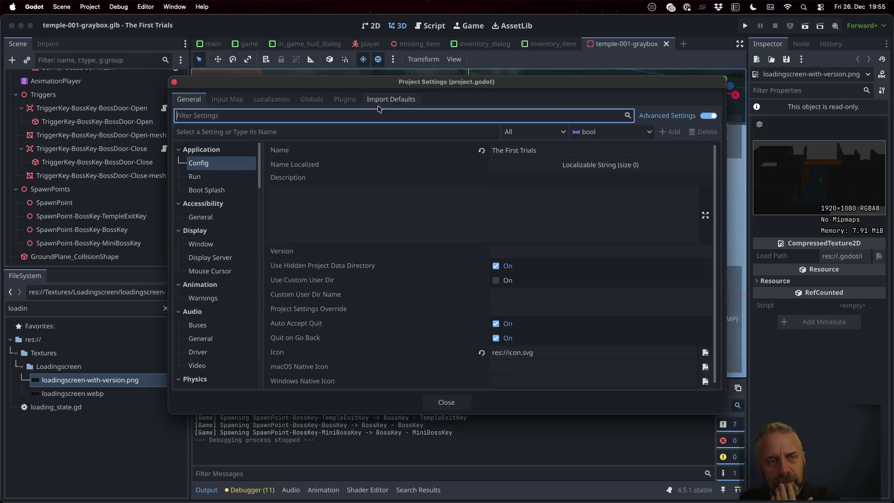
{"action": "left_click", "coordinate": [222, 190]}
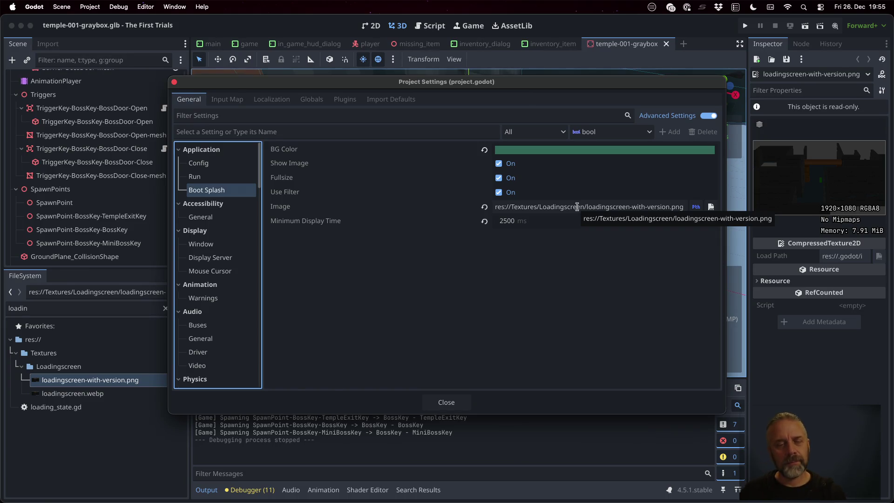
{"action": "key", "text": "Escape"}
{"action": "key", "text": "super+Tab"}
{"action": "key", "text": "super+t"}
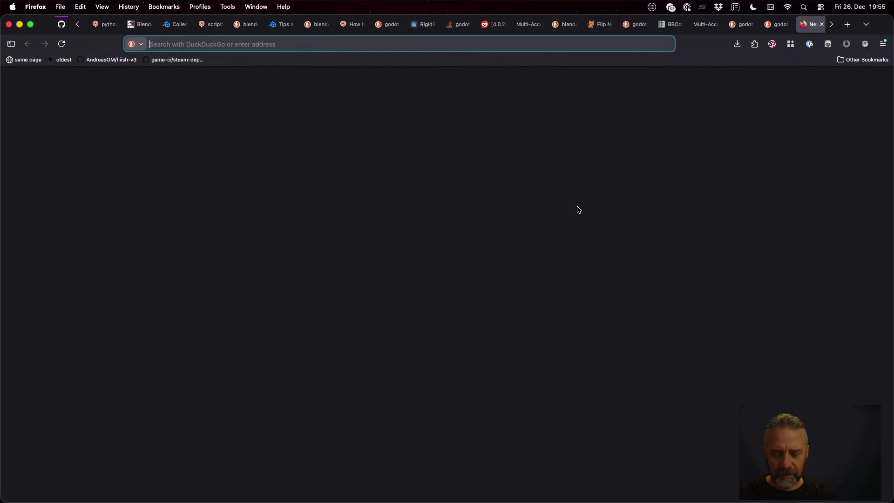
Search 'godot boot splash not showing' and open the Window hides boot splash thread in a new tab
{"action": "type", "text": "godot "}
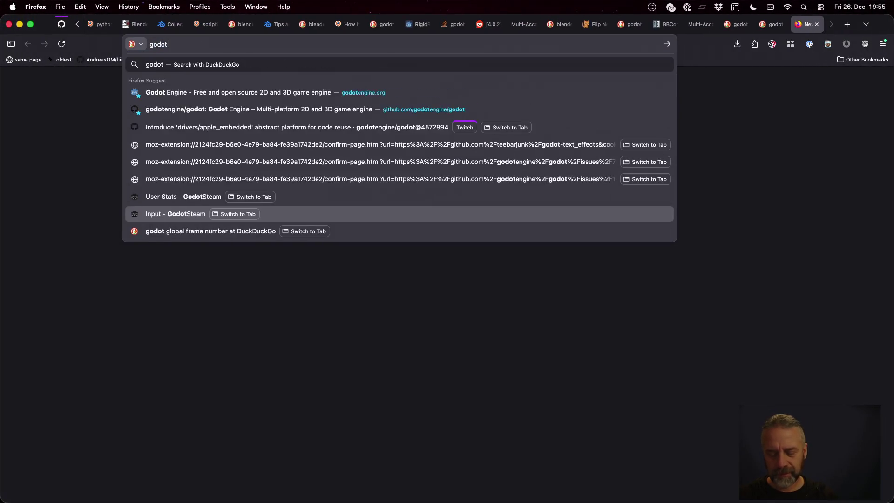
{"action": "type", "text": "boot splash n"}
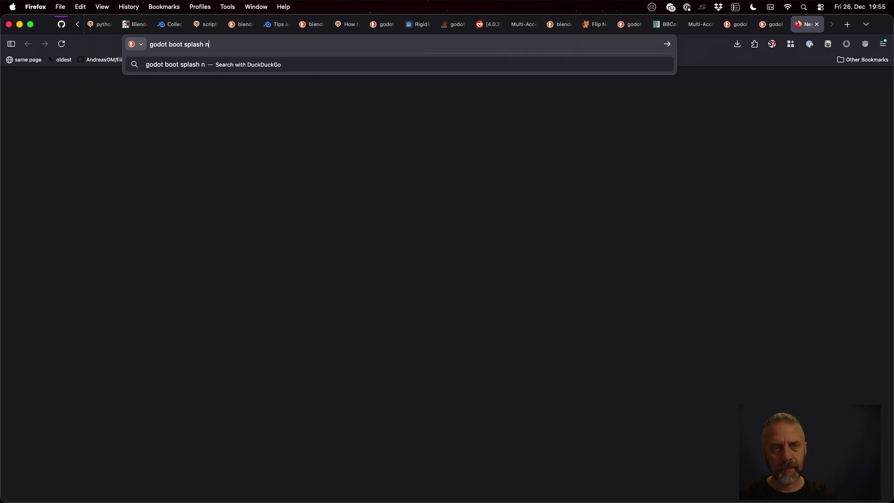
{"action": "type", "text": "ot showing"}
{"action": "key", "text": "Return"}
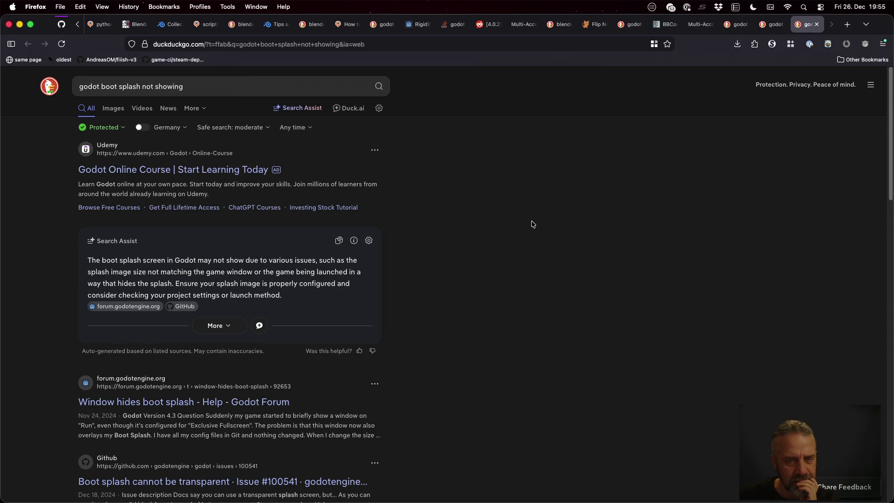
{"action": "scroll", "coordinate": [532, 224], "scroll_direction": "down", "scroll_amount": 1}
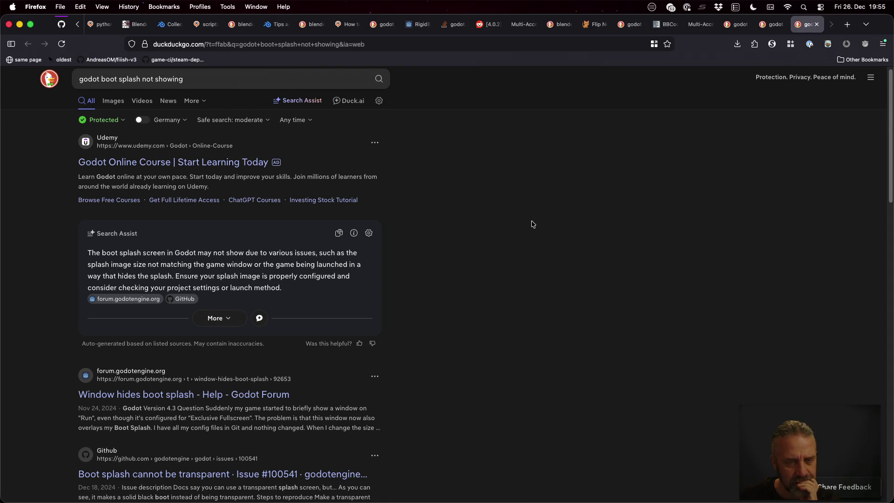
{"action": "scroll", "coordinate": [533, 224], "scroll_direction": "down", "scroll_amount": 5}
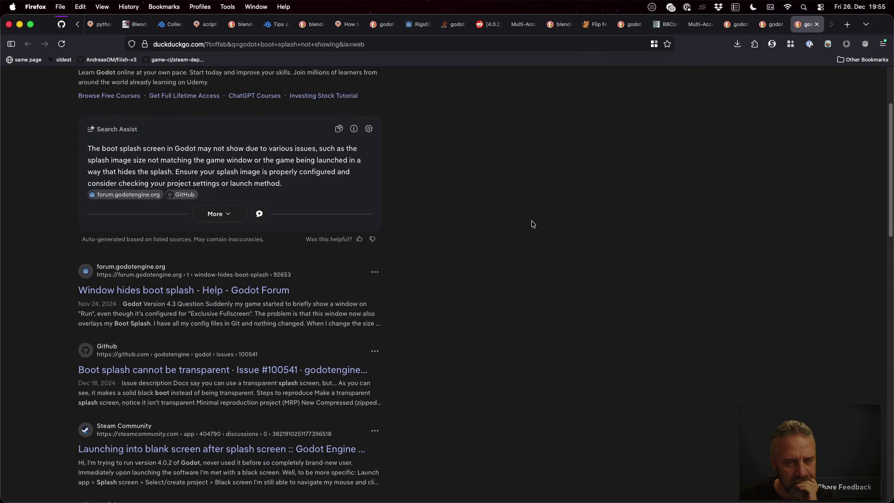
{"action": "scroll", "coordinate": [532, 224], "scroll_direction": "down", "scroll_amount": 3}
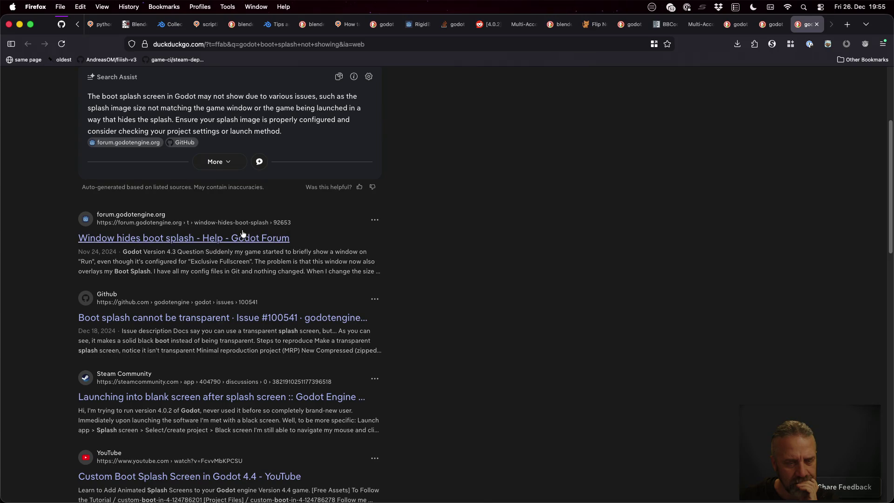
{"action": "middle_click", "coordinate": [231, 239]}
{"action": "scroll", "coordinate": [458, 281], "scroll_direction": "down", "scroll_amount": 8}
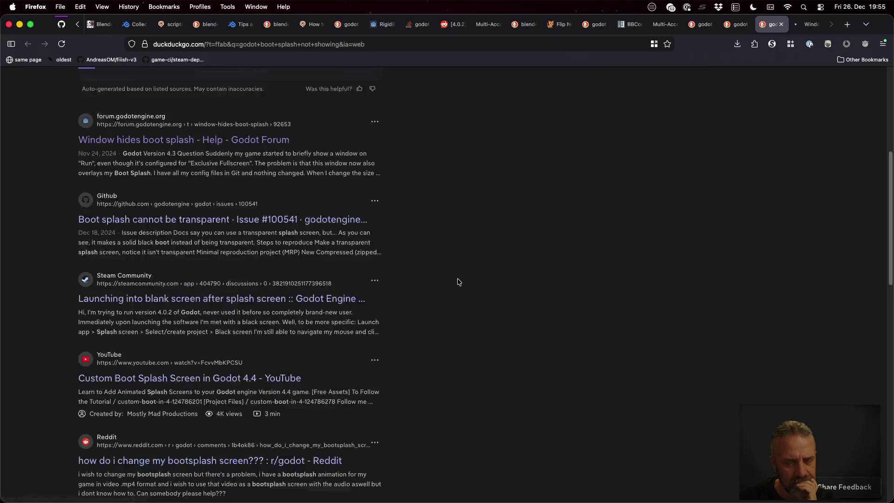
{"action": "scroll", "coordinate": [458, 283], "scroll_direction": "down", "scroll_amount": 5}
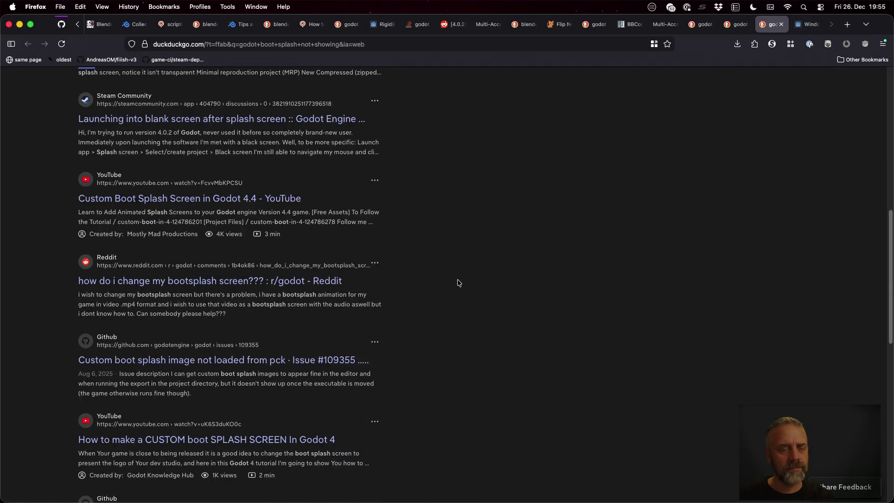
Read the Window hides boot splash forum thread to the end, close it, and return to Godot
{"action": "key", "text": "ctrl+Tab"}
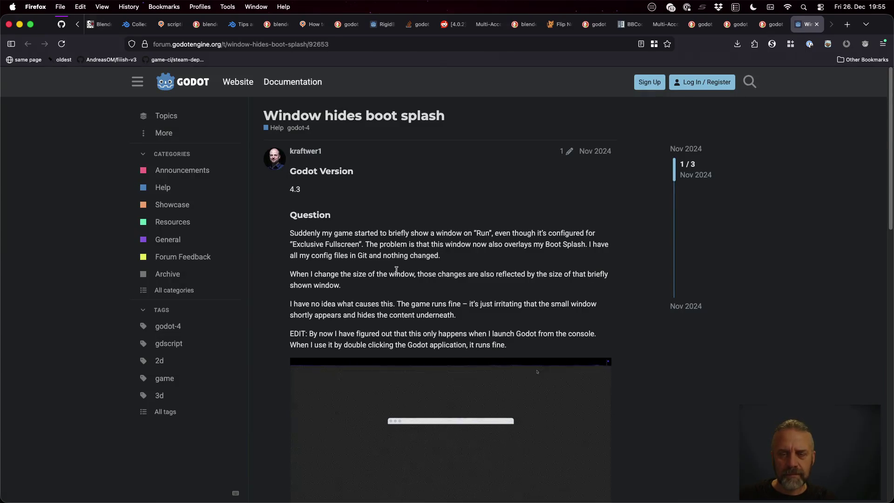
{"action": "scroll", "coordinate": [397, 270], "scroll_direction": "down", "scroll_amount": 2}
{"action": "scroll", "coordinate": [397, 271], "scroll_direction": "down", "scroll_amount": 1}
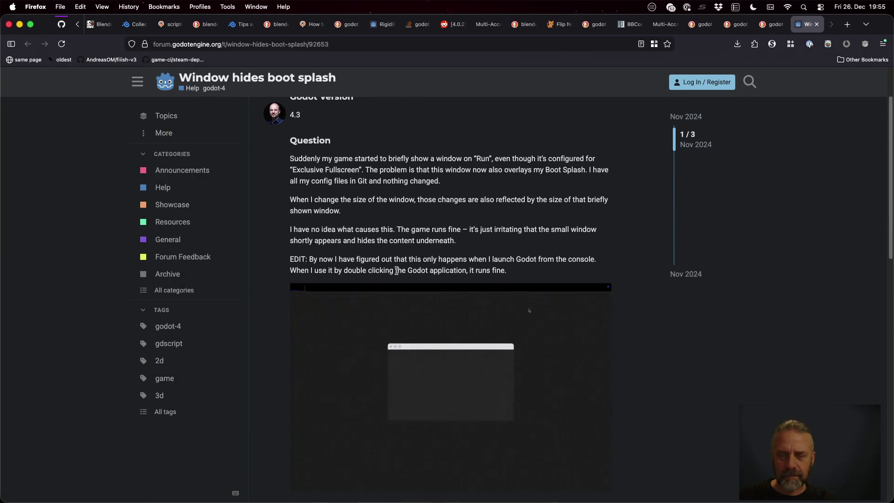
{"action": "scroll", "coordinate": [397, 270], "scroll_direction": "down", "scroll_amount": 10}
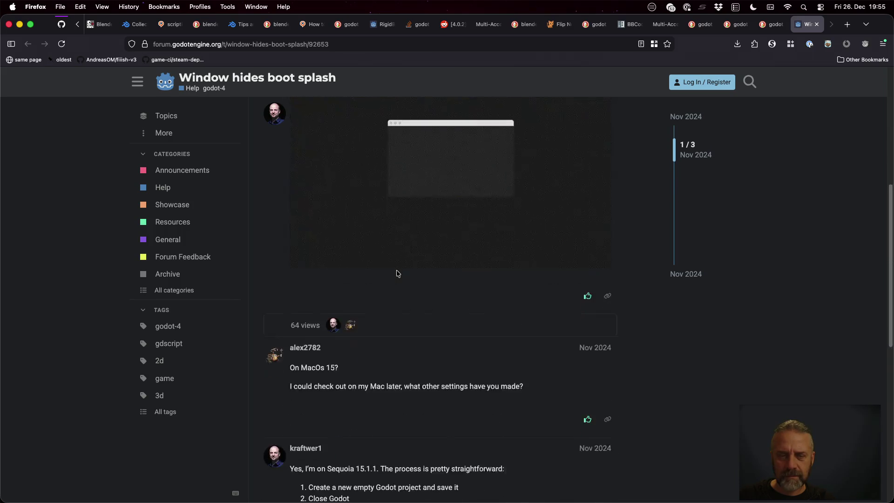
{"action": "scroll", "coordinate": [398, 273], "scroll_direction": "down", "scroll_amount": 4}
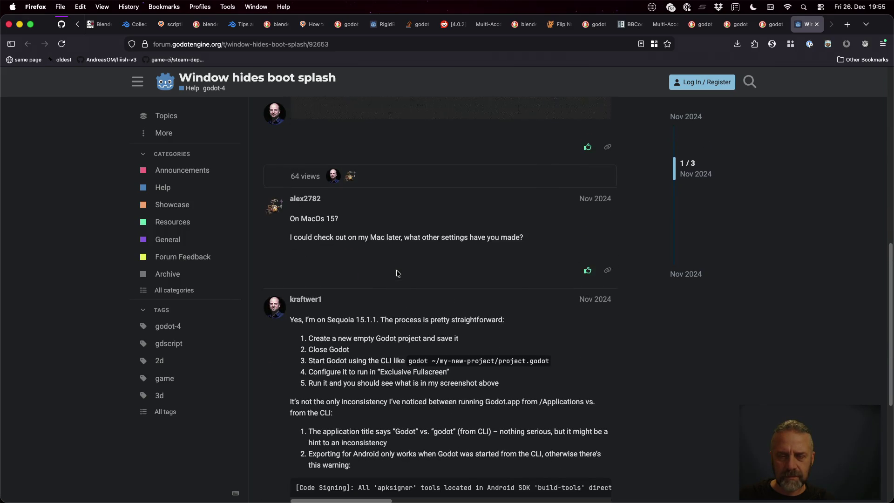
{"action": "scroll", "coordinate": [397, 273], "scroll_direction": "down", "scroll_amount": 3}
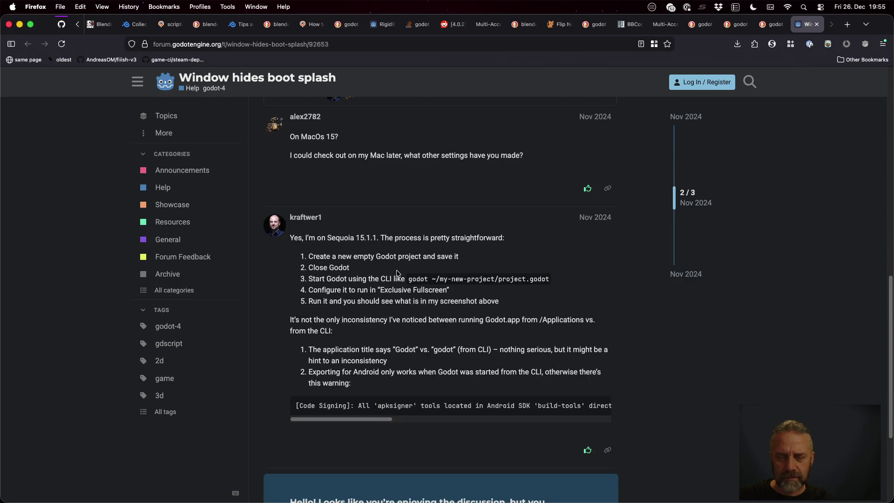
{"action": "scroll", "coordinate": [397, 273], "scroll_direction": "down", "scroll_amount": 8}
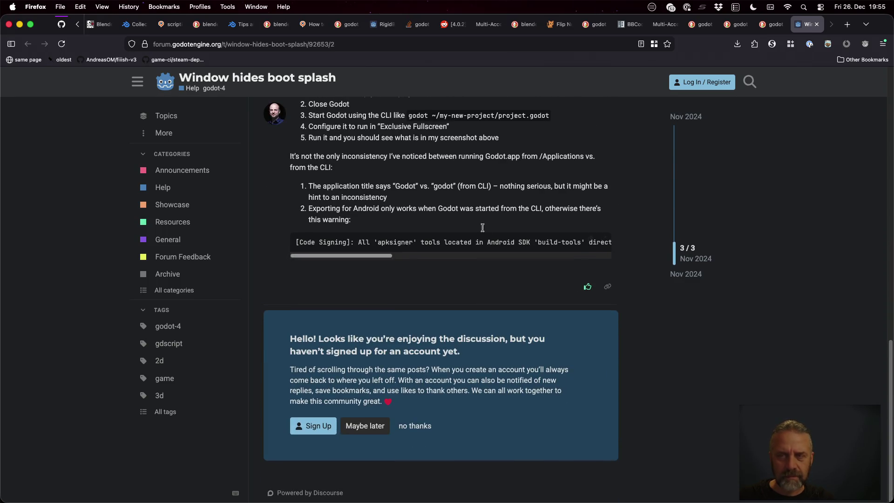
{"action": "key", "text": "super+w"}
{"action": "key", "text": "super+Tab"}
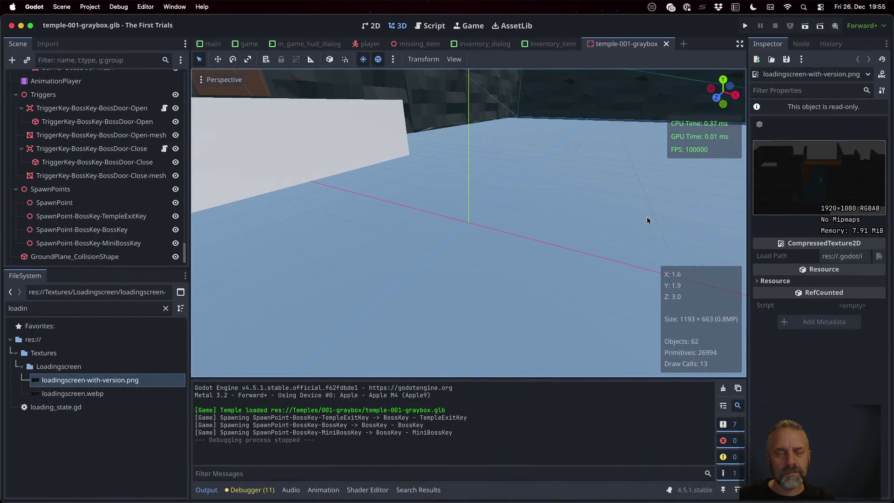
Set the viewport to 1920×1080, centred on the mouse pointer's screen, and run the game
{"action": "left_click", "coordinate": [89, 7]}
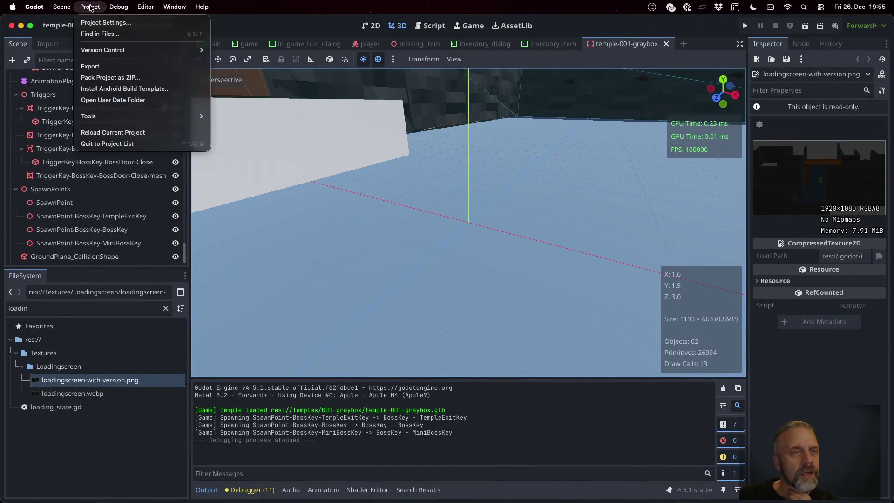
{"action": "left_click", "coordinate": [98, 22]}
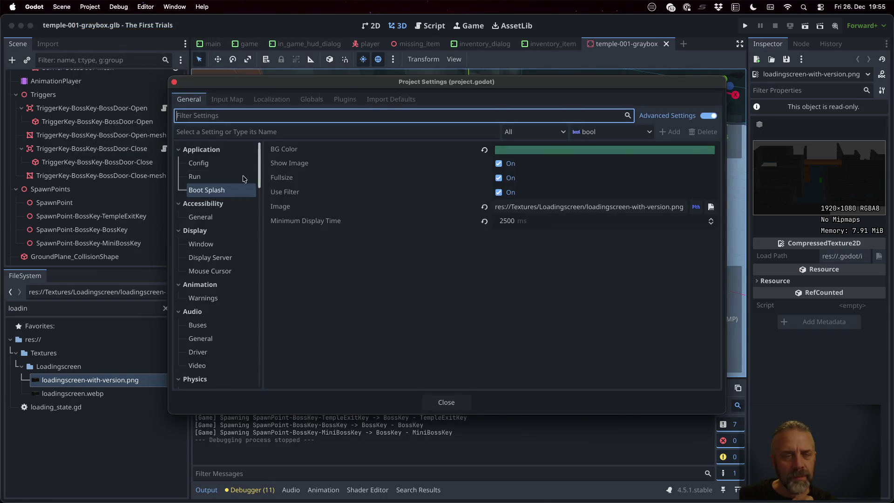
{"action": "left_click", "coordinate": [210, 243]}
{"action": "left_click", "coordinate": [535, 162]}
{"action": "type", "text": "1920"}
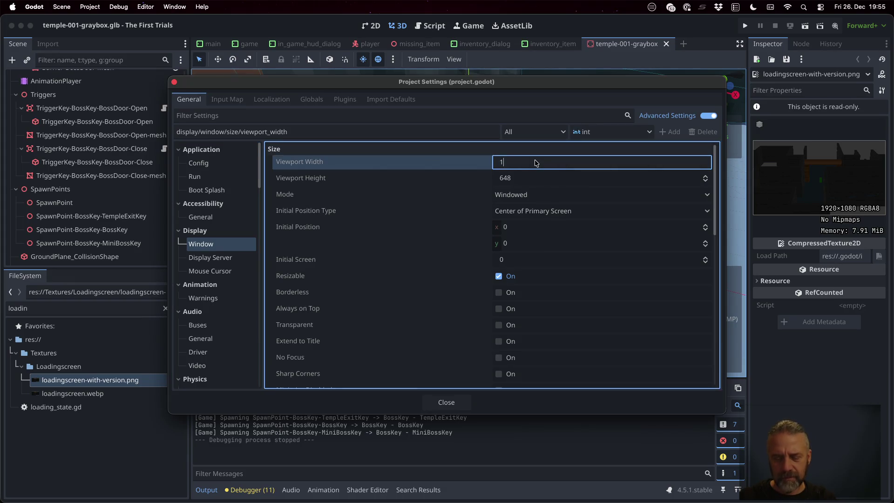
{"action": "key", "text": "Tab"}
{"action": "type", "text": "1080"}
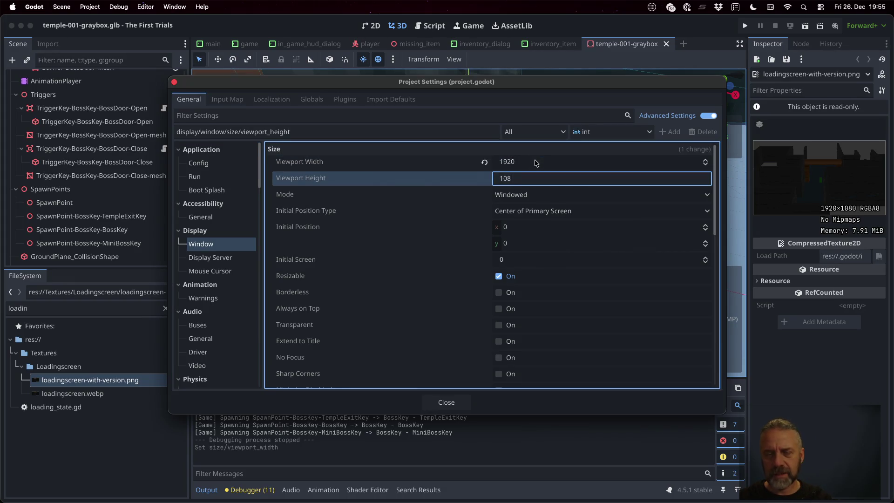
{"action": "key", "text": "Tab"}
{"action": "left_click", "coordinate": [568, 212]}
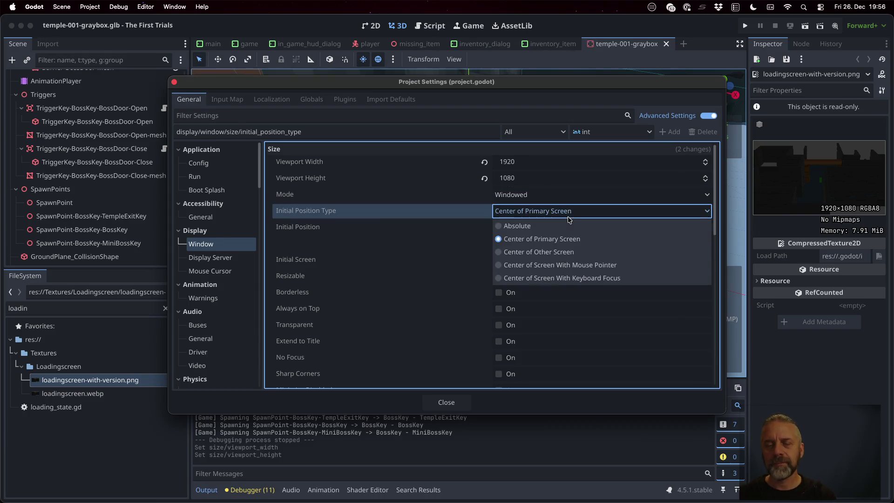
{"action": "left_click", "coordinate": [581, 265]}
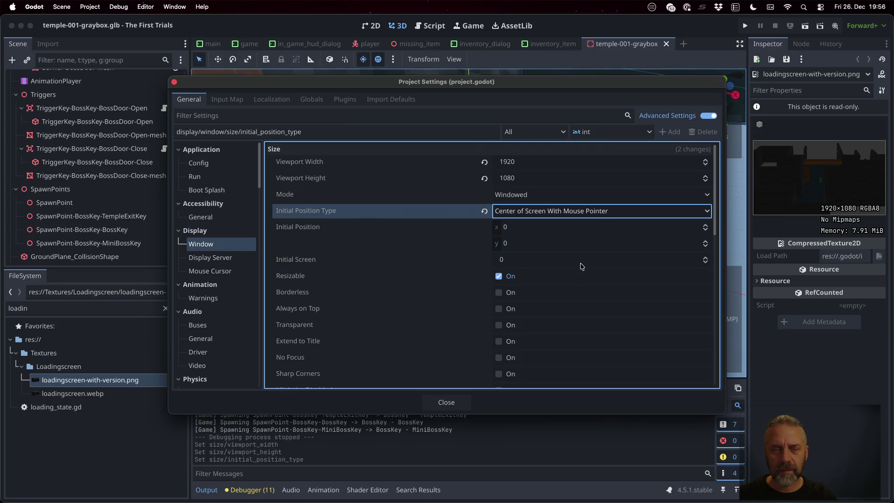
{"action": "left_click", "coordinate": [448, 402]}
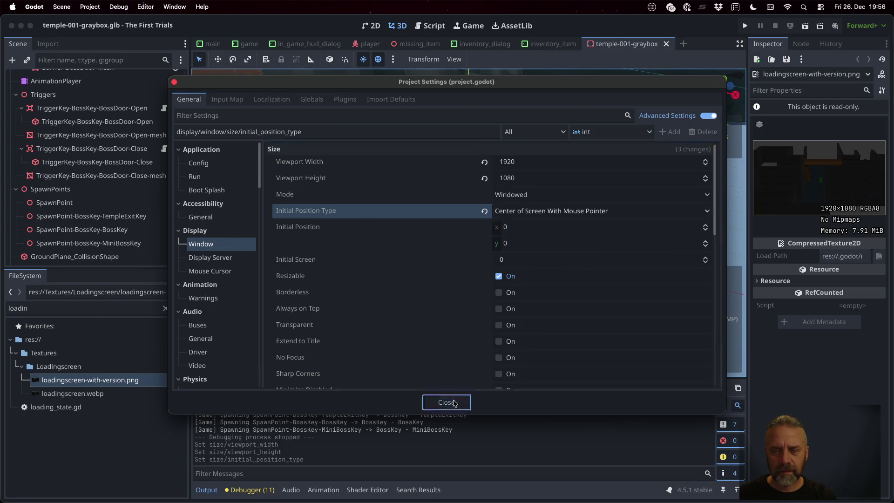
{"action": "left_click", "coordinate": [747, 26]}
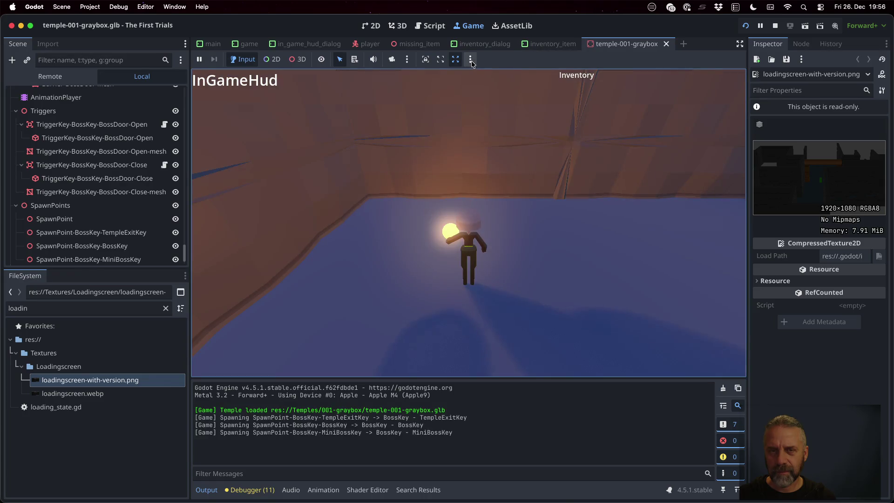
Make the game workspace float on next play and rerun the game in its own window
{"action": "left_click", "coordinate": [471, 59]}
{"action": "left_click", "coordinate": [481, 88]}
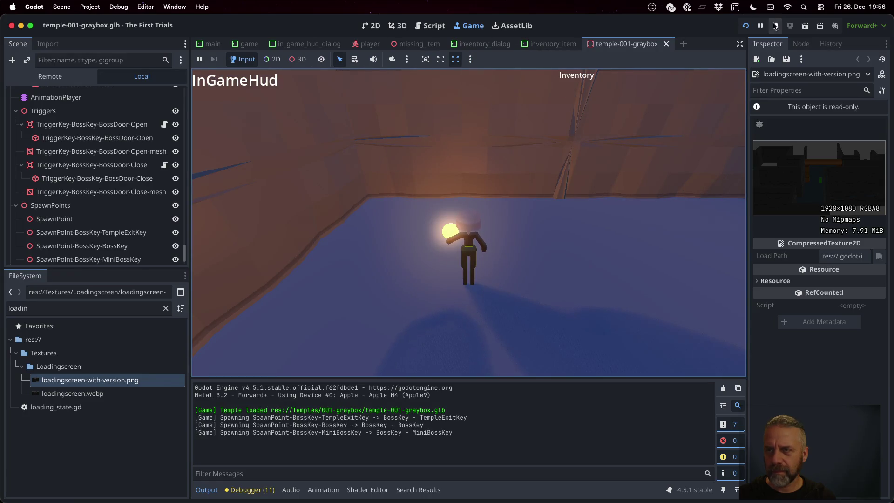
{"action": "left_click", "coordinate": [773, 26]}
{"action": "left_click", "coordinate": [744, 26]}
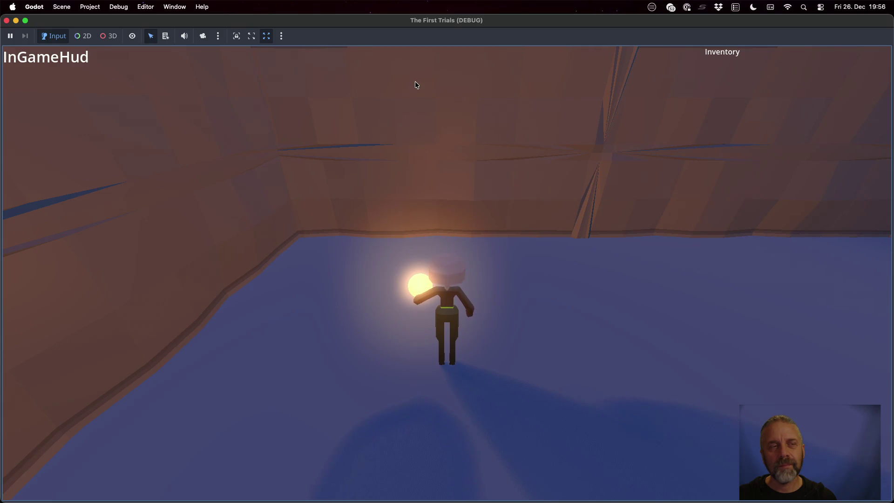
Switch the game back to embedded play next time and quit the game window
{"action": "left_click", "coordinate": [281, 36]}
{"action": "left_click", "coordinate": [298, 62]}
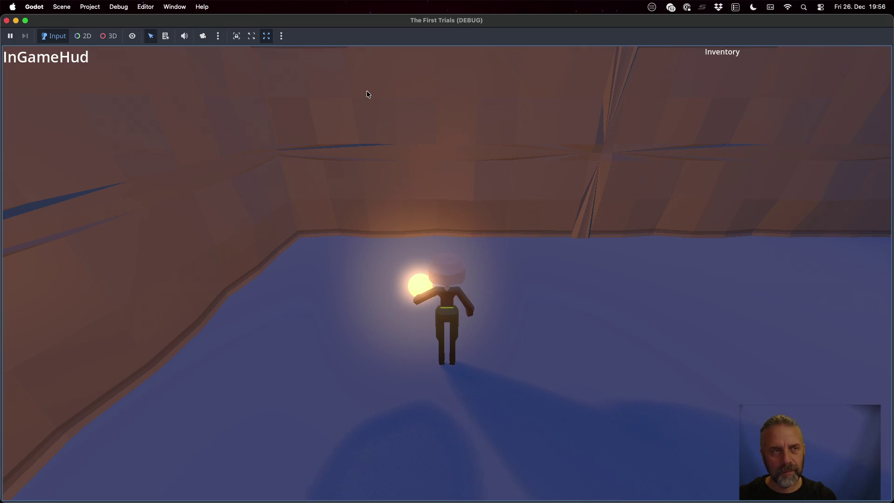
{"action": "key", "text": "super+q"}
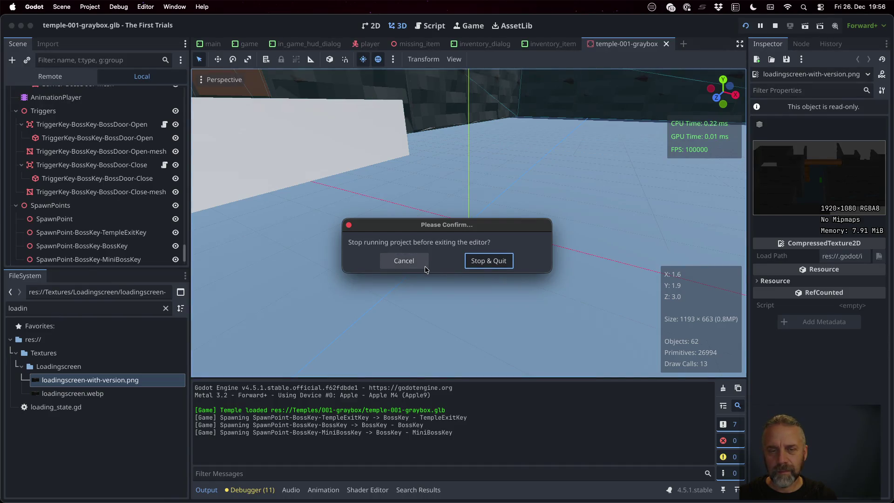
Keep the editor open, rerun the game embedded, and reveal loadingscreen-with-version.png in Finder
{"action": "left_click", "coordinate": [424, 266]}
{"action": "left_click", "coordinate": [775, 27]}
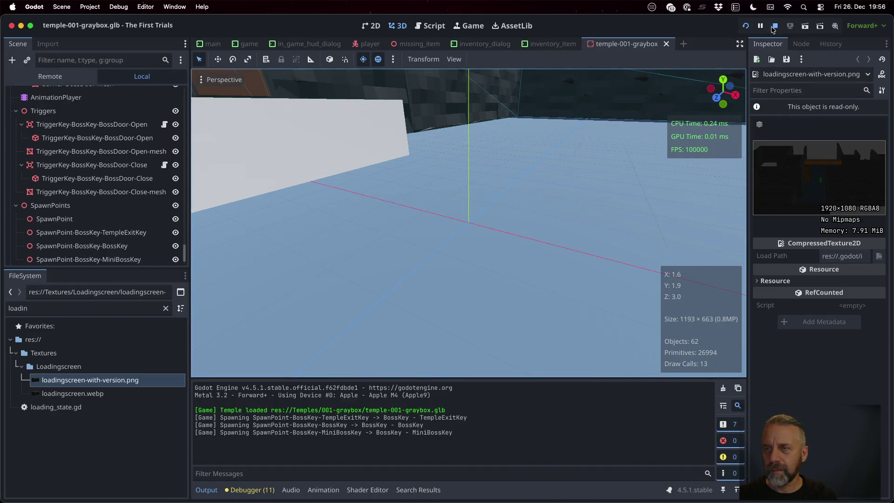
{"action": "left_click", "coordinate": [746, 27]}
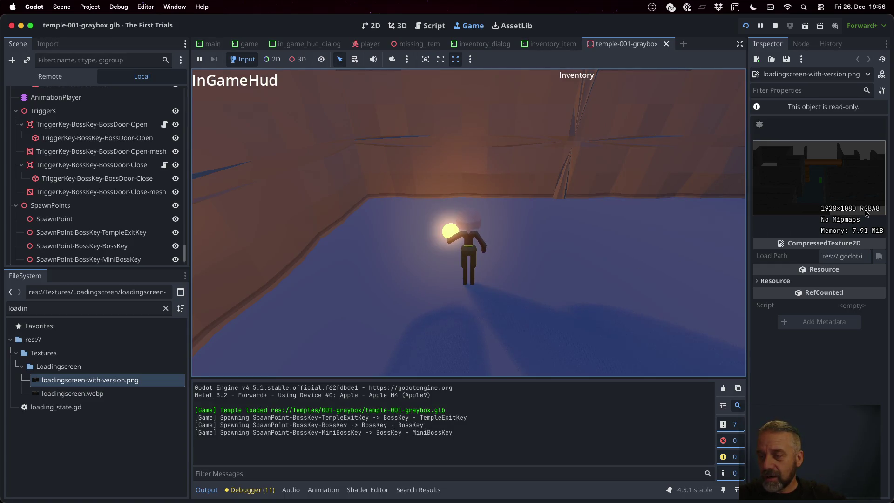
{"action": "right_click", "coordinate": [132, 383]}
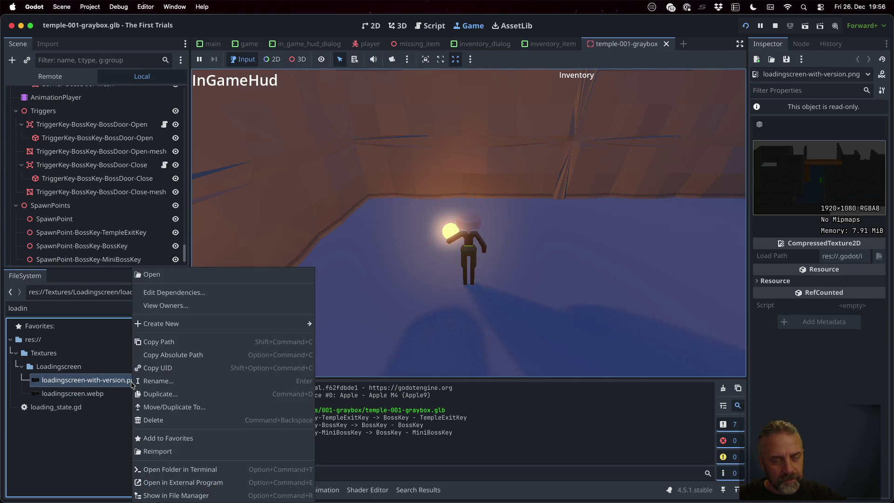
{"action": "left_click", "coordinate": [200, 491]}
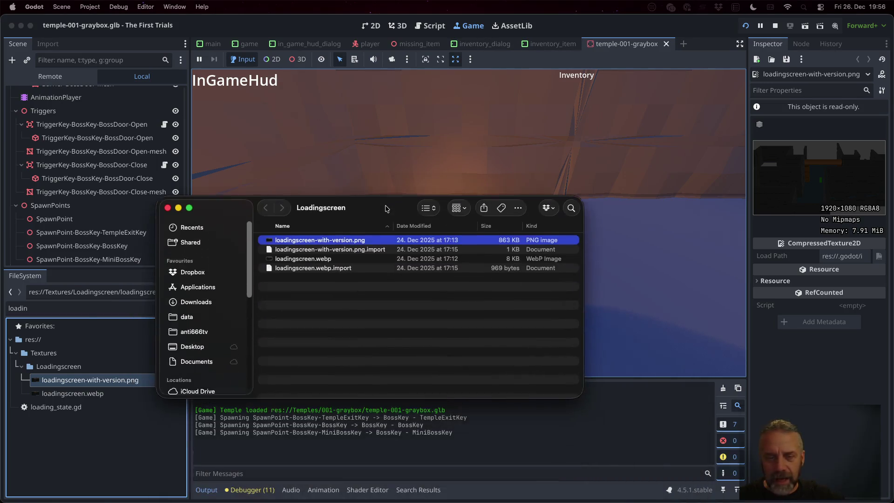
Open loadingscreen-with-version.png from Finder in GIMP using Open With
{"action": "right_click", "coordinate": [350, 238]}
{"action": "left_click", "coordinate": [334, 232]}
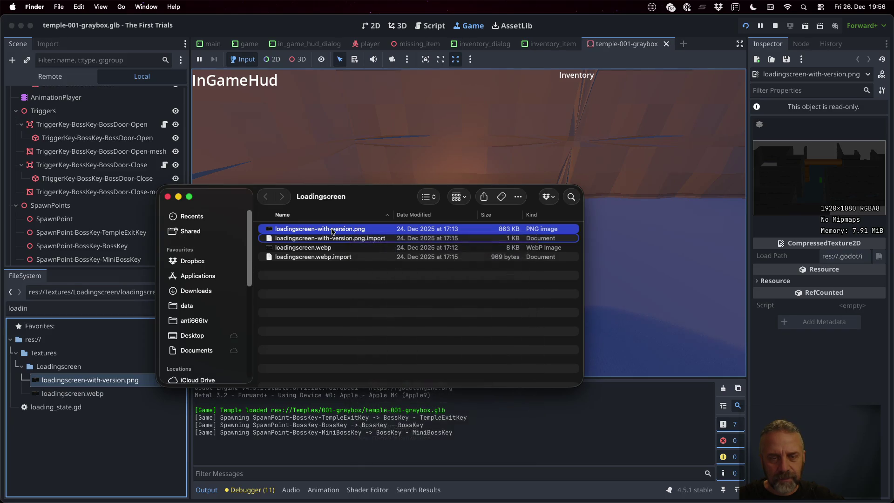
{"action": "right_click", "coordinate": [333, 232]}
{"action": "mouse_move", "coordinate": [442, 245]}
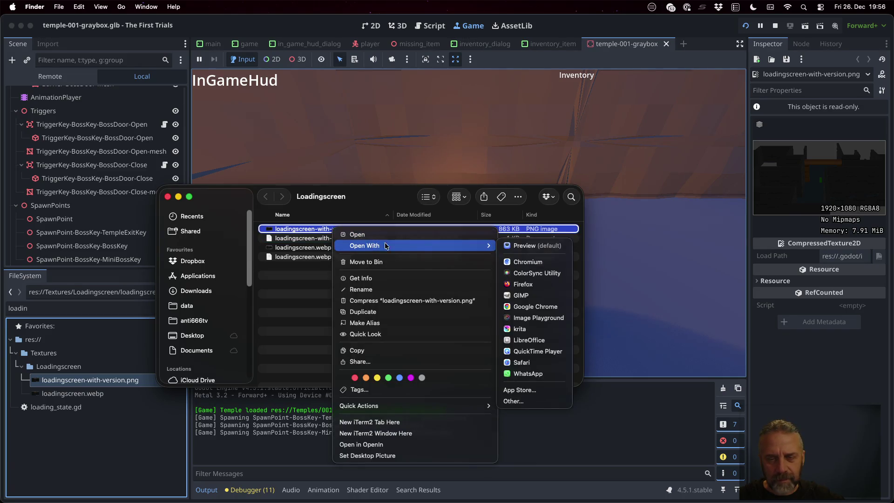
{"action": "left_click", "coordinate": [542, 299]}
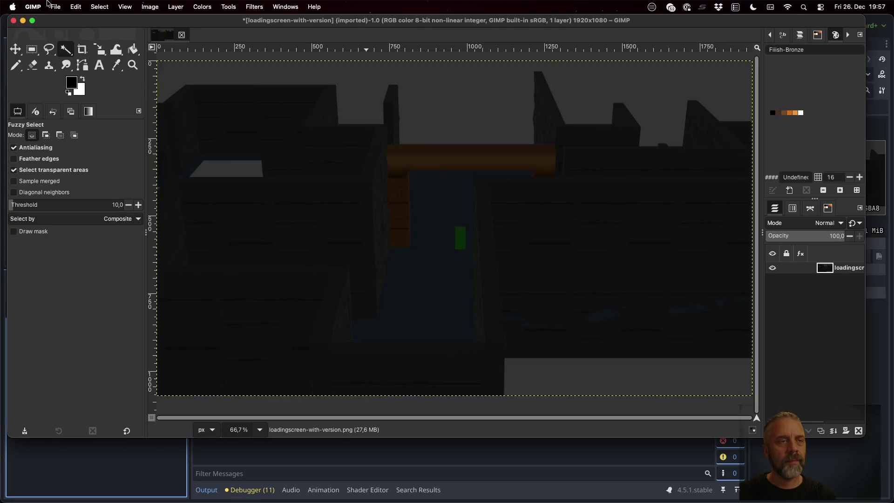
{"action": "left_click", "coordinate": [61, 9]}
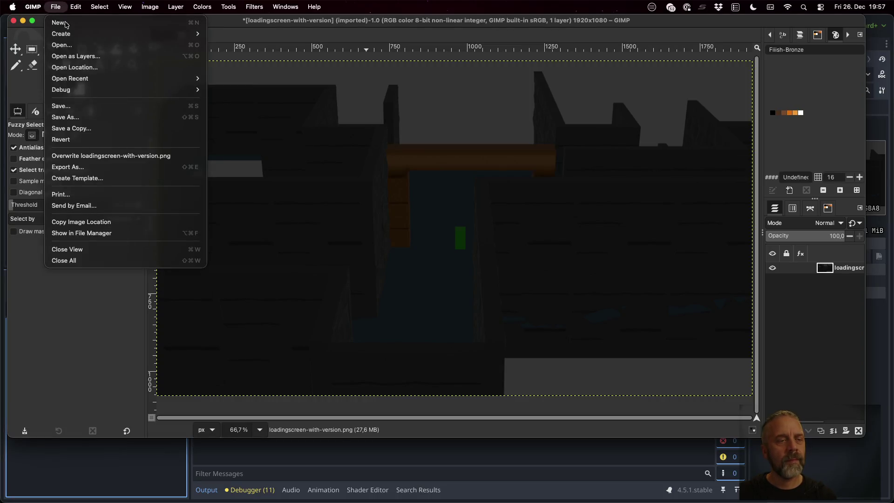
Overwrite loadingscreen-with-version.png from GIMP twice, checking the PNG in Godot in between
{"action": "left_click", "coordinate": [131, 156]}
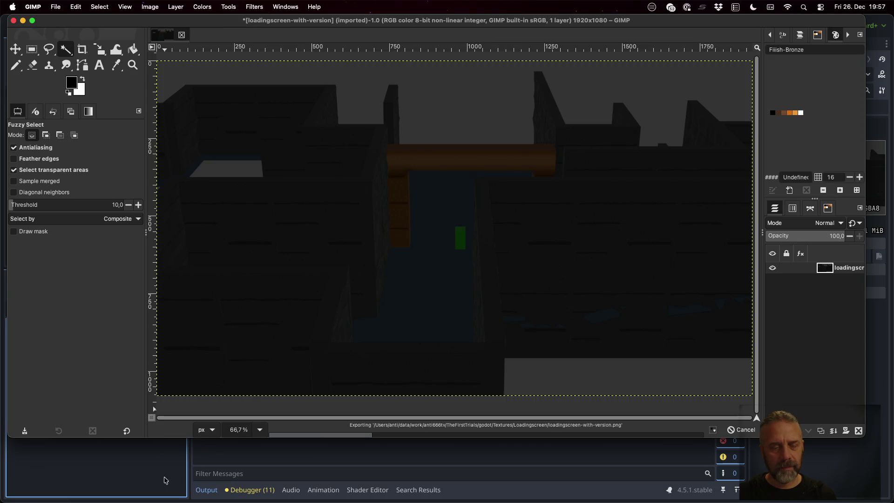
{"action": "left_click", "coordinate": [147, 471]}
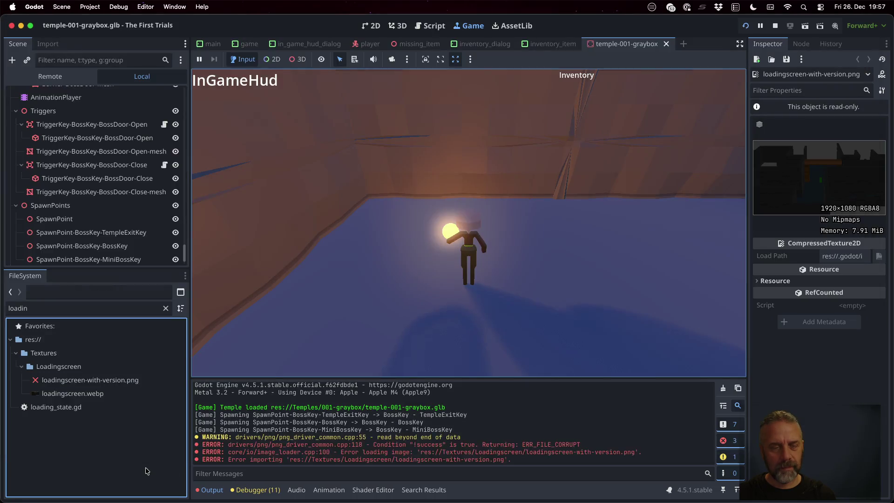
{"action": "left_click", "coordinate": [128, 385]}
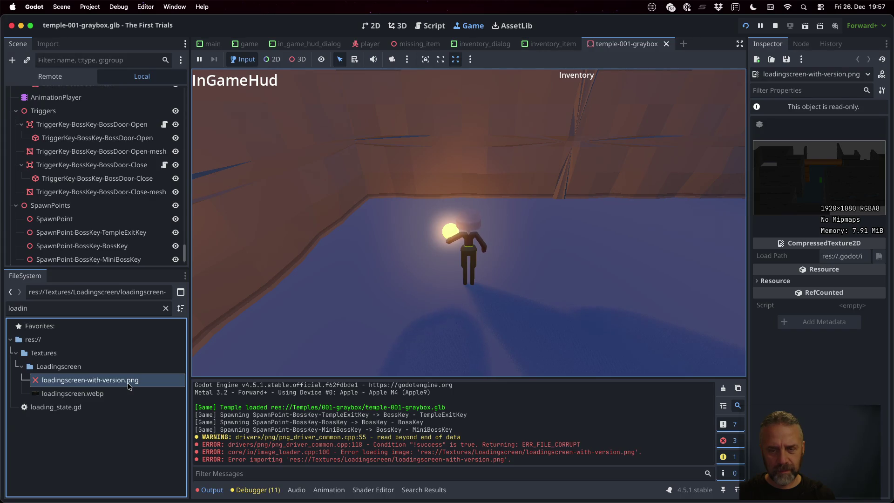
{"action": "key", "text": "ctrl+Up"}
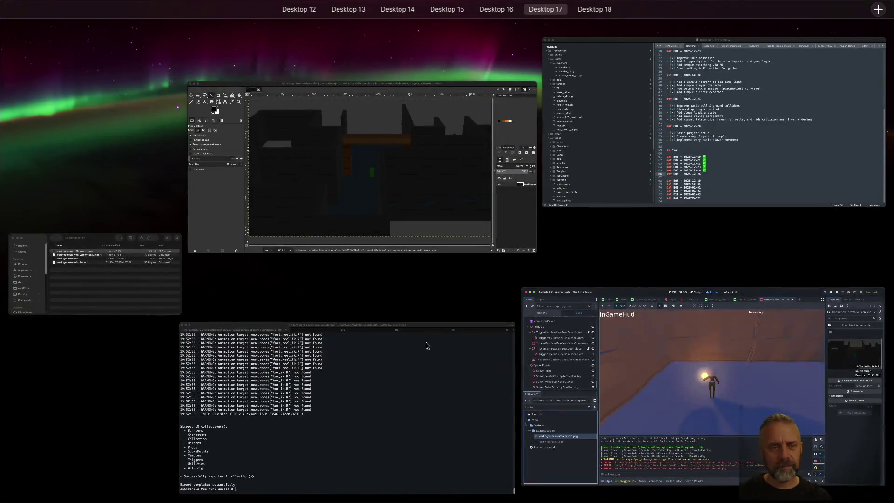
{"action": "left_click", "coordinate": [406, 205]}
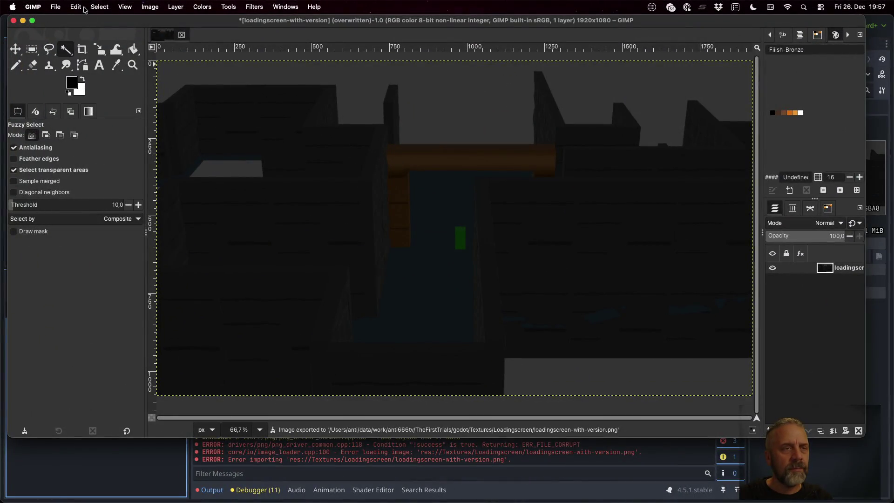
{"action": "left_click", "coordinate": [56, 7]}
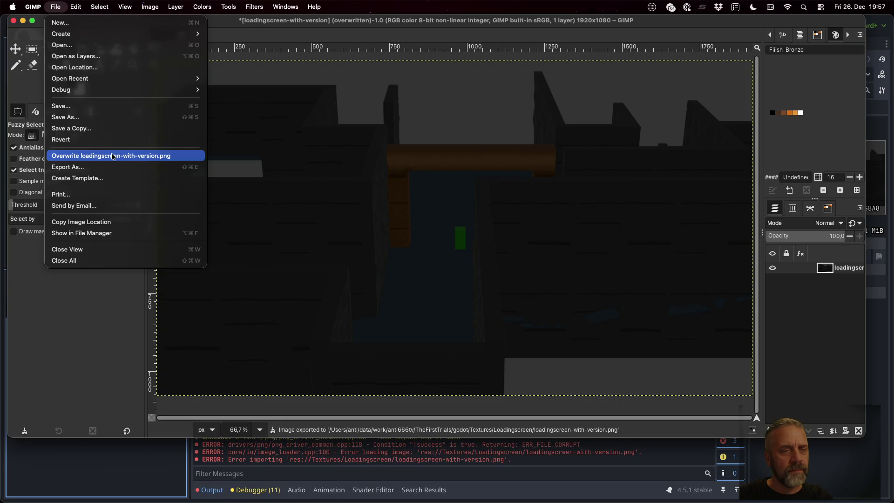
{"action": "left_click", "coordinate": [112, 156]}
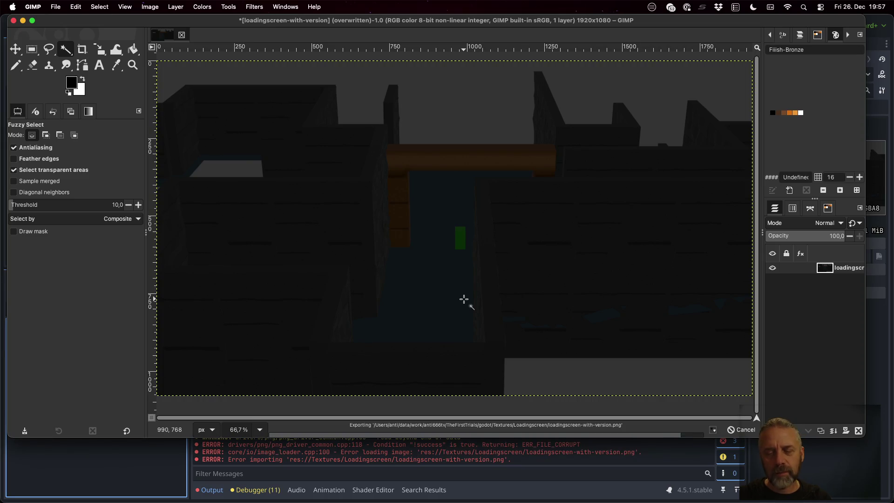
{"action": "left_click", "coordinate": [461, 455]}
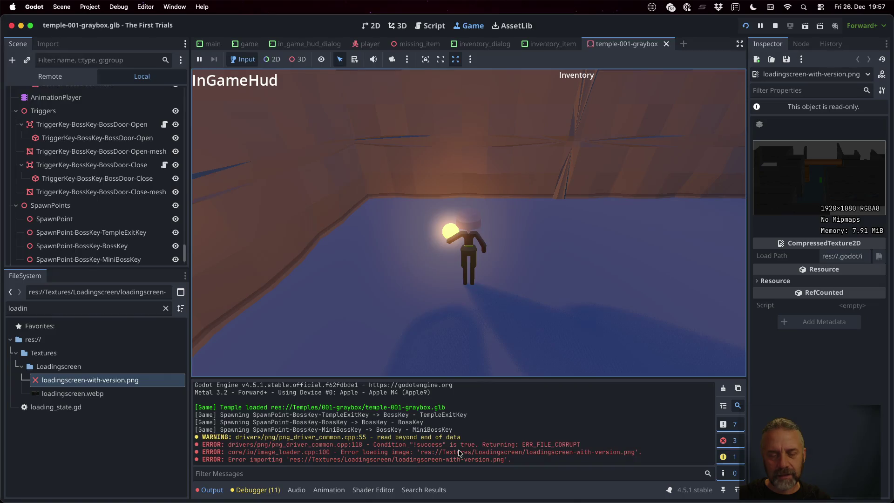
Reimport the loading-screen PNG and relaunch the game to check the Loading… screen
{"action": "right_click", "coordinate": [123, 383]}
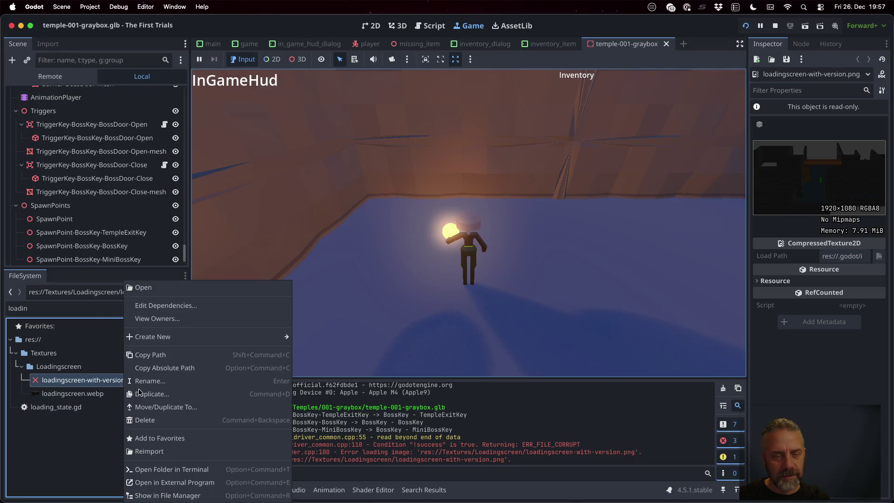
{"action": "left_click", "coordinate": [188, 454]}
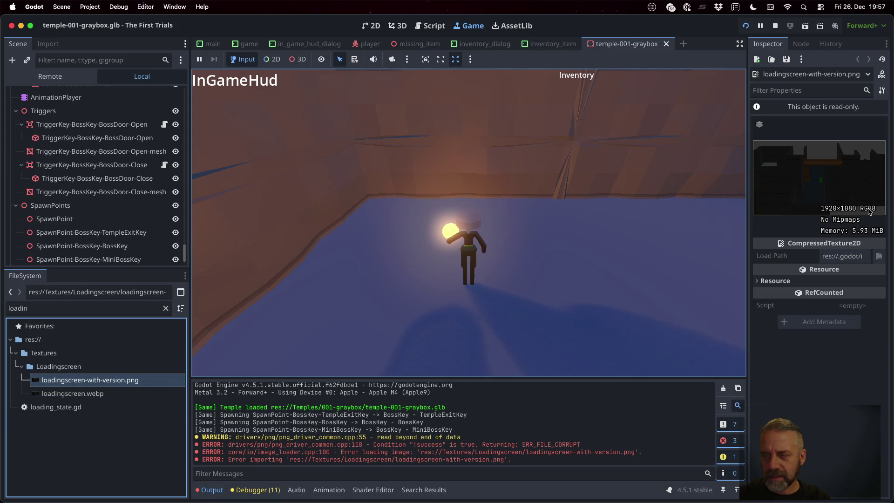
{"action": "left_click", "coordinate": [776, 26]}
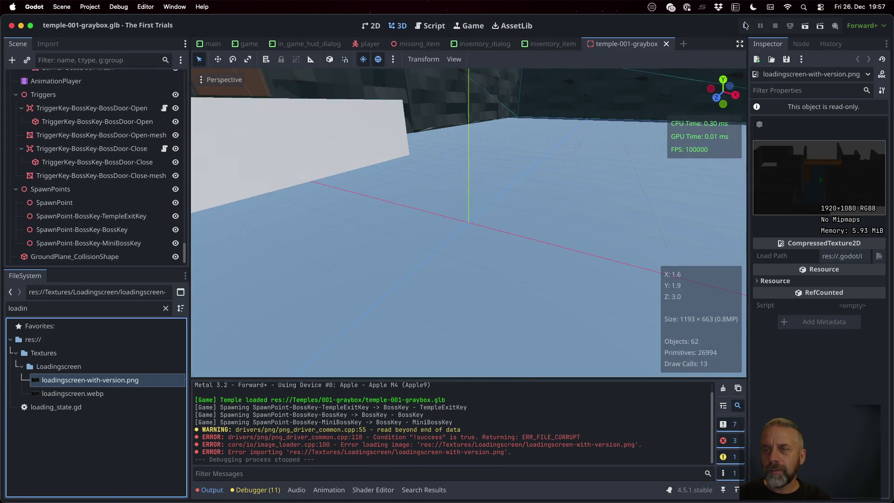
{"action": "left_click", "coordinate": [746, 25]}
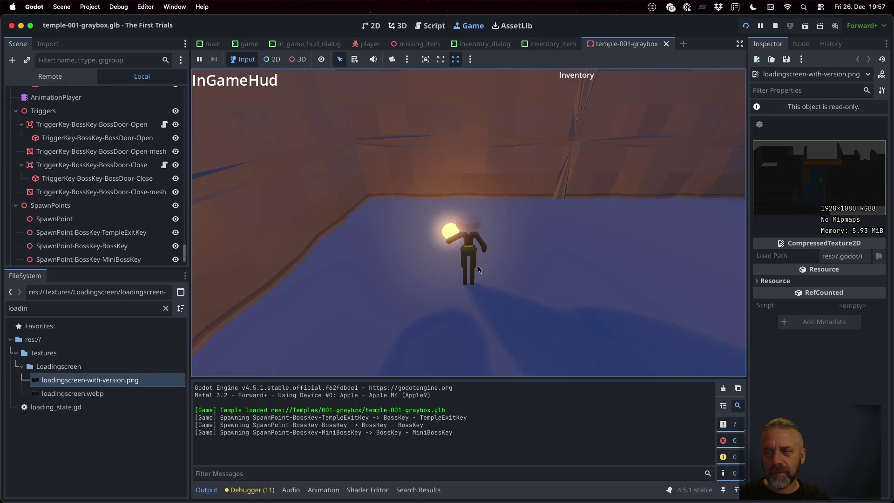
Stop the game and select loadingscreen.webp in the FileSystem dock
{"action": "left_click", "coordinate": [775, 26]}
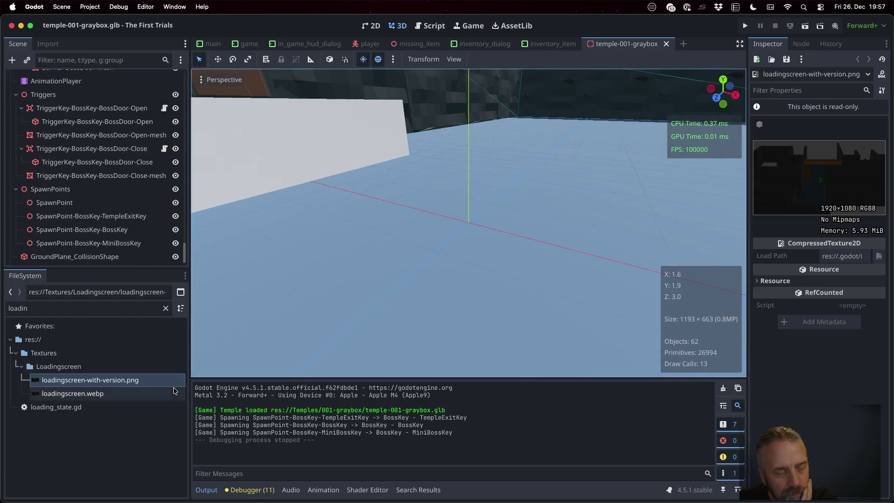
{"action": "left_click", "coordinate": [114, 394]}
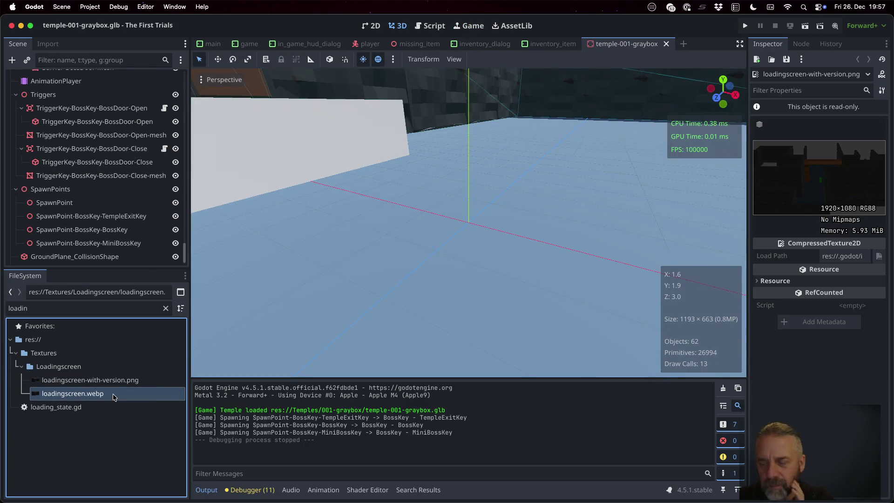
{"action": "key", "text": "ctrl+Up"}
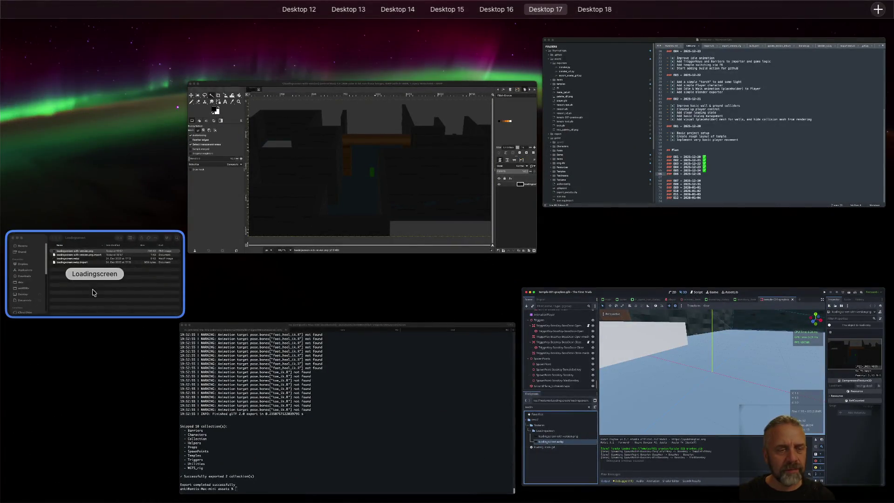
Inspect loadingscreen.webp's Open With options in the Loadingscreen folder, then return to GIMP
{"action": "left_click", "coordinate": [95, 296]}
{"action": "right_click", "coordinate": [307, 248]}
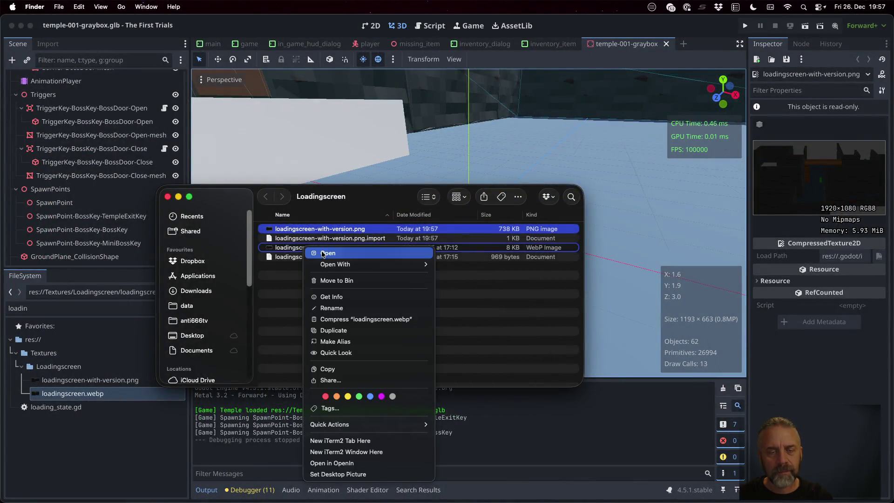
{"action": "mouse_move", "coordinate": [361, 265]}
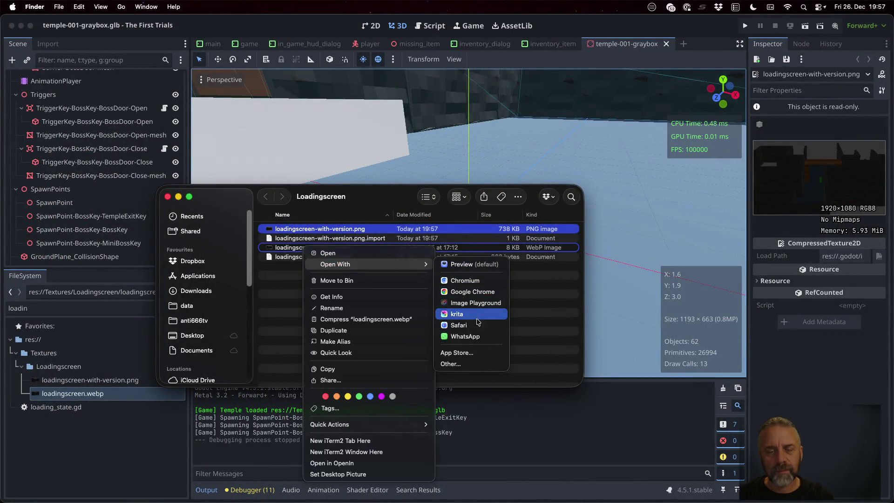
{"action": "left_click", "coordinate": [483, 290]}
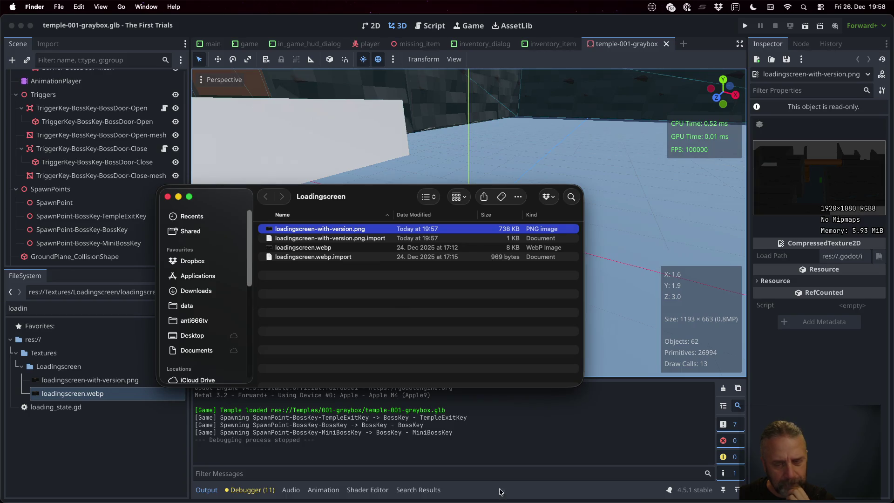
{"action": "key", "text": "ctrl+Up"}
{"action": "left_click", "coordinate": [463, 205]}
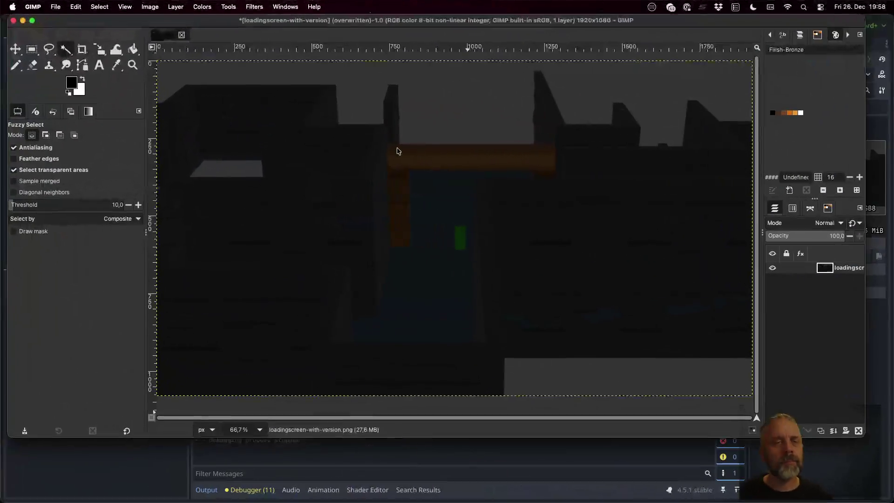
Export the image over the existing loadingscreen.webp at WebP quality 90
{"action": "left_click", "coordinate": [61, 7]}
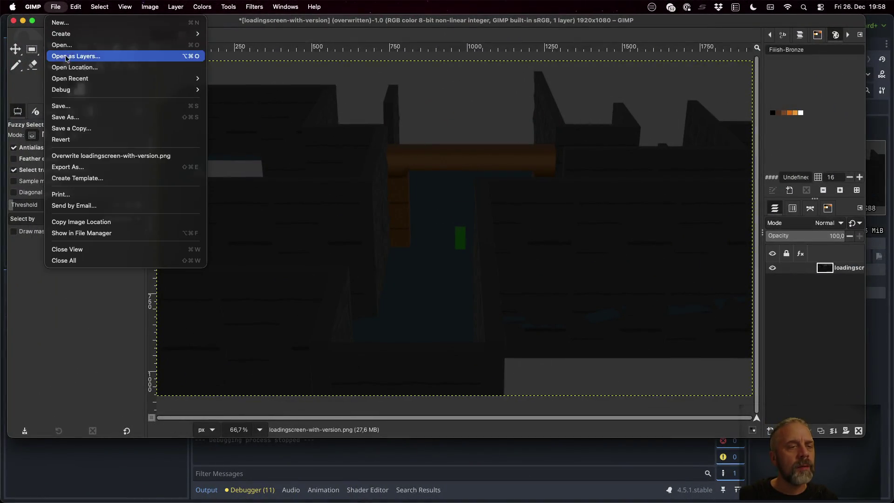
{"action": "left_click", "coordinate": [93, 167]}
{"action": "left_click", "coordinate": [175, 138]}
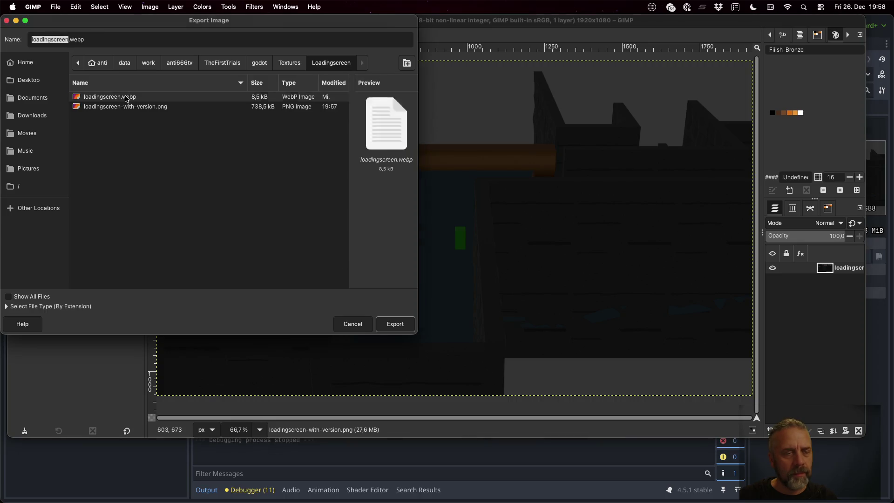
{"action": "left_click", "coordinate": [396, 321]}
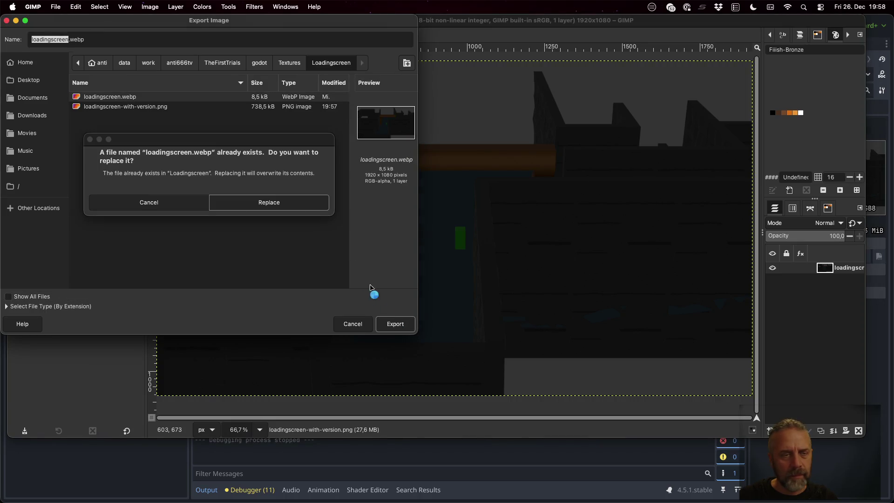
{"action": "left_click", "coordinate": [275, 203]}
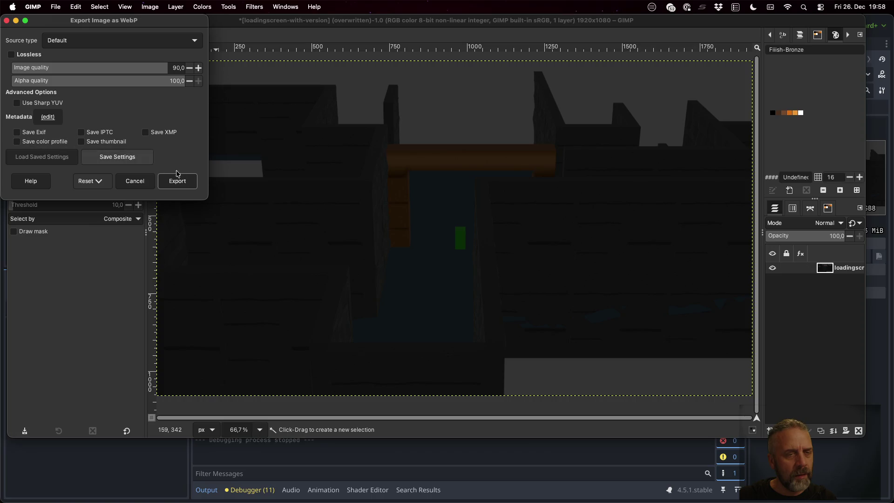
{"action": "left_click", "coordinate": [183, 184]}
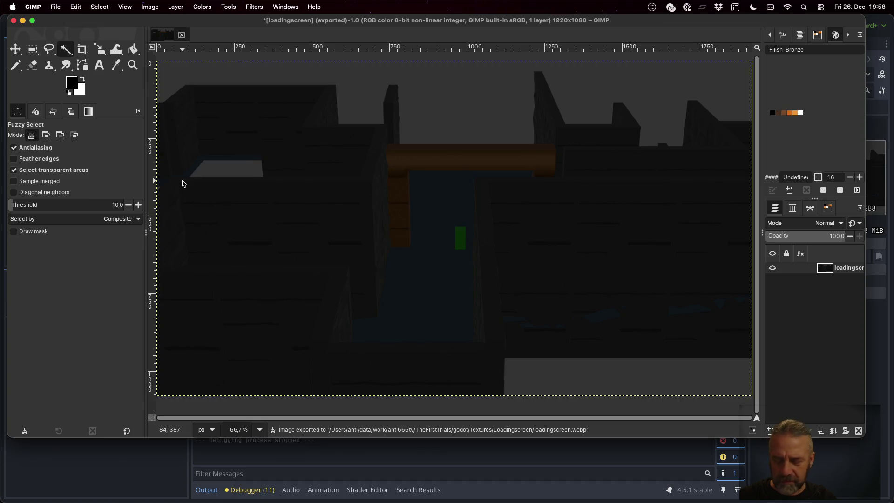
{"action": "key", "text": "ctrl+Up"}
{"action": "left_click", "coordinate": [250, 395]}
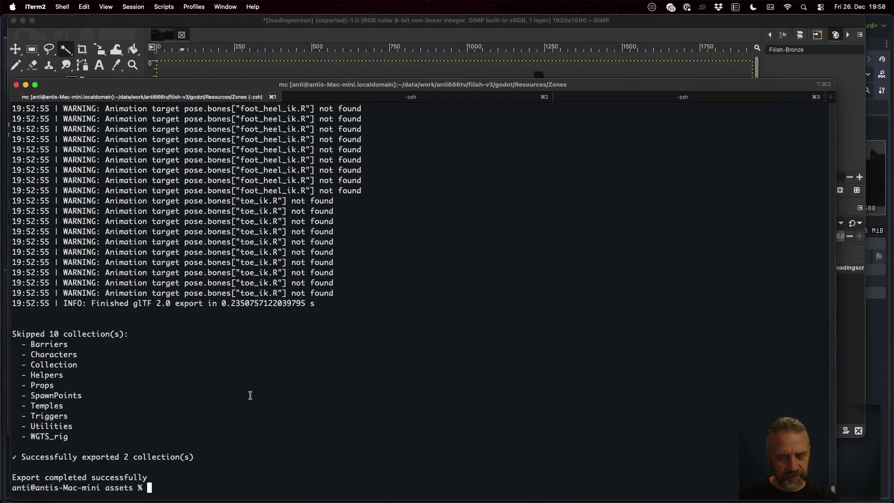
Run file on ../godot/Textures/Loadingscreen/loadingscreen.webp to confirm it is 1920x1080
{"action": "type", "text": "file ../"}
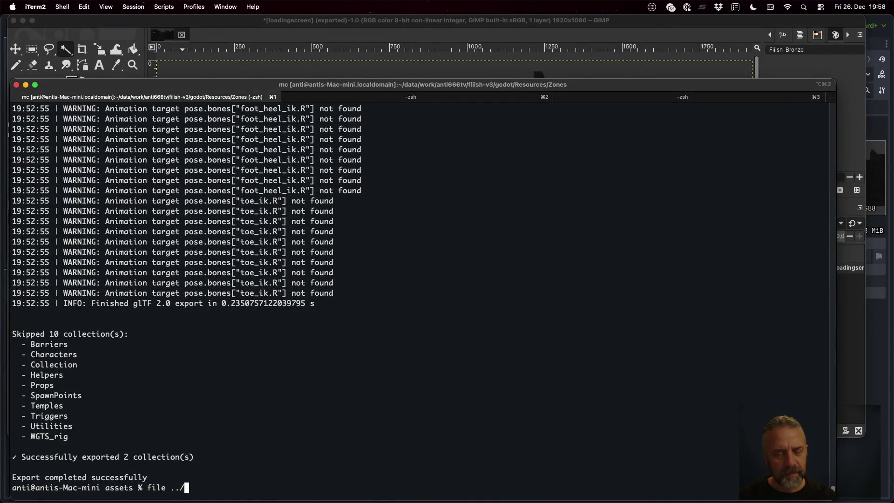
{"action": "type", "text": "godot/Textures/l"}
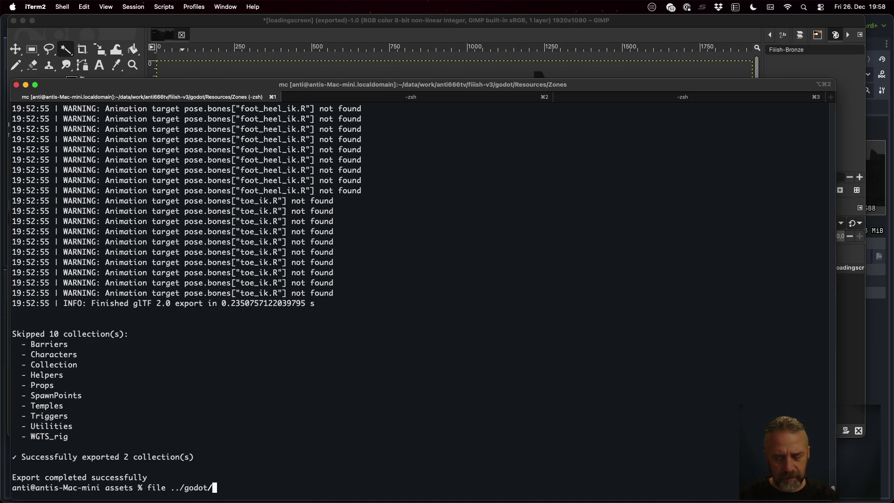
{"action": "key", "text": "Tab"}
{"action": "type", "text": "l"}
{"action": "key", "text": "Tab"}
{"action": "key", "text": "Tab"}
{"action": "type", "text": ".webp"}
{"action": "key", "text": "Return"}
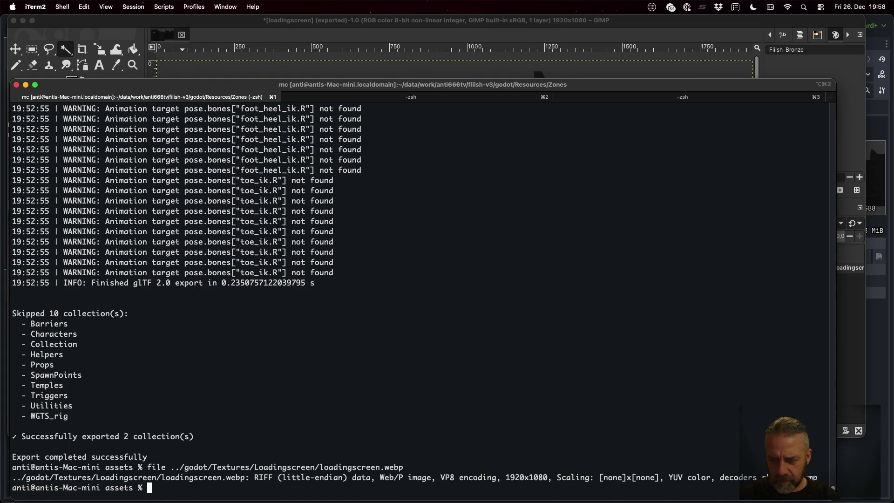
Run file on loadingscreen-with-version.png to confirm it is a 1920 x 1080 PNG
{"action": "key", "text": "Up"}
{"action": "key", "text": "BackSpace"}
{"action": "key", "text": "BackSpace"}
{"action": "key", "text": "BackSpace"}
{"action": "type", "text": "0"}
{"action": "key", "text": "BackSpace"}
{"action": "type", "text": "-"}
{"action": "key", "text": "Tab"}
{"action": "key", "text": "Return"}
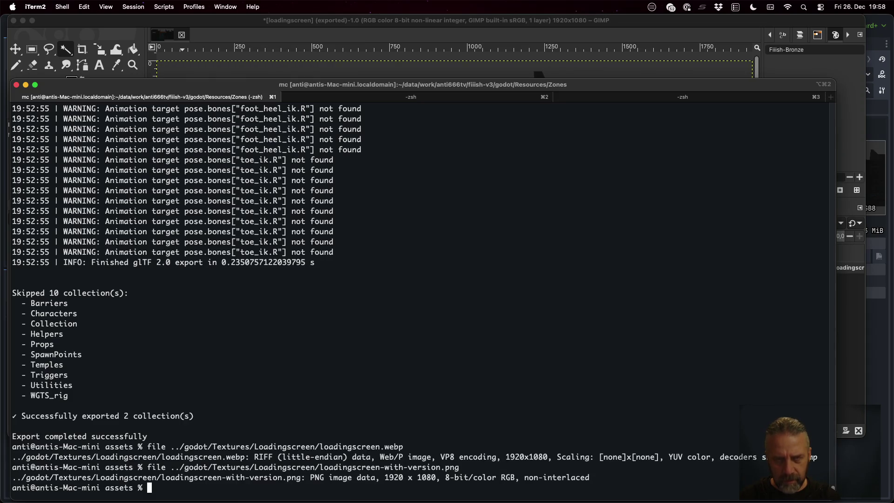
{"action": "left_click", "coordinate": [616, 25]}
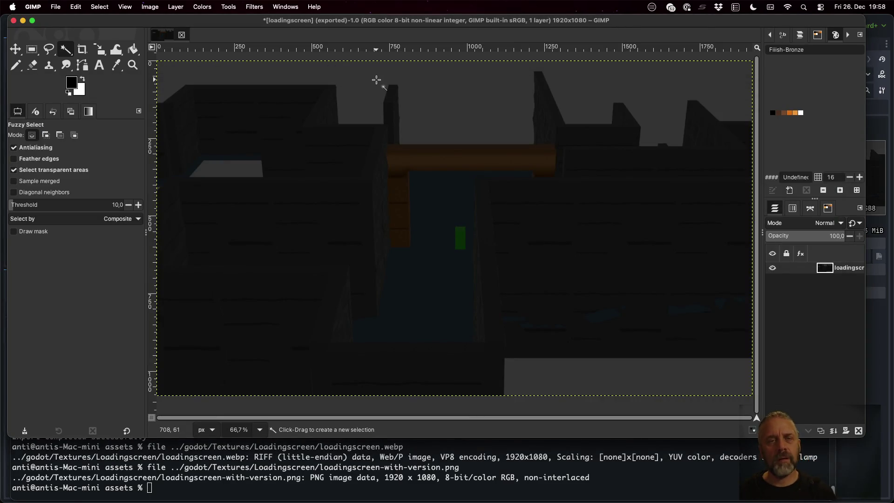
Quit GIMP, discarding the unsaved image changes
{"action": "left_click", "coordinate": [33, 6]}
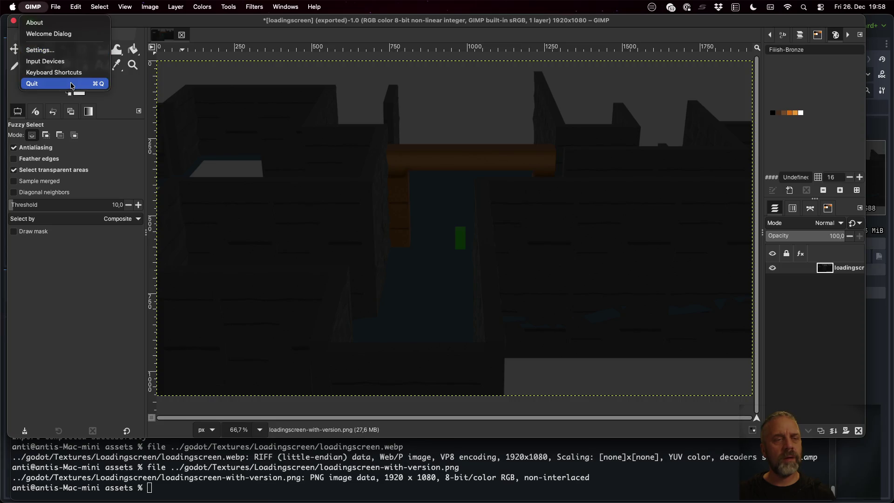
{"action": "left_click", "coordinate": [72, 85]}
{"action": "left_click", "coordinate": [508, 284]}
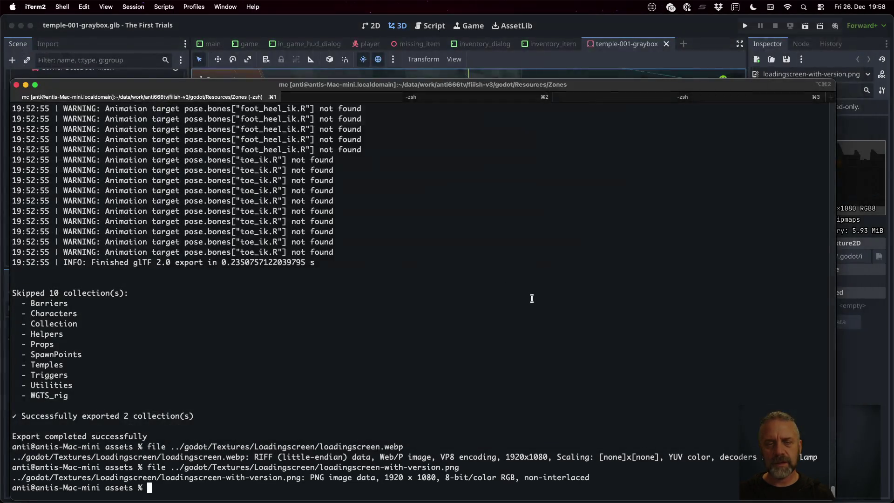
Run the Godot project to check the updated loading screen, then stop it
{"action": "left_click", "coordinate": [331, 25]}
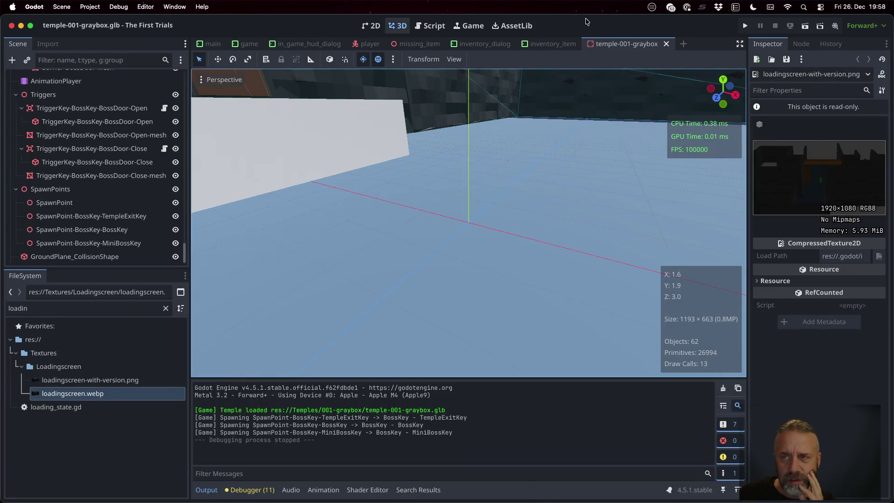
{"action": "left_click", "coordinate": [745, 26]}
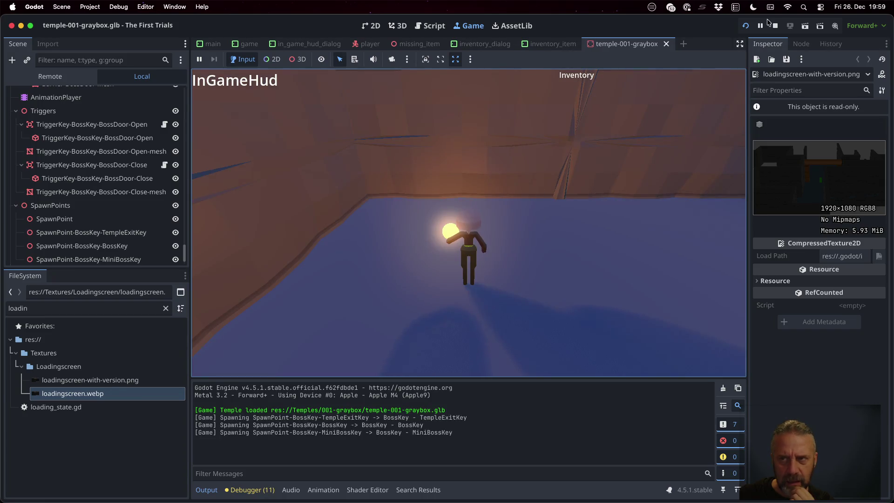
{"action": "left_click", "coordinate": [775, 26]}
{"action": "left_click", "coordinate": [61, 6]}
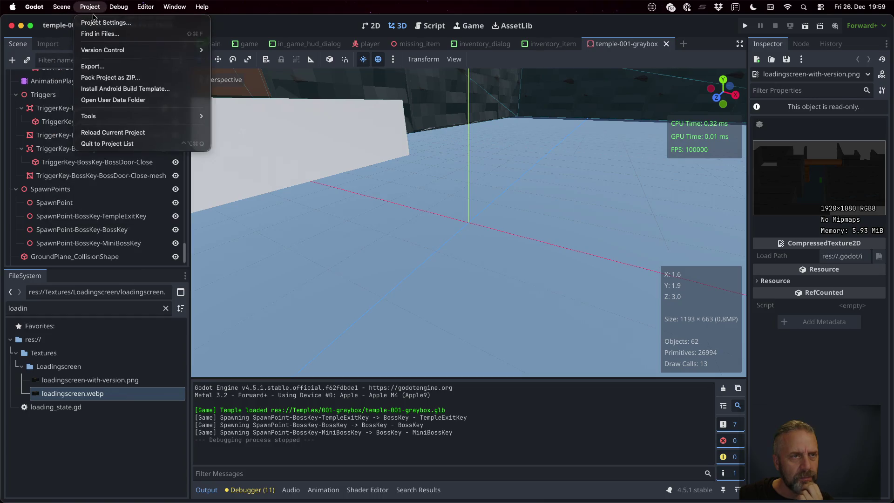
{"action": "left_click", "coordinate": [418, 150]}
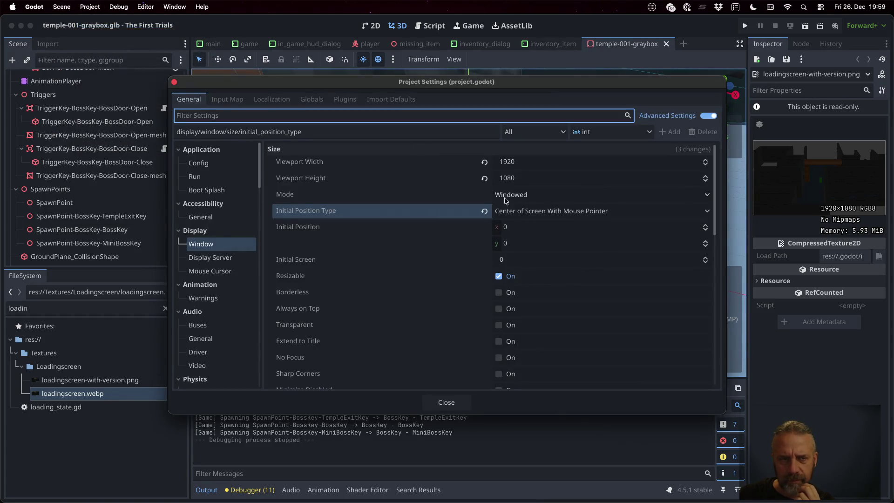
Under Application > Boot Splash, set Show Image and Fullsize to On
{"action": "left_click", "coordinate": [205, 189]}
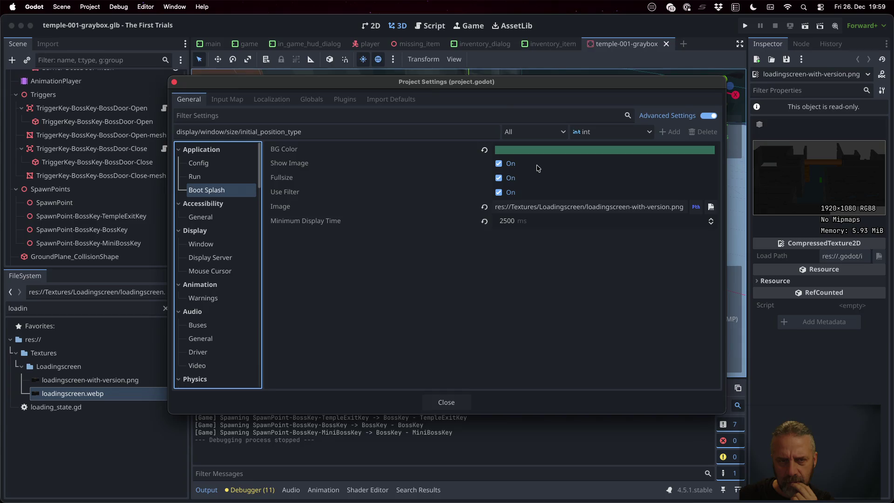
{"action": "left_click", "coordinate": [498, 163]}
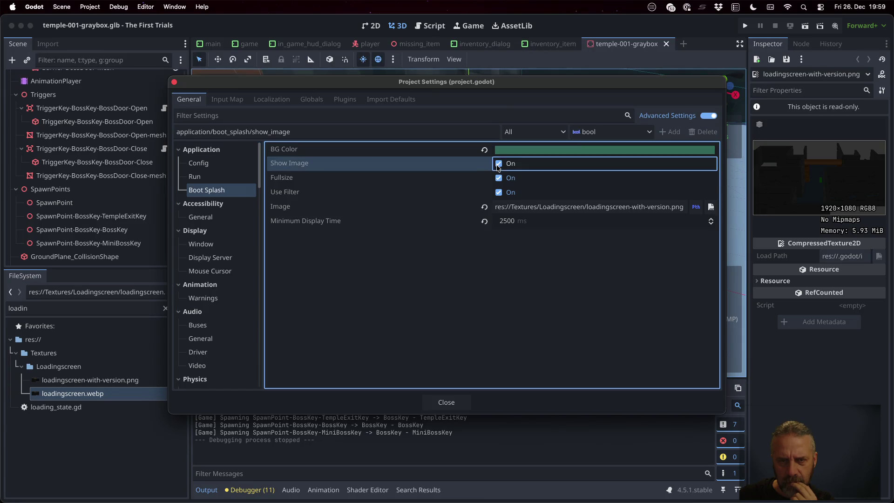
{"action": "left_click", "coordinate": [498, 164]}
{"action": "left_click", "coordinate": [498, 177]}
{"action": "left_click", "coordinate": [498, 178]}
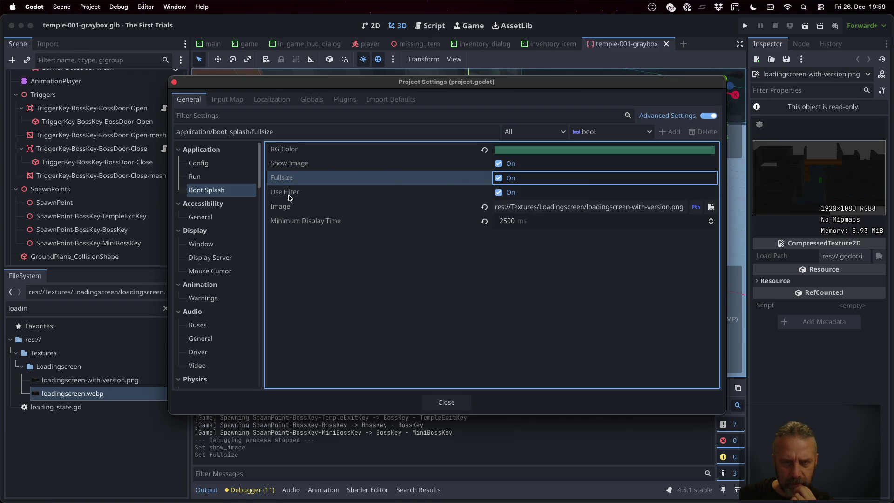
{"action": "mouse_move", "coordinate": [289, 196]}
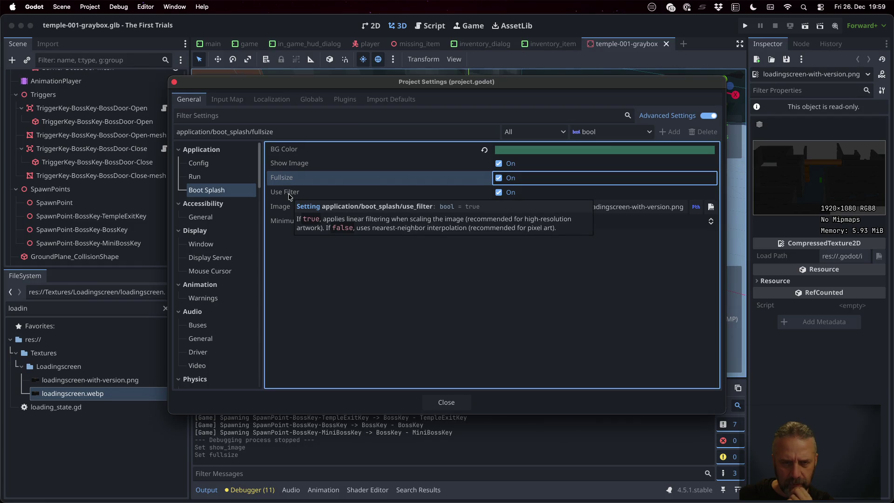
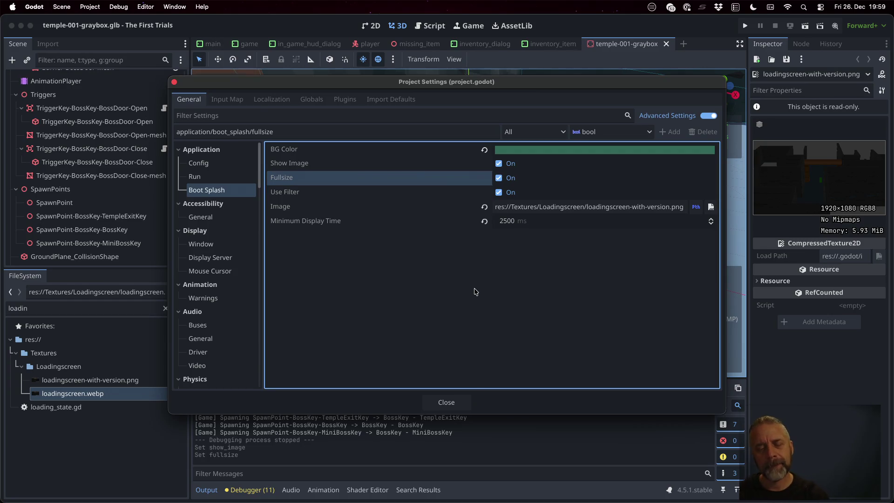
Close Godot's Project Settings and bring the Sublime Text TODO.md window forward
{"action": "left_click", "coordinate": [467, 401]}
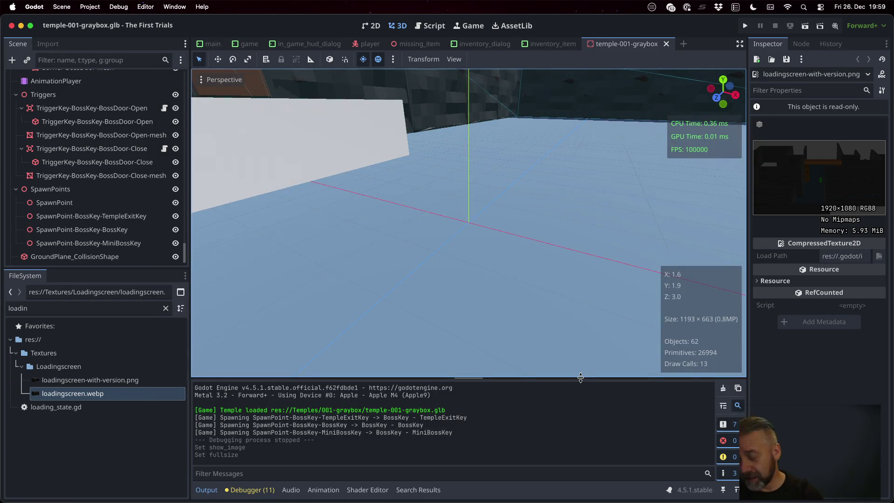
{"action": "key", "text": "ctrl+Up"}
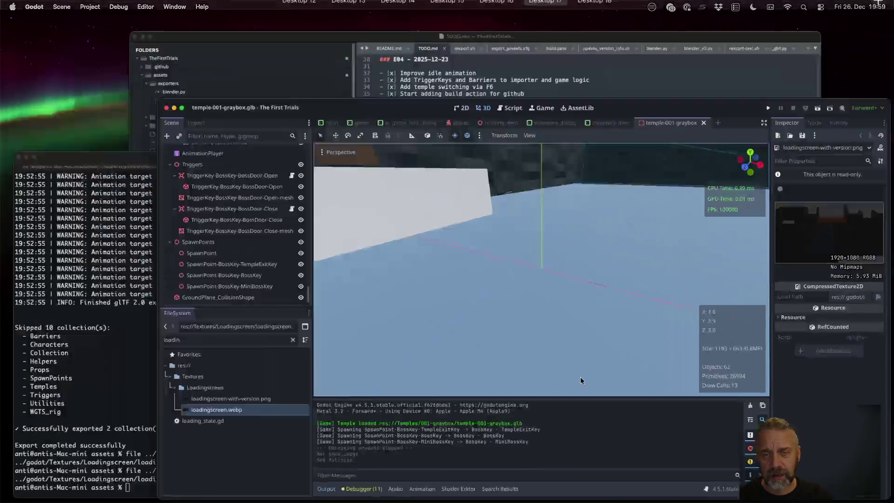
{"action": "left_click", "coordinate": [501, 186]}
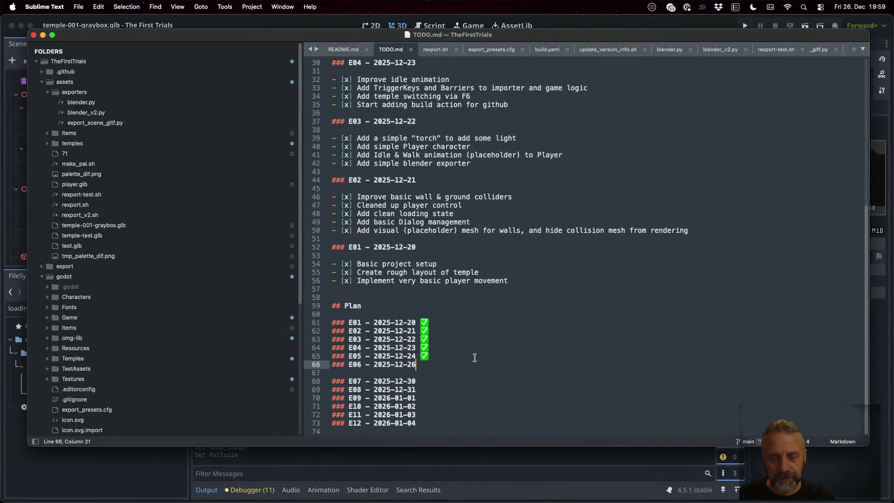
Copy the ✅ from the E05 plan line onto the E06 line and save TODO.md
{"action": "key", "text": "Up"}
{"action": "key", "text": "shift+End"}
{"action": "key", "text": "super+c"}
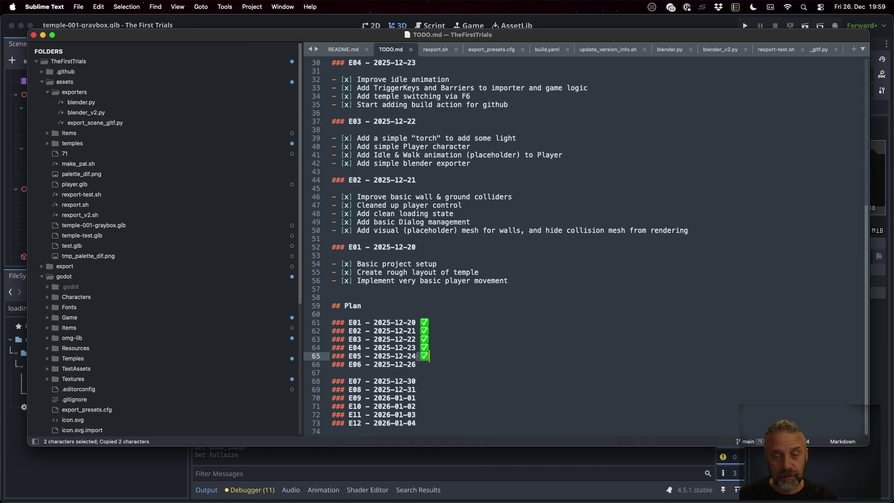
{"action": "key", "text": "Down"}
{"action": "key", "text": "super+v"}
{"action": "key", "text": "super+s"}
Jump to the E06 heading in Done and review the pending changes in Sublime Merge
{"action": "key", "text": "ctrl+minus"}
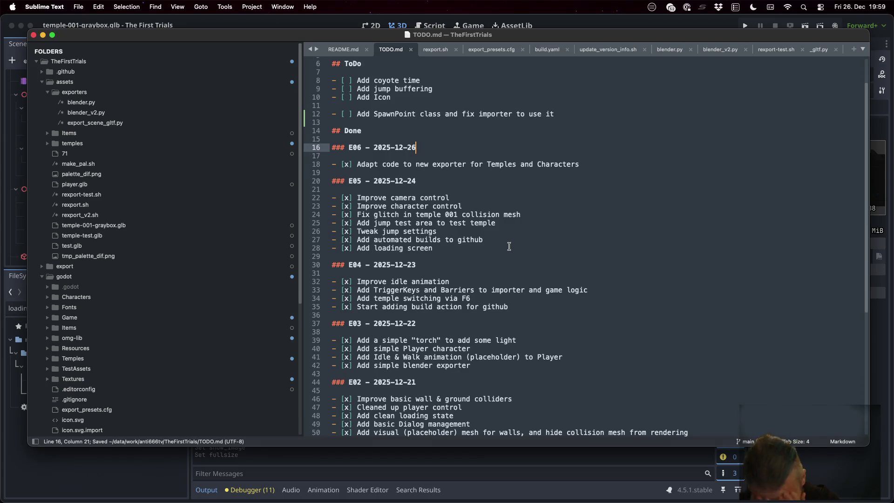
{"action": "key", "text": "ctrl+Right"}
{"action": "key", "text": "ctrl+Up"}
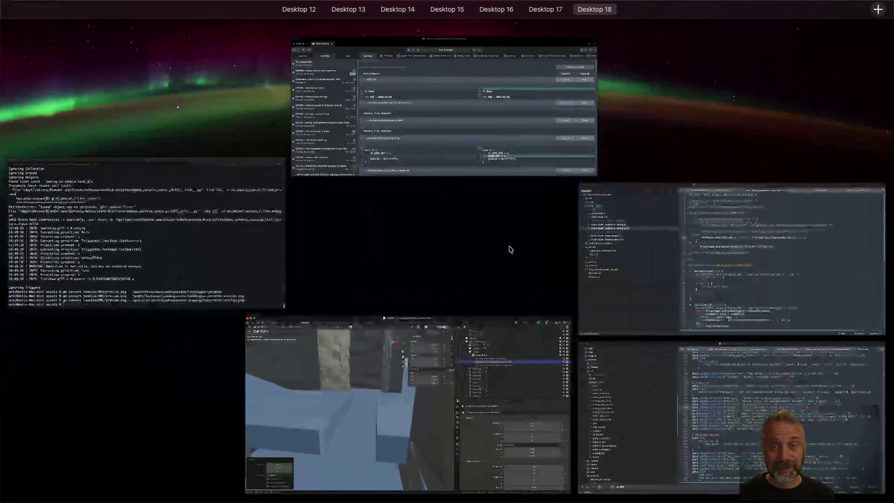
{"action": "left_click", "coordinate": [497, 135]}
{"action": "scroll", "coordinate": [415, 242], "scroll_direction": "down", "scroll_amount": 5}
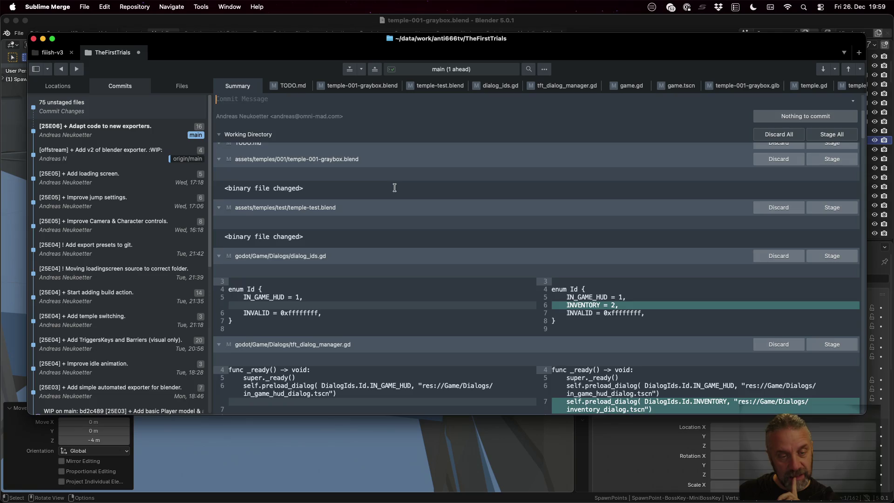
{"action": "scroll", "coordinate": [395, 188], "scroll_direction": "down", "scroll_amount": 3}
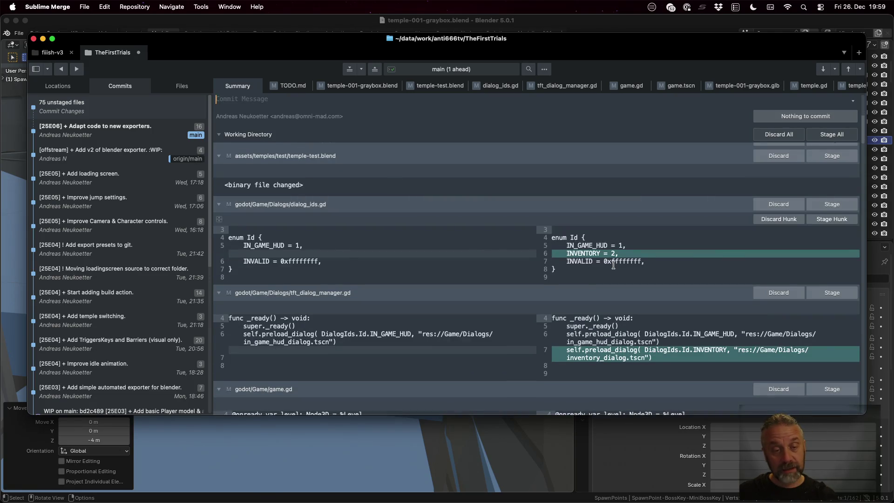
Add the task '- [x] Add super simple InventoryDialog' under E06
{"action": "key", "text": "ctrl+Left"}
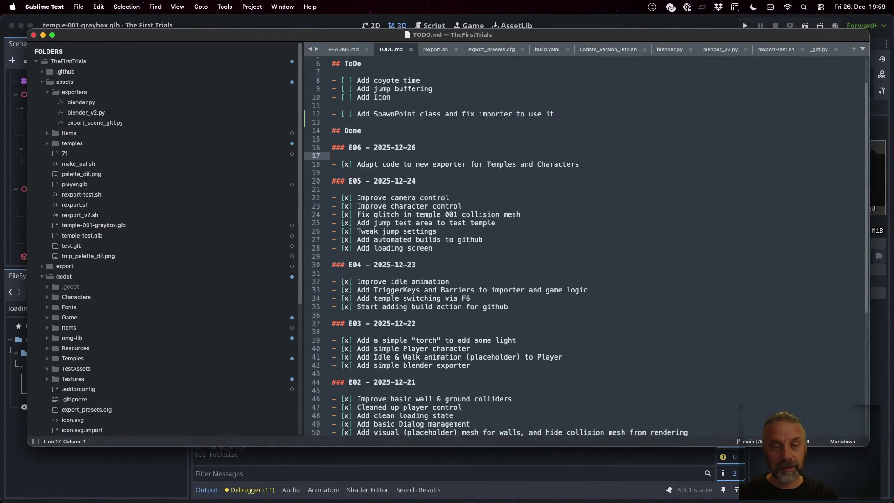
{"action": "key", "text": "super+Return"}
{"action": "type", "text": "x] "}
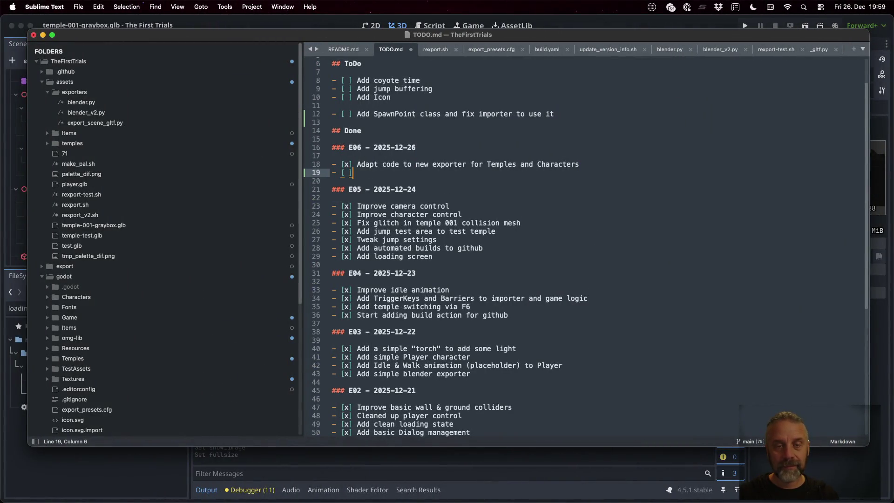
{"action": "type", "text": "uper"}
{"action": "type", "text": "mple i"}
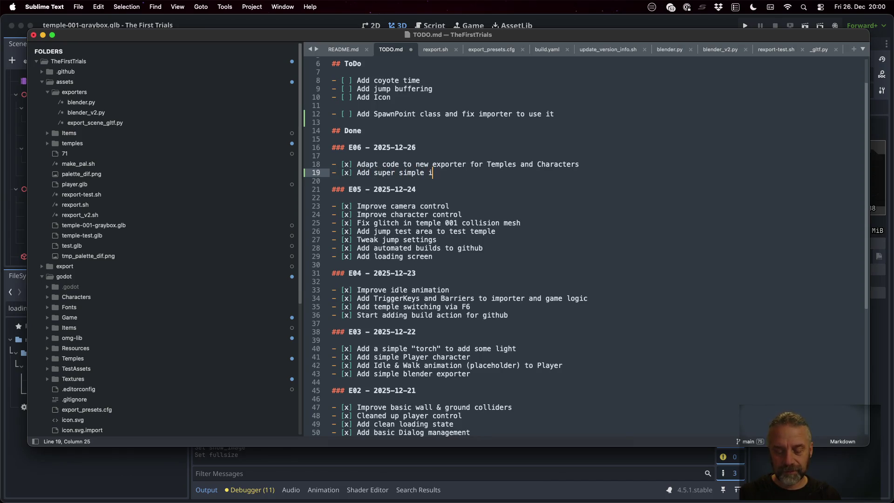
{"action": "type", "text": "e"}
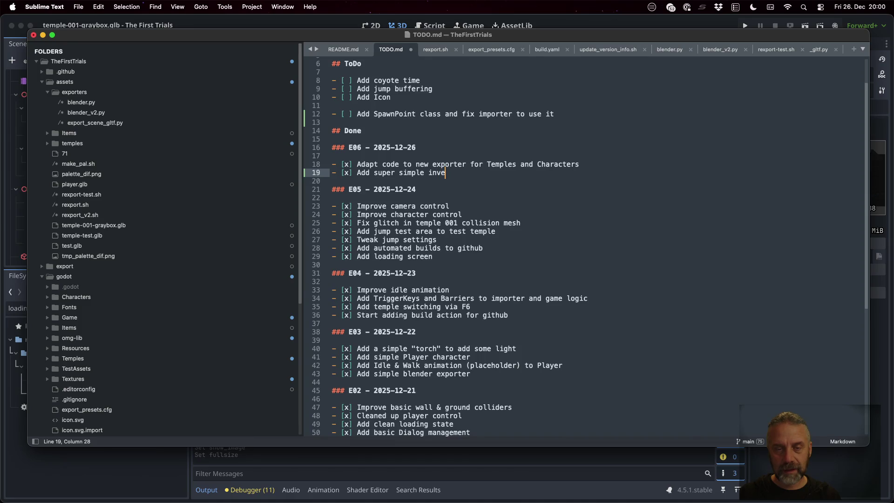
{"action": "type", "text": "ent"}
{"action": "type", "text": "og"}
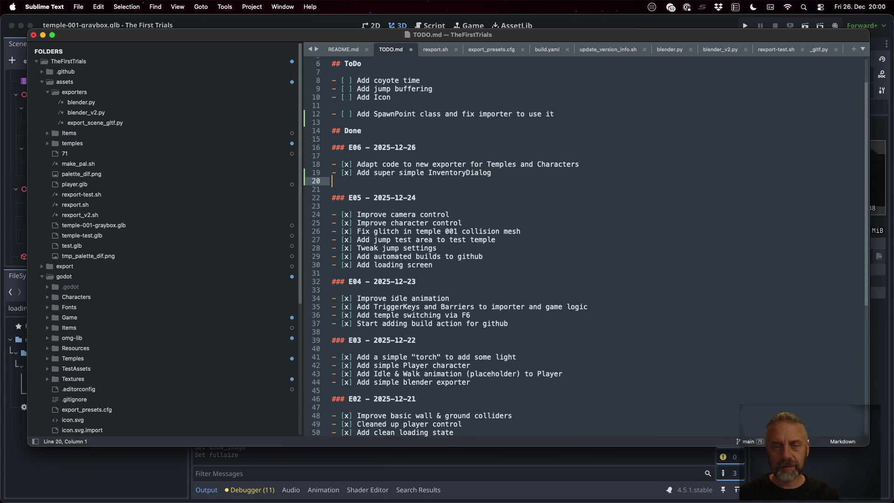
{"action": "key", "text": "ctrl+Right"}
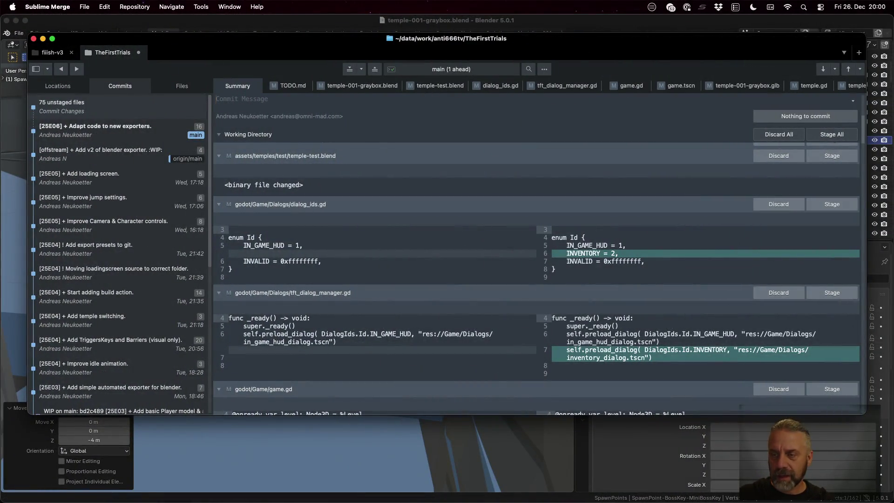
Stage dialog_ids.gd and tft_dialog_manager.gd, then start the 'Add ItemManager' line in TODO.md
{"action": "left_click", "coordinate": [825, 204]}
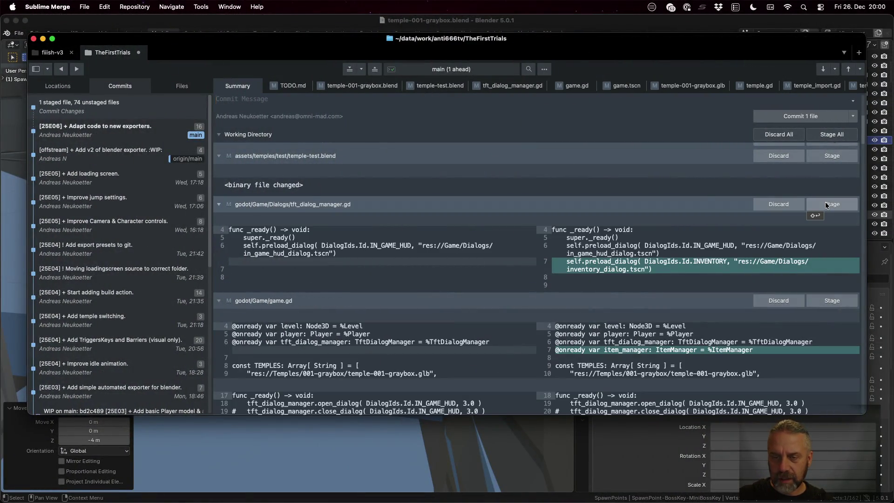
{"action": "left_click", "coordinate": [825, 203]}
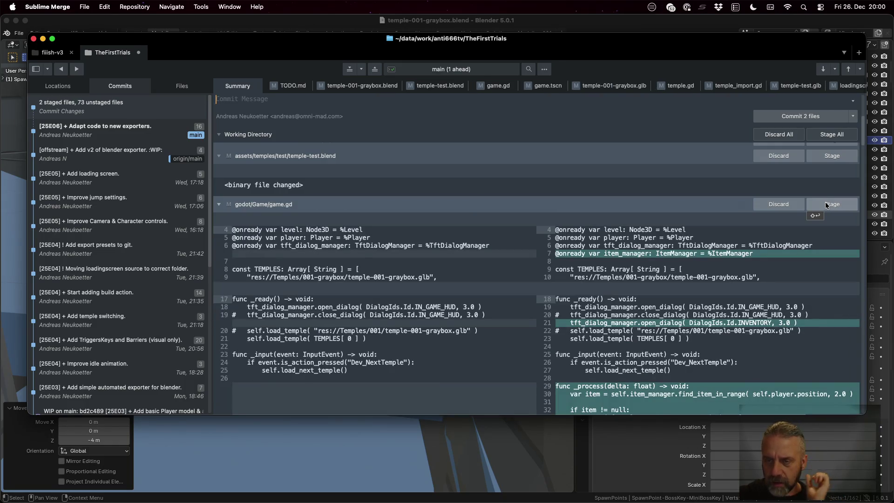
{"action": "key", "text": "ctrl+Left"}
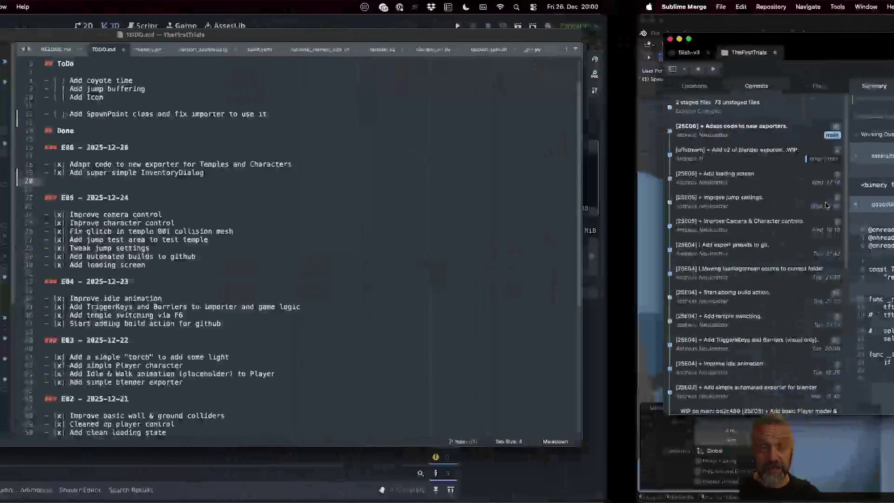
{"action": "type", "text": "[ "}
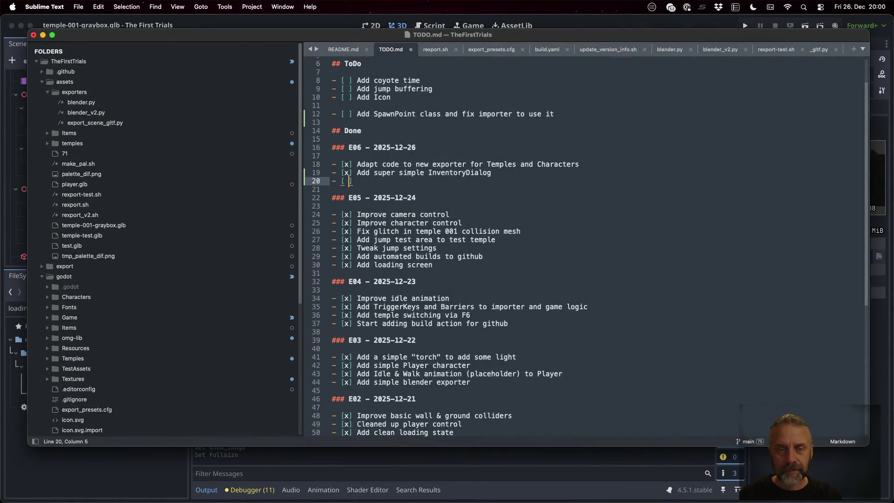
{"action": "type", "text": "Add Iterm"}
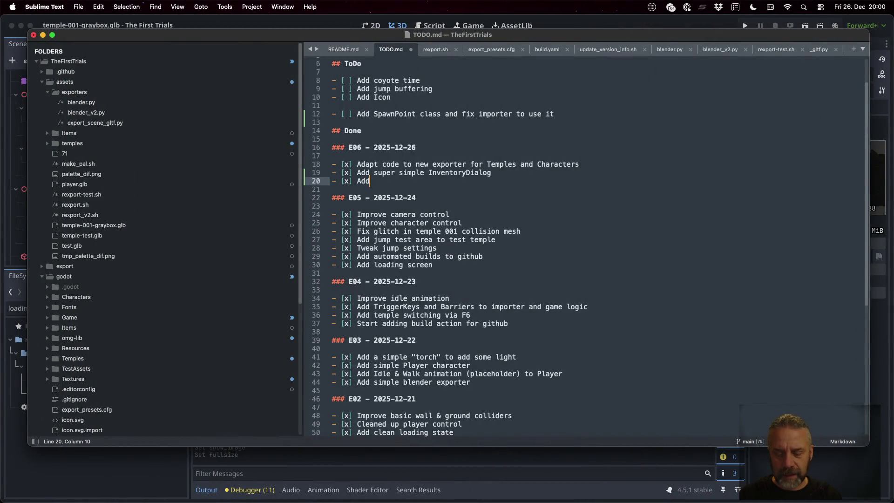
{"action": "type", "text": "anager"}
Finish the '- [x] Add ItemManager' task line and glance at the git diff
{"action": "key", "text": "Return"}
{"action": "key", "text": "ctrl+Right"}
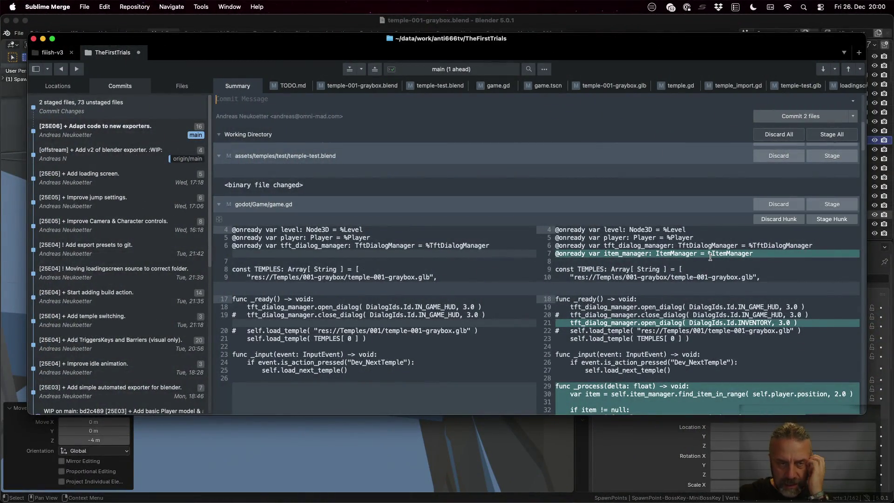
{"action": "scroll", "coordinate": [710, 257], "scroll_direction": "down", "scroll_amount": 5}
Add '- [x] Spawn and pickup Items' under E06 and save TODO.md
{"action": "key", "text": "ctrl+Left"}
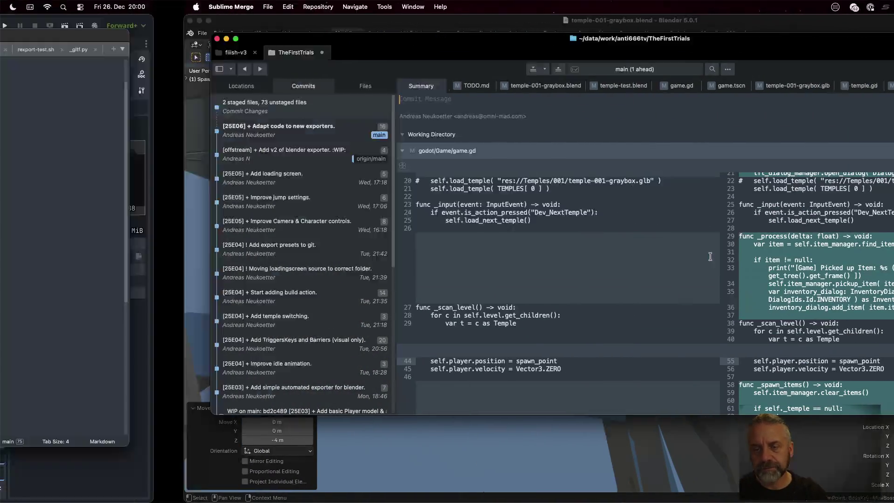
{"action": "type", "text": "- [x] Spawn and Picku"}
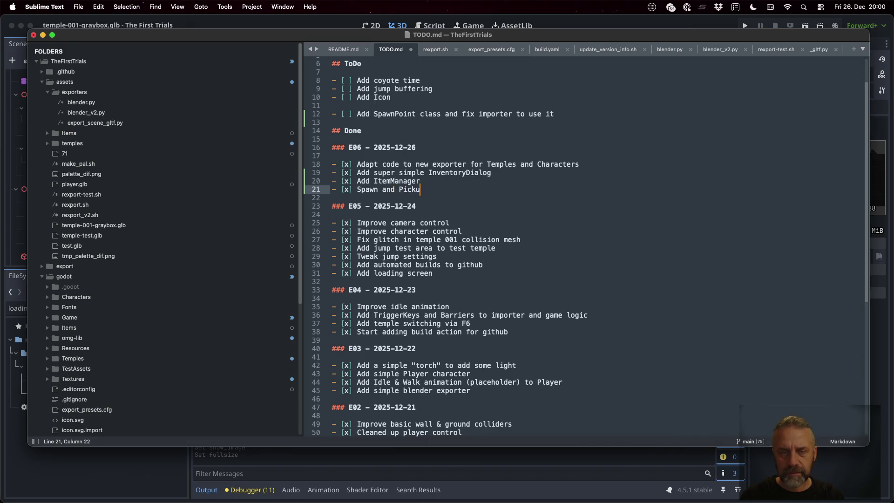
{"action": "key", "text": "BackSpace"}
{"action": "key", "text": "BackSpace"}
{"action": "key", "text": "BackSpace"}
{"action": "type", "text": "ckup Items"}
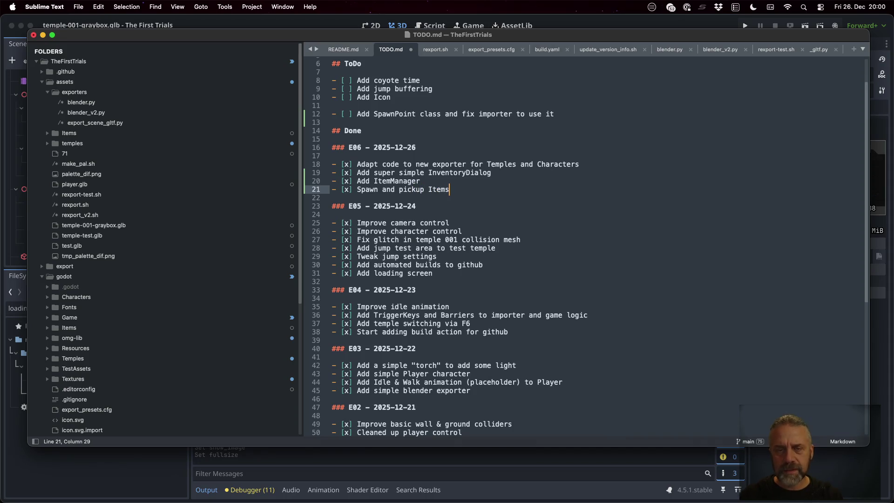
{"action": "key", "text": "super+s"}
{"action": "key", "text": "ctrl+Right"}
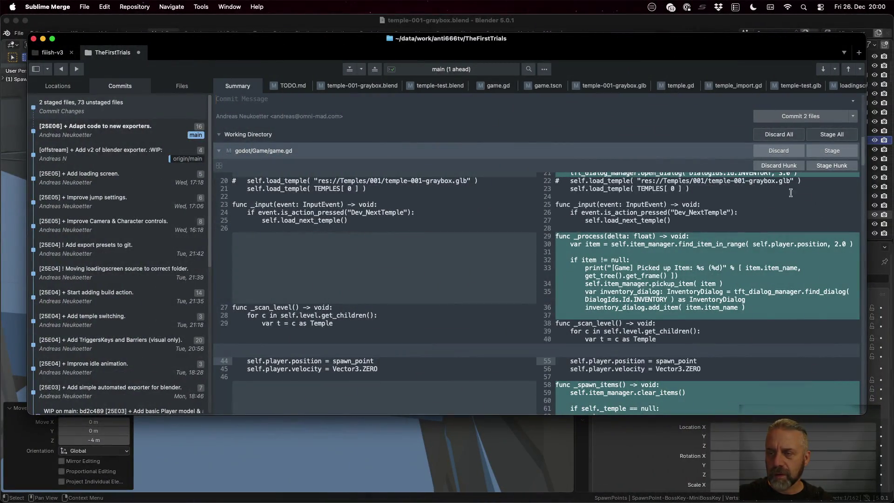
Stage game.gd, game.tscn, temple-001-graybox.glb and temple.gd in Sublime Merge
{"action": "scroll", "coordinate": [768, 226], "scroll_direction": "down", "scroll_amount": 10}
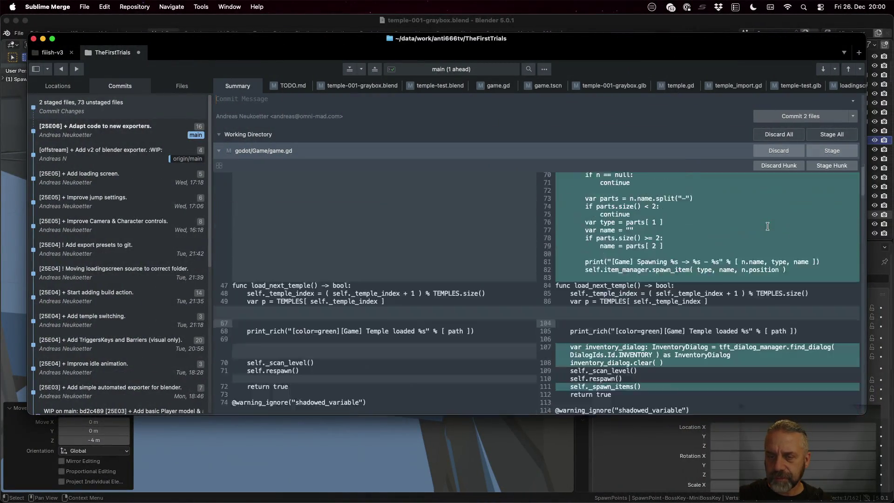
{"action": "left_click", "coordinate": [833, 149]}
{"action": "scroll", "coordinate": [658, 261], "scroll_direction": "down", "scroll_amount": 10}
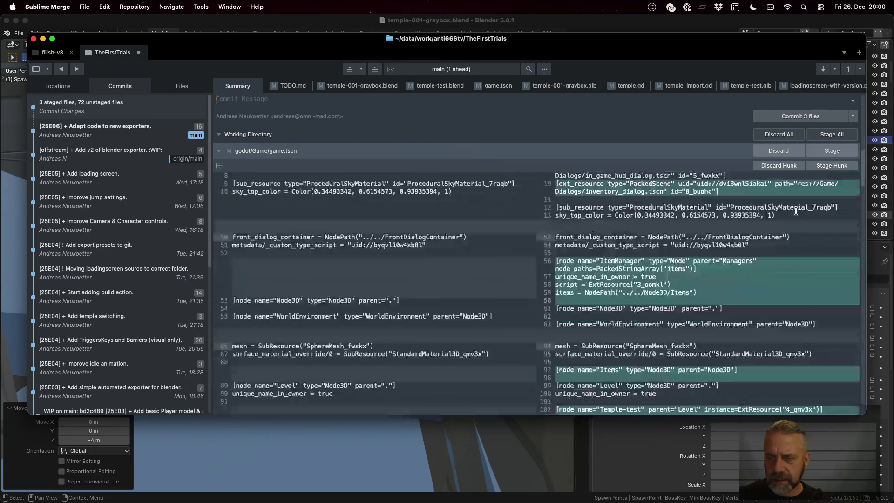
{"action": "scroll", "coordinate": [652, 266], "scroll_direction": "down", "scroll_amount": 3}
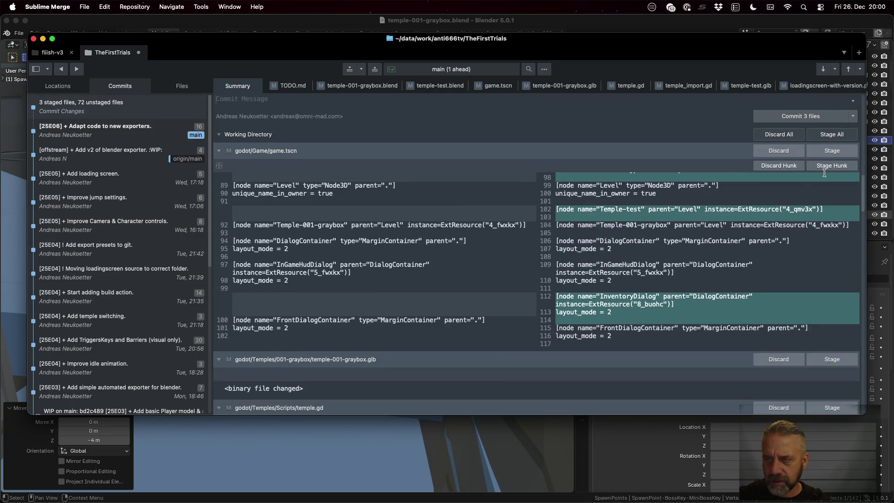
{"action": "left_click", "coordinate": [824, 150]}
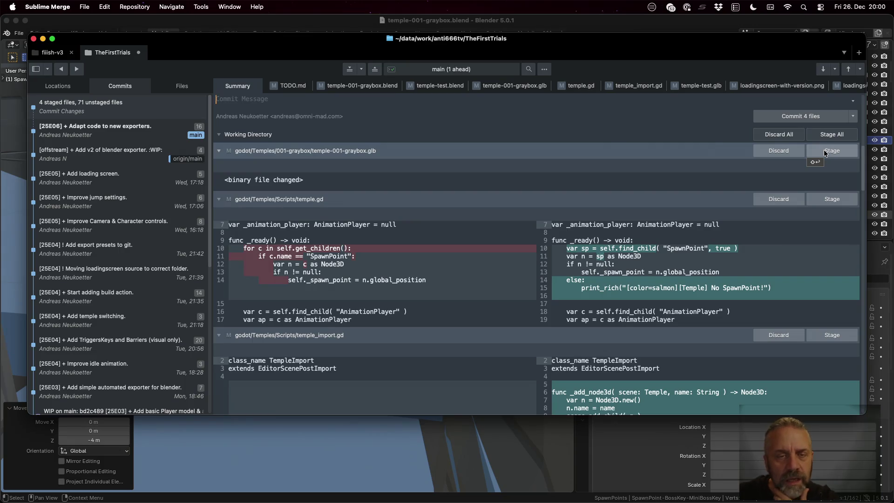
{"action": "left_click", "coordinate": [825, 151]}
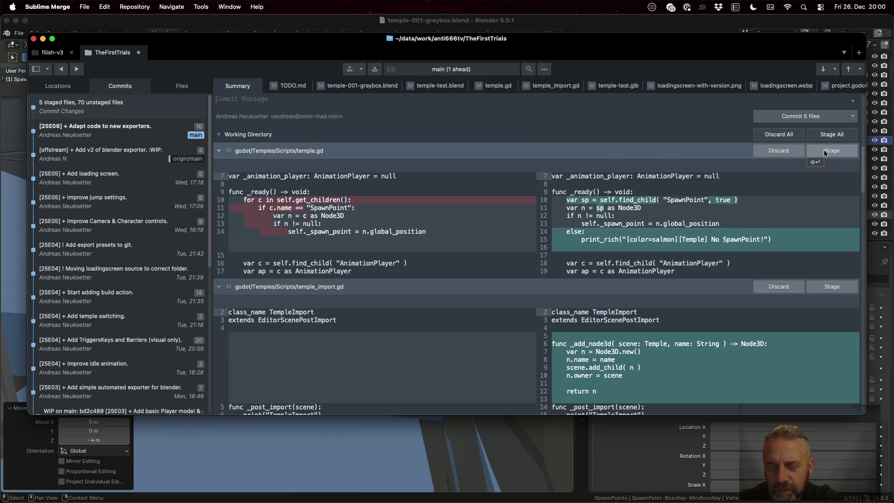
{"action": "left_click", "coordinate": [824, 151]}
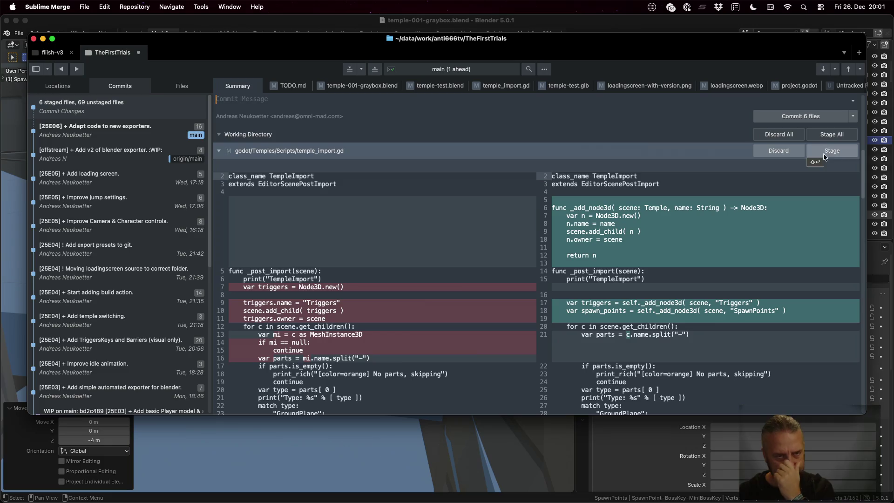
{"action": "mouse_move", "coordinate": [813, 161]}
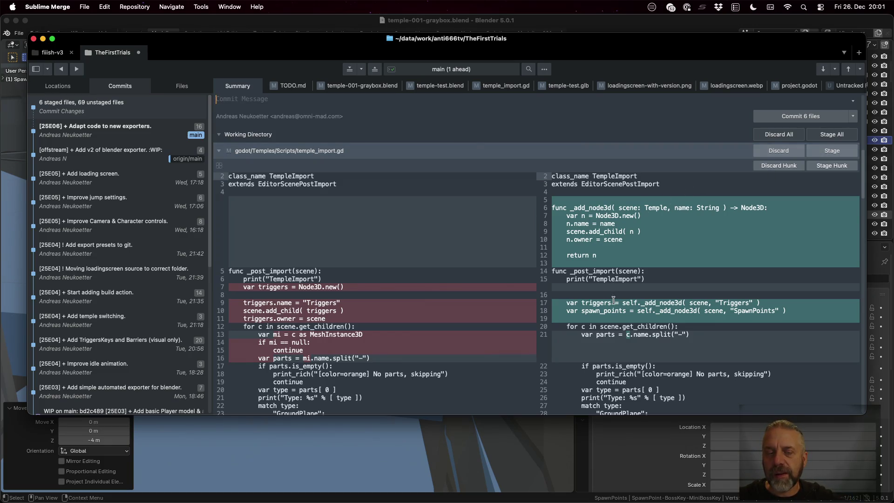
{"action": "scroll", "coordinate": [613, 301], "scroll_direction": "down", "scroll_amount": 2}
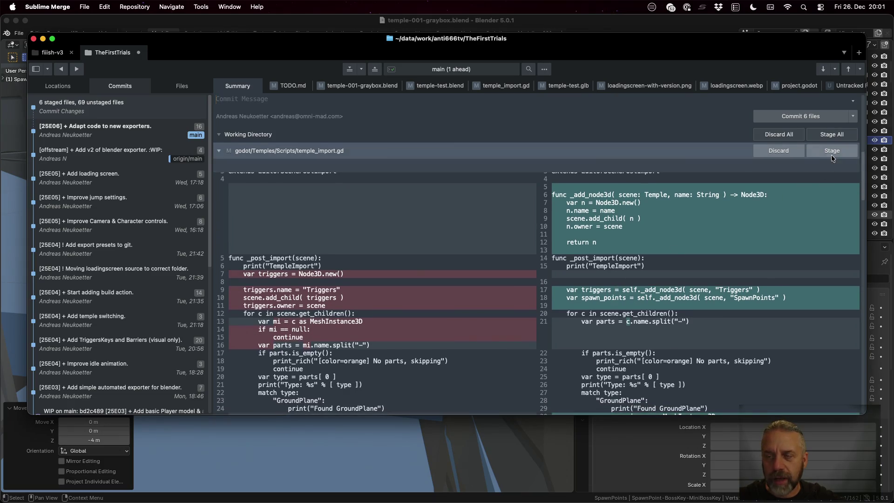
{"action": "key", "text": "ctrl+Left"}
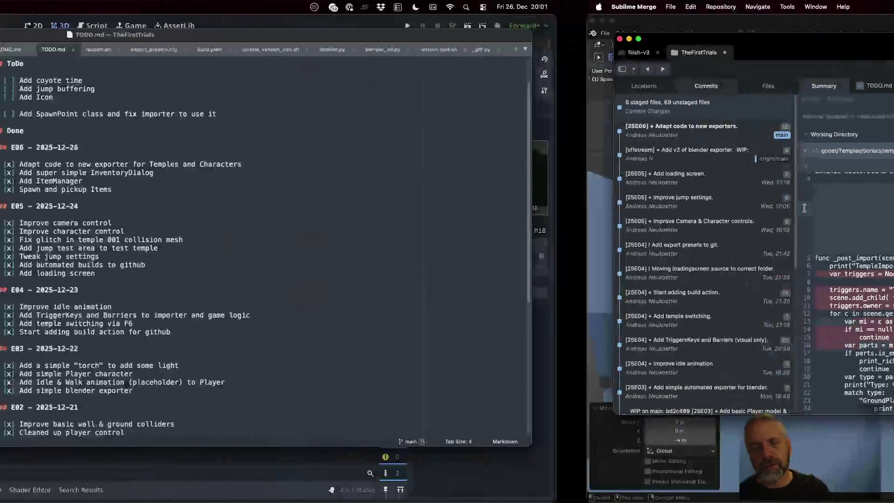
Add '- [x] Group SpawnPoints in importer' under E06 in TODO.md and save it
{"action": "type", "text": "[ "}
{"action": "type", "text": " Grou"}
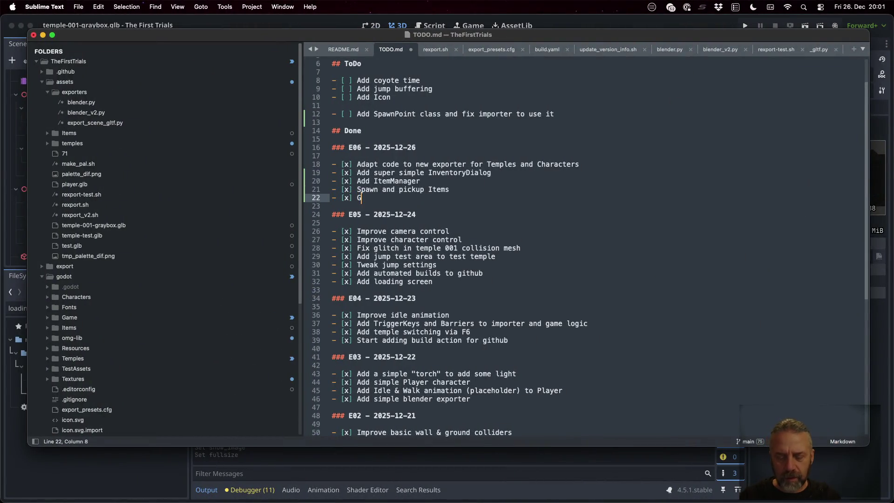
{"action": "type", "text": "p sp"}
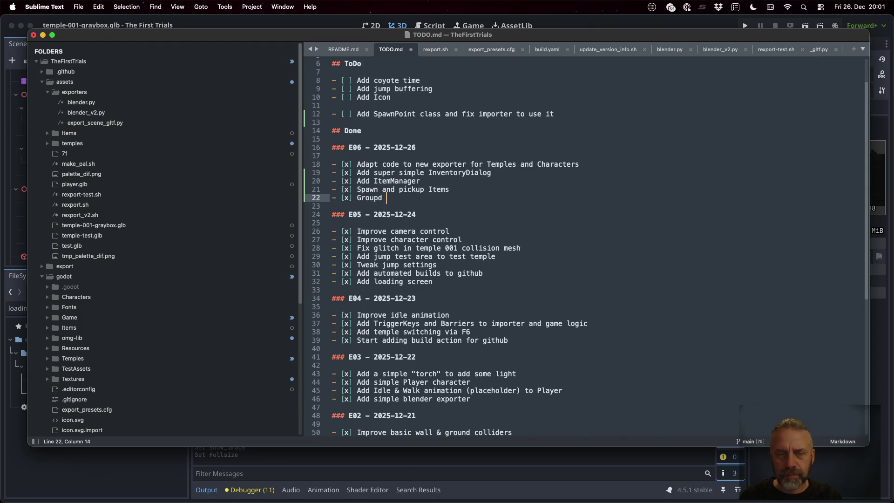
{"action": "type", "text": "awn"}
{"action": "key", "text": "BackSpace"}
{"action": "key", "text": "BackSpace"}
{"action": "key", "text": "BackSpace"}
{"action": "type", "text": "SpawnPo"}
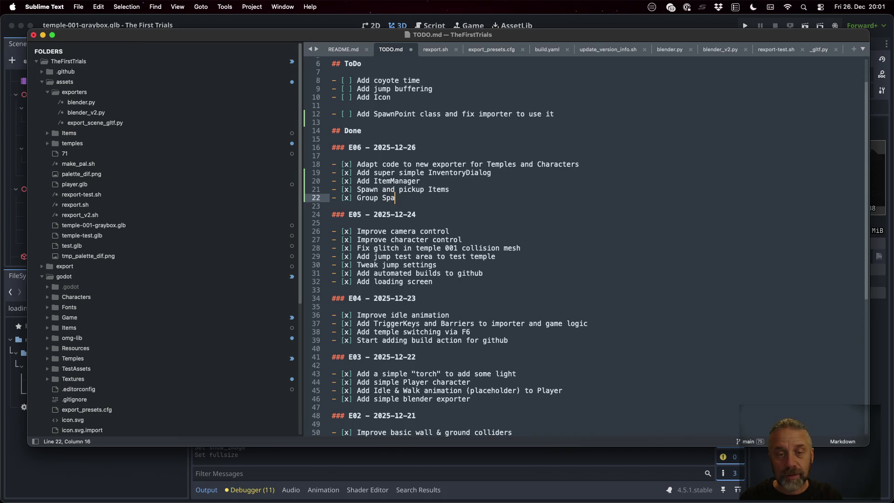
{"action": "type", "text": "ints in impor"}
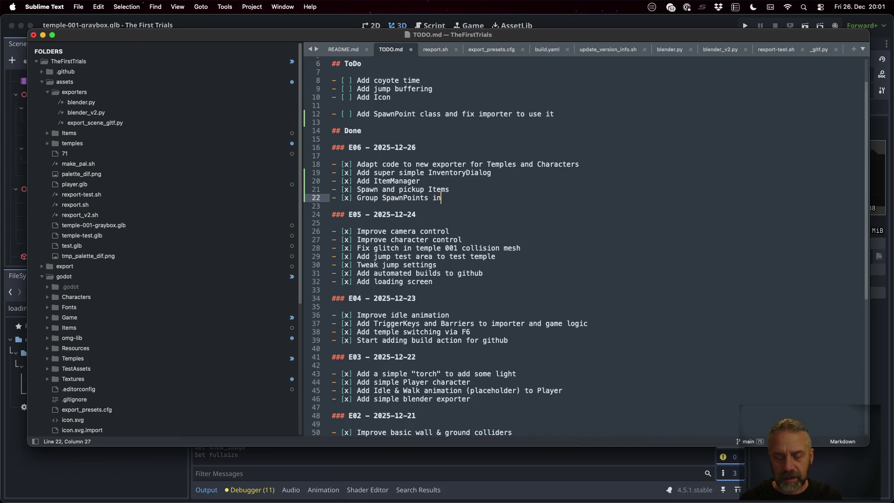
{"action": "type", "text": "ter"}
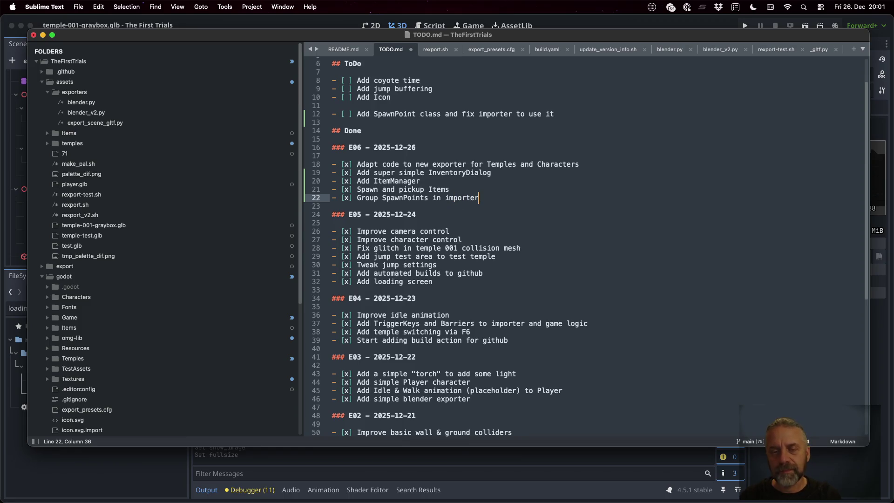
{"action": "key", "text": "super+s"}
{"action": "key", "text": "super+Tab"}
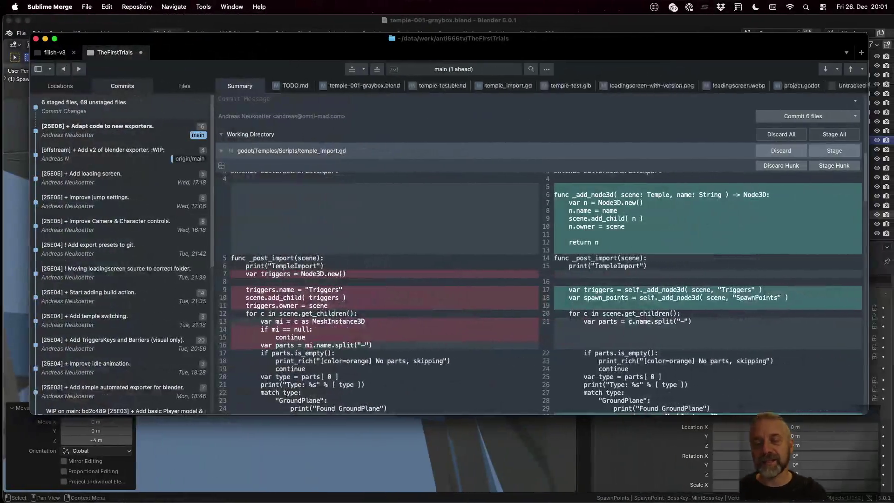
Stage temple_import.gd and temple-test.glb
{"action": "scroll", "coordinate": [645, 232], "scroll_direction": "up", "scroll_amount": 1}
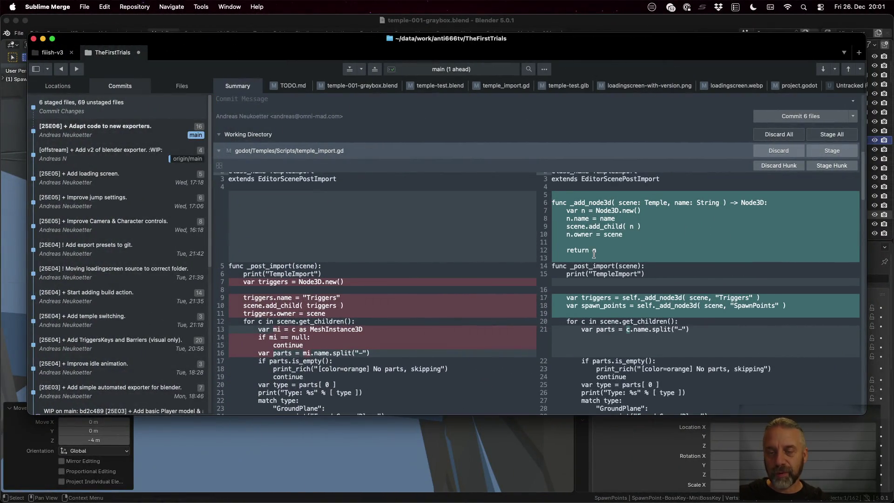
{"action": "scroll", "coordinate": [723, 233], "scroll_direction": "down", "scroll_amount": 8}
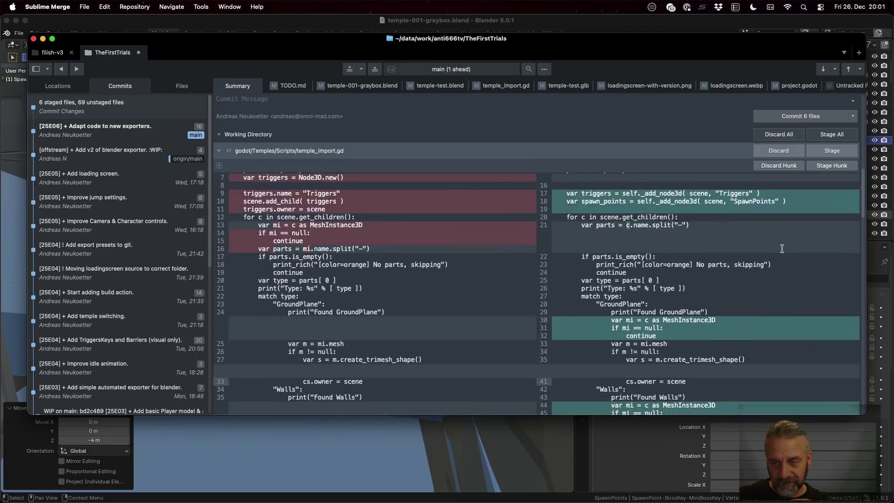
{"action": "scroll", "coordinate": [723, 233], "scroll_direction": "down", "scroll_amount": 7}
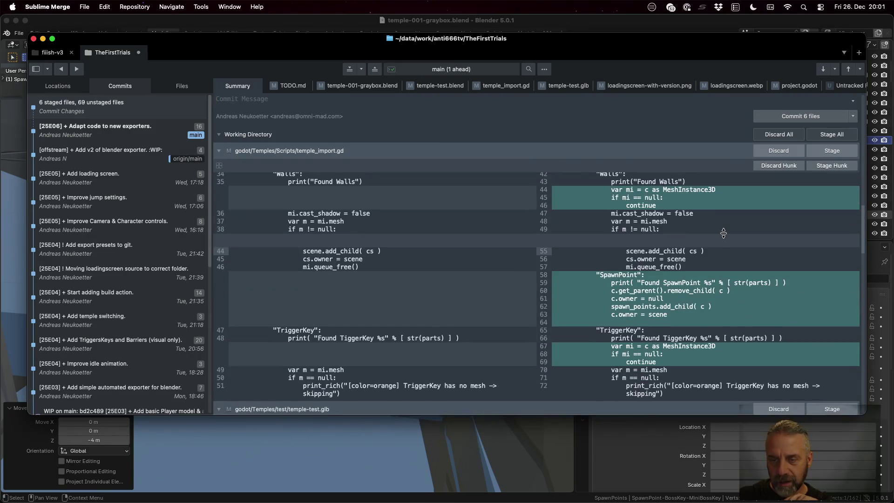
{"action": "left_click", "coordinate": [822, 151]}
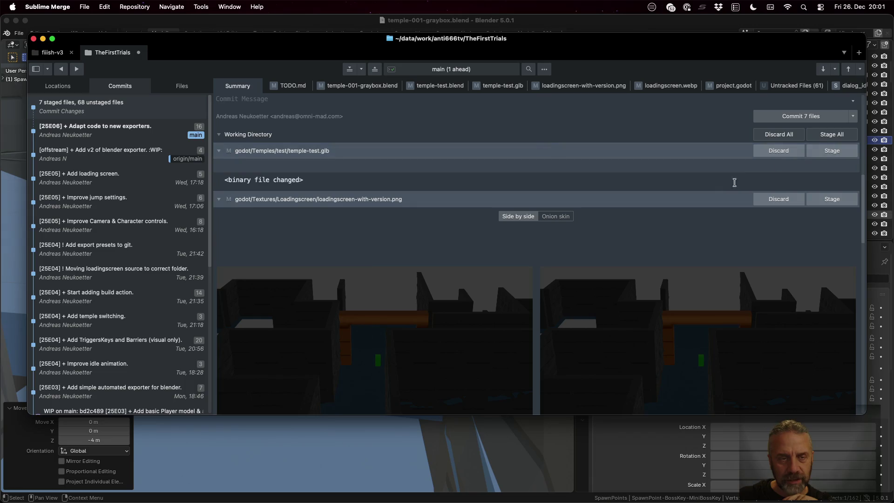
{"action": "left_click", "coordinate": [820, 154]}
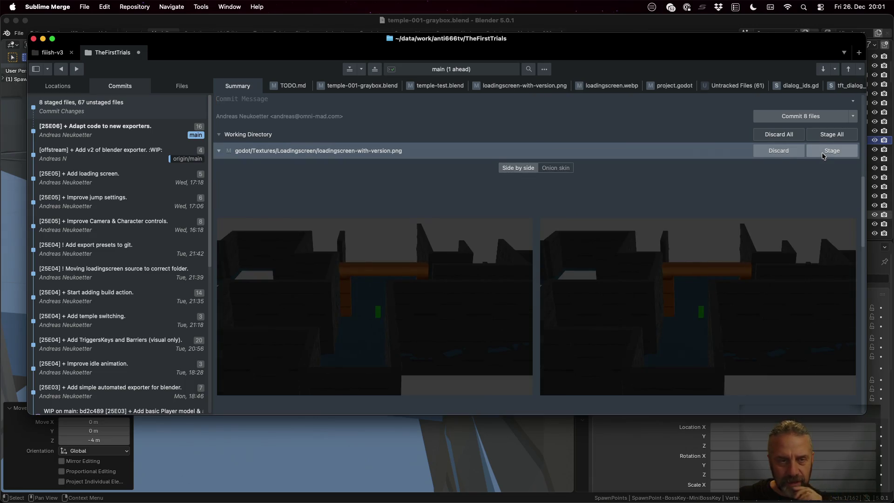
Compare the loading-screen images in Onion skin, then stage loadingscreen-with-version.png and loadingscreen.webp
{"action": "left_click", "coordinate": [556, 168]}
{"action": "scroll", "coordinate": [535, 303], "scroll_direction": "down", "scroll_amount": 3}
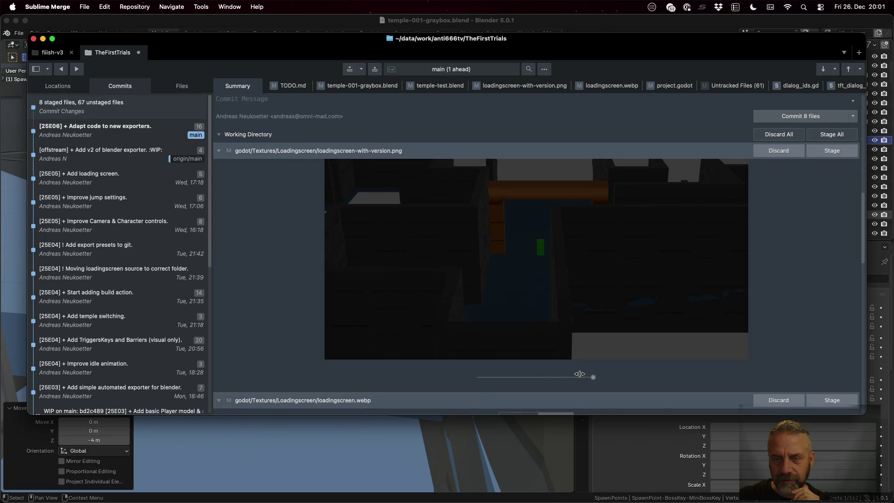
{"action": "mouse_move", "coordinate": [391, 359]}
{"action": "left_mouse_down"}
{"action": "mouse_move", "coordinate": [681, 369]}
{"action": "mouse_move", "coordinate": [363, 354]}
{"action": "mouse_move", "coordinate": [685, 360]}
{"action": "mouse_move", "coordinate": [353, 342]}
{"action": "left_mouse_up"}
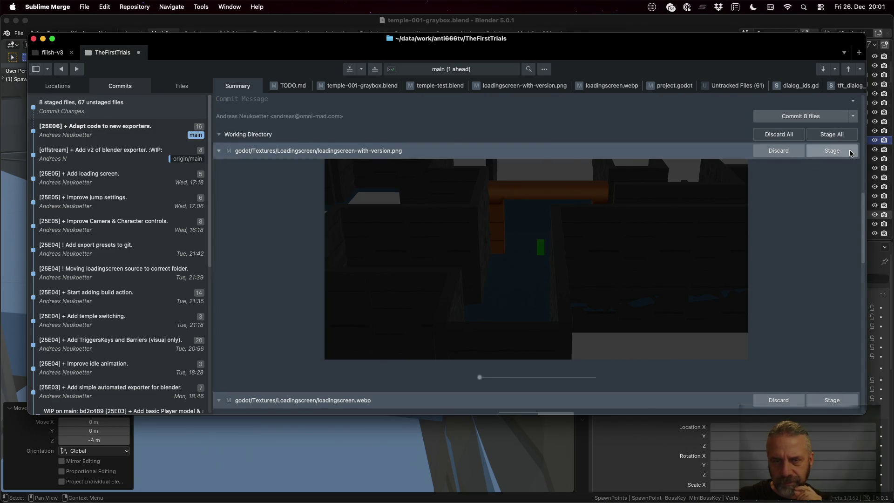
{"action": "left_click", "coordinate": [850, 151]}
{"action": "left_click", "coordinate": [850, 152]}
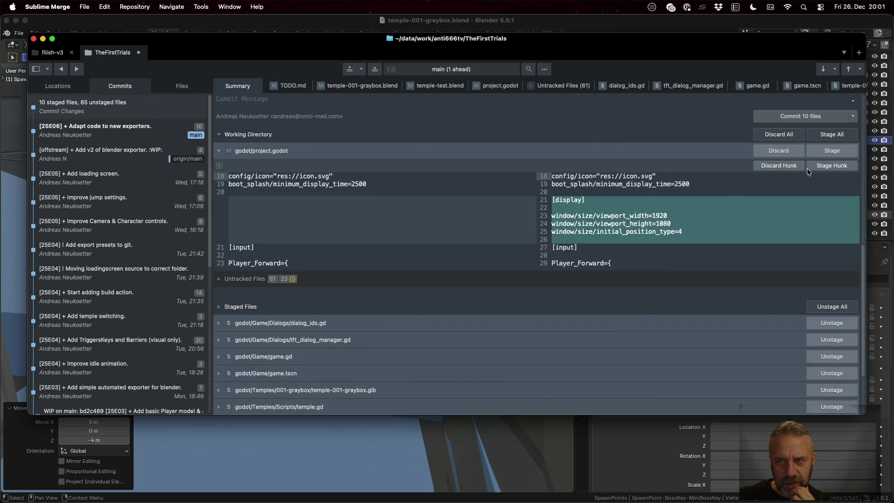
Stage project.godot, temple-test.blend, temple-001-graybox.blend and TODO.md
{"action": "left_click", "coordinate": [846, 153]}
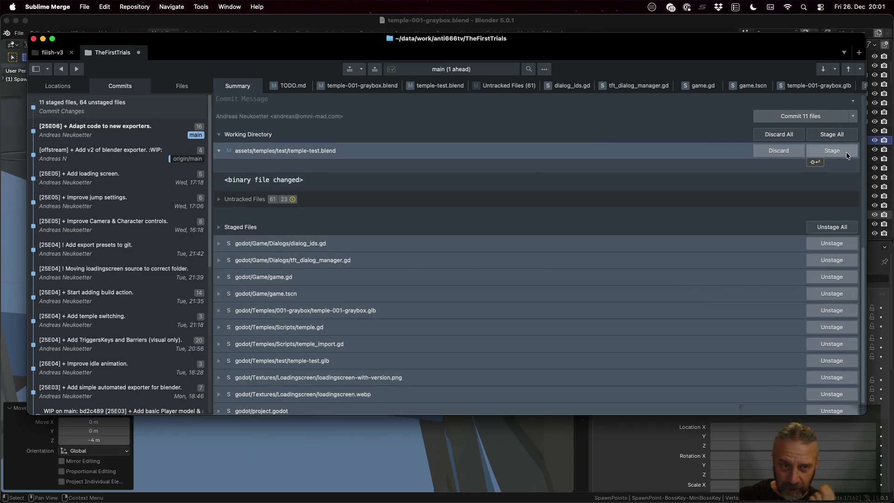
{"action": "left_click", "coordinate": [847, 154]}
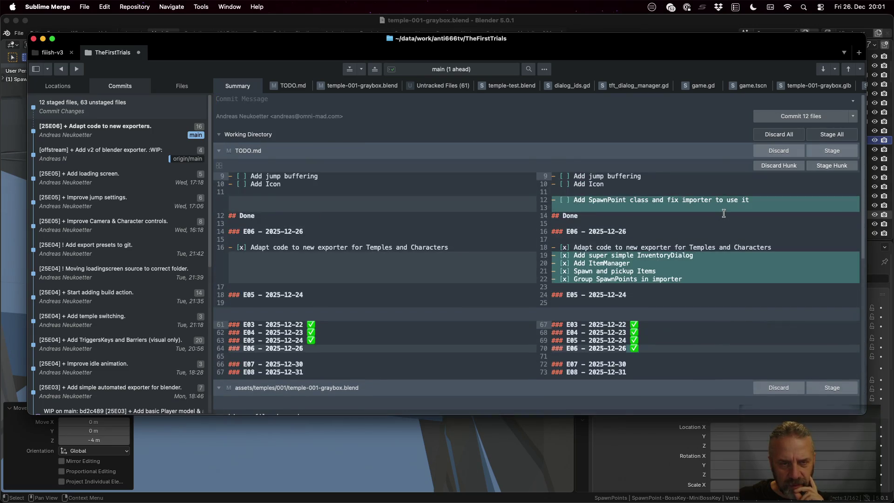
{"action": "scroll", "coordinate": [724, 213], "scroll_direction": "down", "scroll_amount": 5}
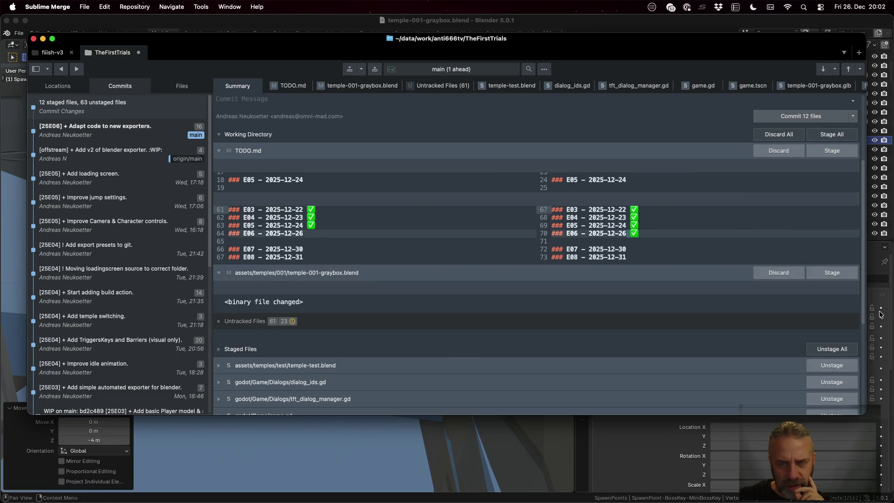
{"action": "left_click", "coordinate": [842, 273]}
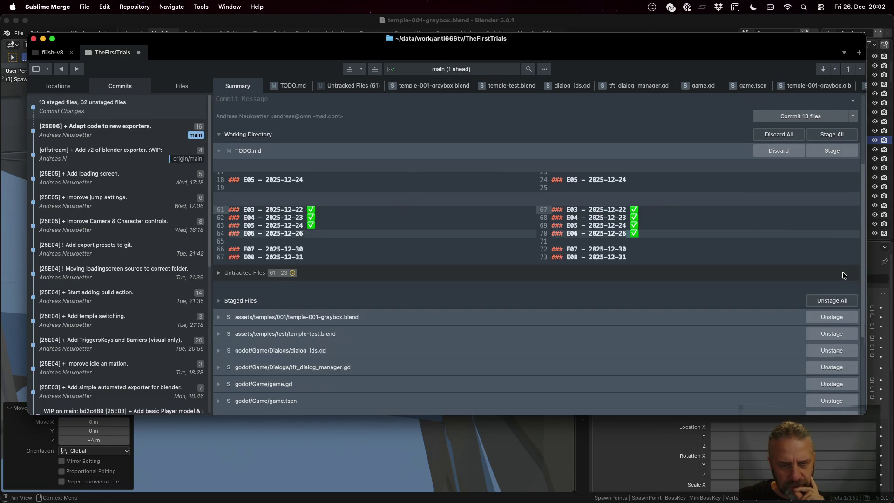
{"action": "left_click", "coordinate": [833, 153]}
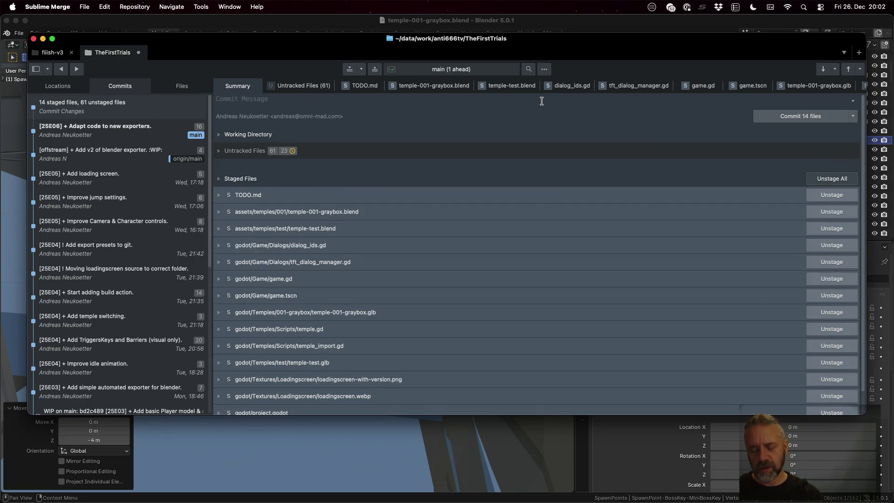
Commit the 14 staged files as '[25E06] + Add Item spawning and pickup.'
{"action": "type", "text": "[23"}
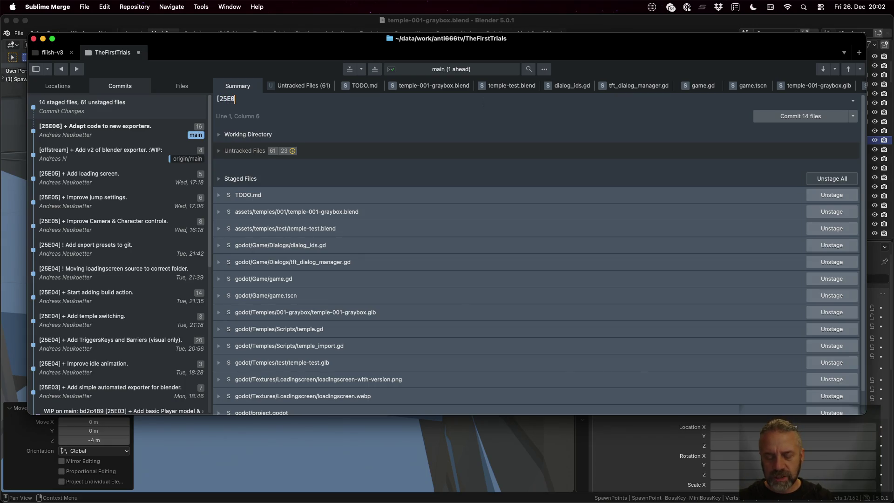
{"action": "type", "text": "]"}
{"action": "type", "text": " Ad"}
{"action": "type", "text": "Items"}
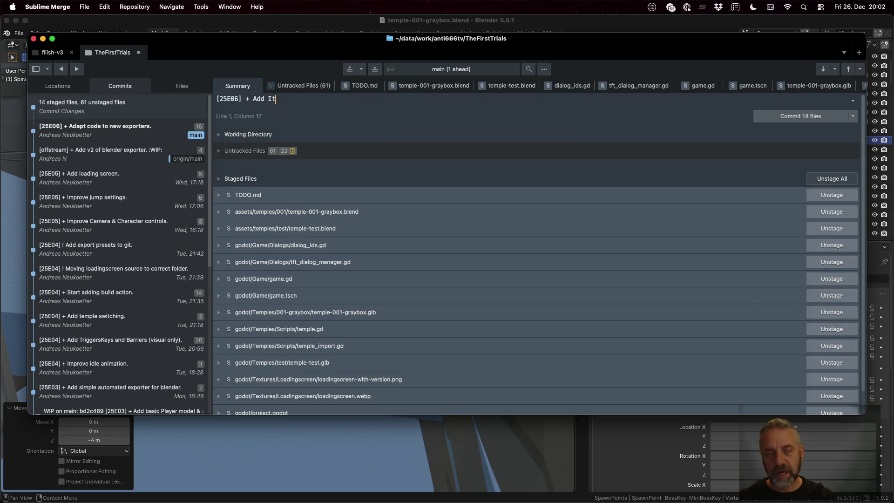
{"action": "type", "text": "nd"}
{"action": "key", "text": "BackSpace"}
{"action": "key", "text": "BackSpace"}
{"action": "key", "text": "BackSpace"}
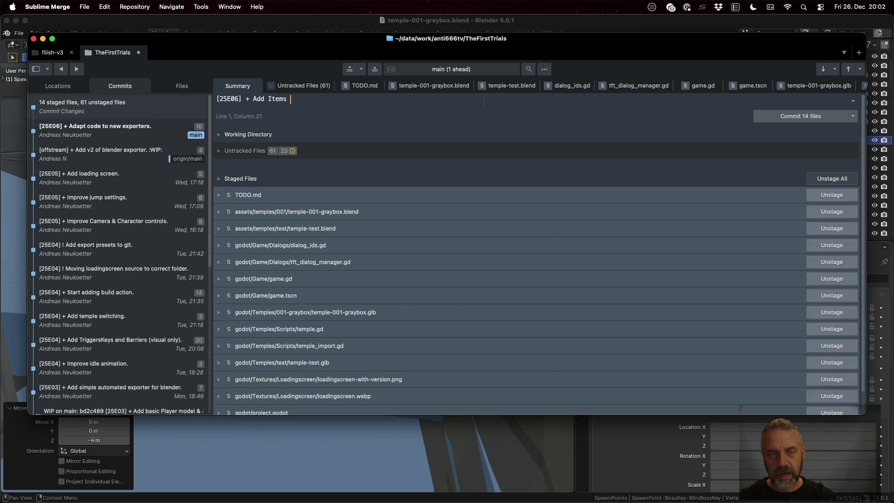
{"action": "type", "text": "spawning "}
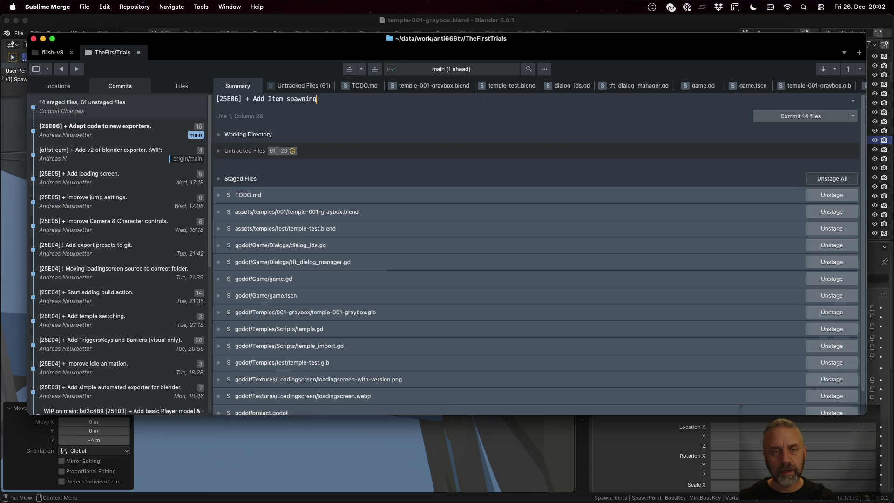
{"action": "type", "text": "and pickup."}
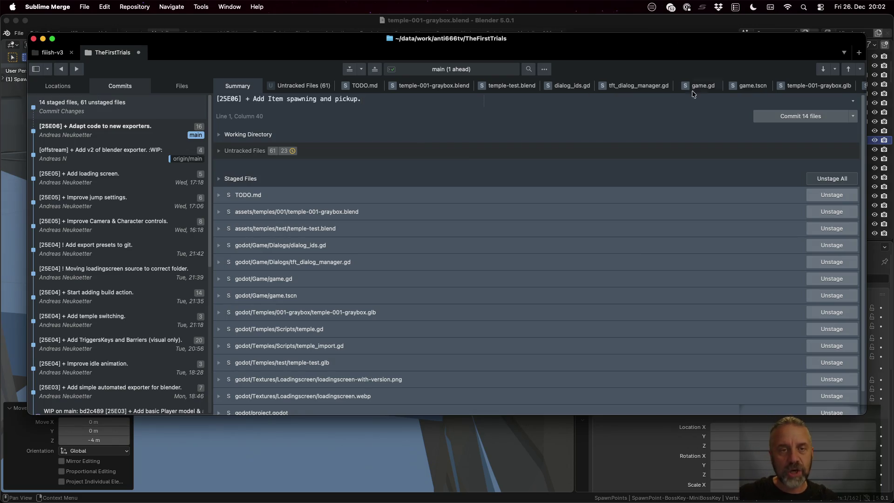
{"action": "left_click", "coordinate": [785, 119]}
Run Push from the command palette to send main to origin
{"action": "key", "text": "super+shift+p"}
{"action": "type", "text": "rem"}
{"action": "key", "text": "Escape"}
{"action": "key", "text": "super+shift+p"}
{"action": "type", "text": "push"}
{"action": "key", "text": "Return"}
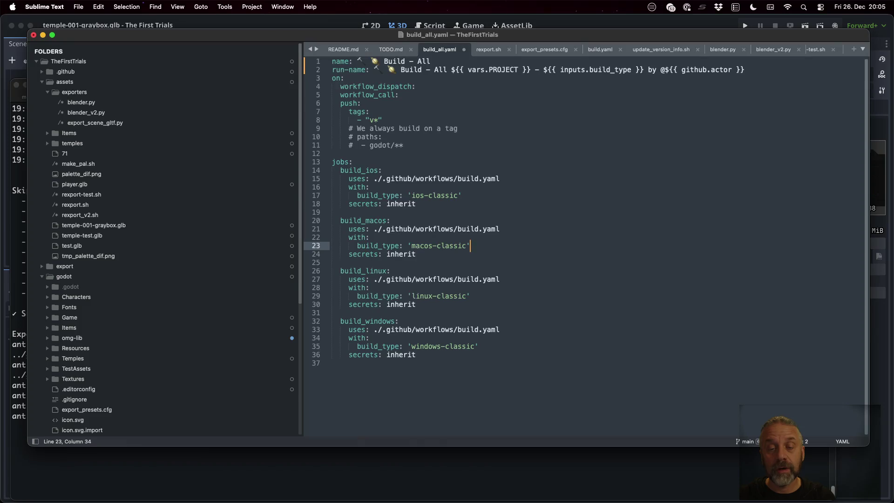
Change 'macos-classic' to 'macos-full', delete the iOS, Linux and Windows jobs, and save
{"action": "key", "text": "shift+Left"}
{"action": "key", "text": "shift+Left"}
{"action": "key", "text": "shift+Left"}
{"action": "type", "text": "full"}
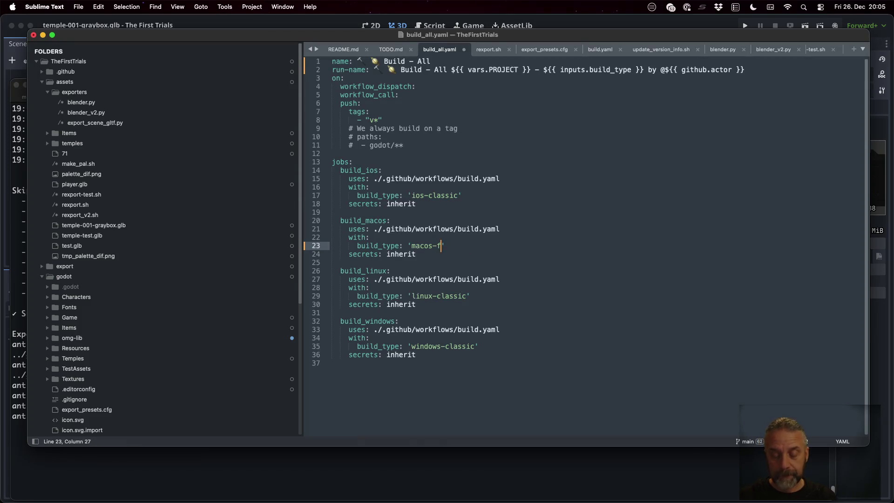
{"action": "key", "text": "Up"}
{"action": "key", "text": "Up"}
{"action": "key", "text": "Up"}
{"action": "key", "text": "Up"}
{"action": "key", "text": "Up"}
{"action": "key", "text": "Up"}
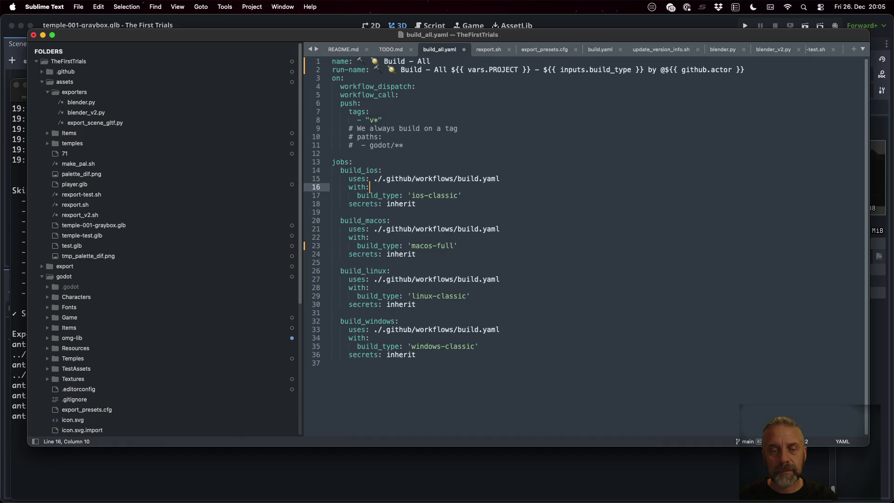
{"action": "key", "text": "shift+Down"}
{"action": "key", "text": "shift+Down"}
{"action": "key", "text": "shift+Down"}
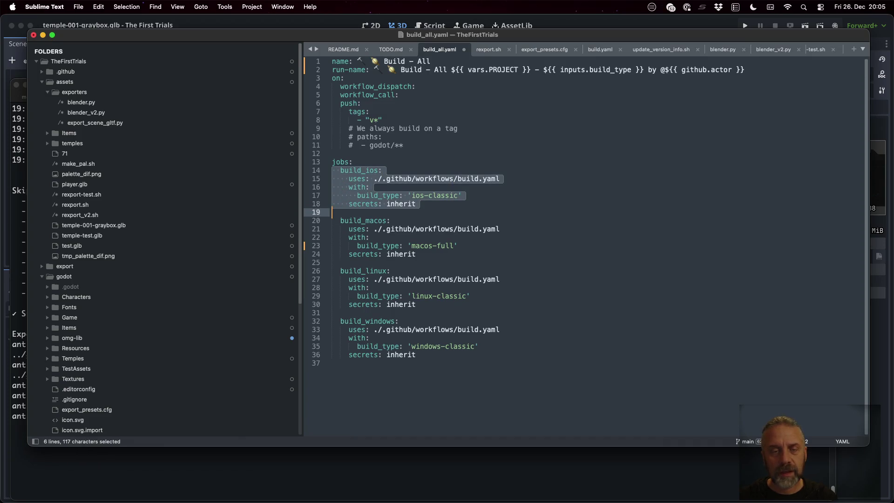
{"action": "key", "text": "BackSpace"}
{"action": "key", "text": "Down"}
{"action": "key", "text": "Down"}
{"action": "key", "text": "Down"}
{"action": "key", "text": "shift+Down"}
{"action": "key", "text": "shift+Down"}
{"action": "key", "text": "shift+Down"}
{"action": "key", "text": "BackSpace"}
{"action": "key", "text": "super+s"}
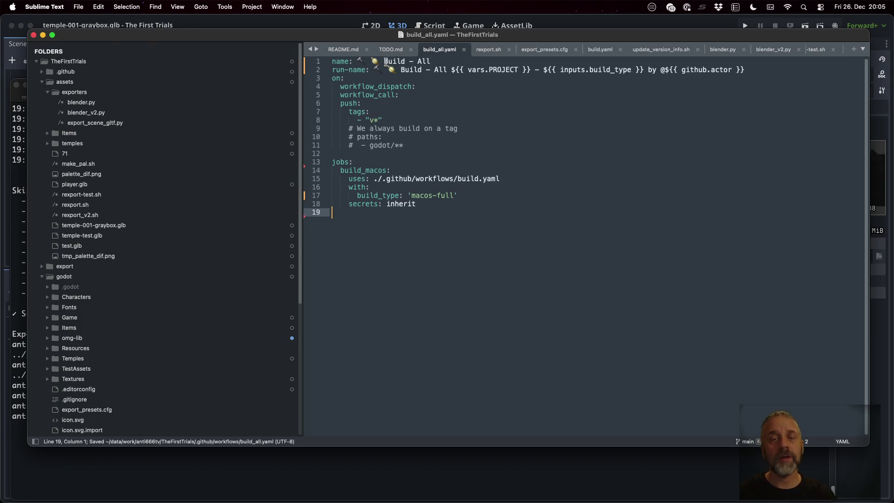
Prefix both name and run-name with 'Full - ' to read 'Full - Build - All'
{"action": "left_click", "coordinate": [385, 62]}
{"action": "type", "text": "Full -"}
{"action": "key", "text": "Down"}
{"action": "key", "text": "Left"}
{"action": "key", "text": "Left"}
{"action": "type", "text": "Full -"}
{"action": "key", "text": "Up"}
{"action": "key", "text": "alt+Left"}
{"action": "key", "text": "alt+Left"}
{"action": "key", "text": "alt+Left"}
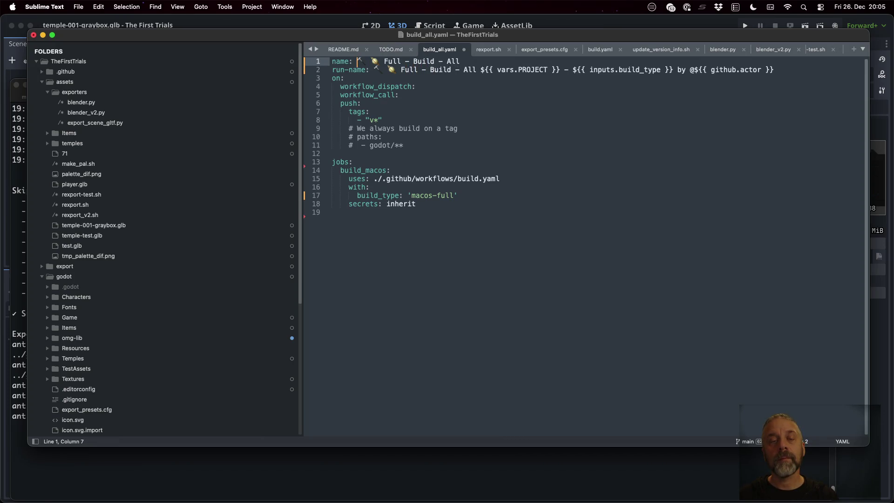
Insert the green battery emoji after name: from the Emoji & Symbols picker
{"action": "left_click", "coordinate": [770, 7]}
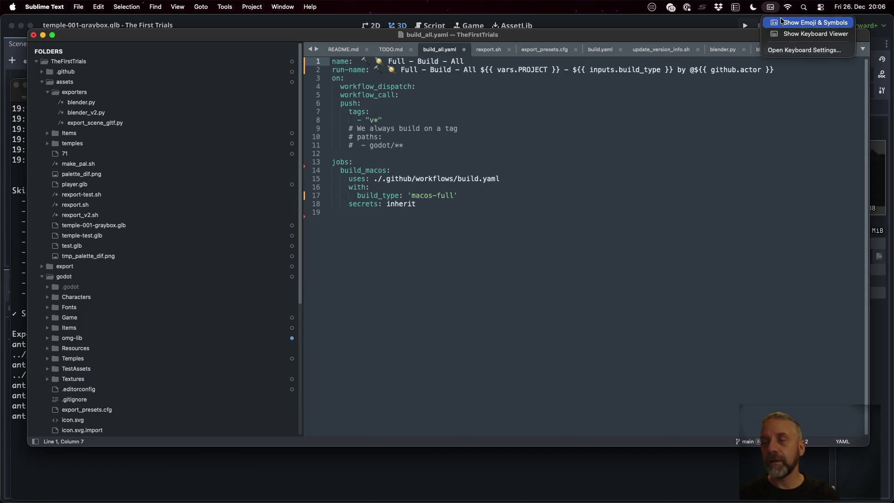
{"action": "left_click", "coordinate": [782, 21]}
{"action": "type", "text": "full"}
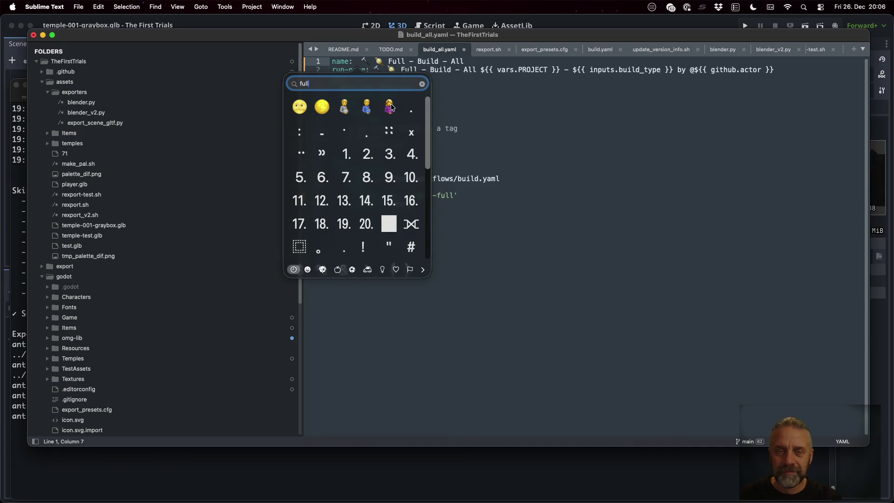
{"action": "scroll", "coordinate": [364, 168], "scroll_direction": "down", "scroll_amount": 5}
{"action": "scroll", "coordinate": [365, 168], "scroll_direction": "up", "scroll_amount": 5}
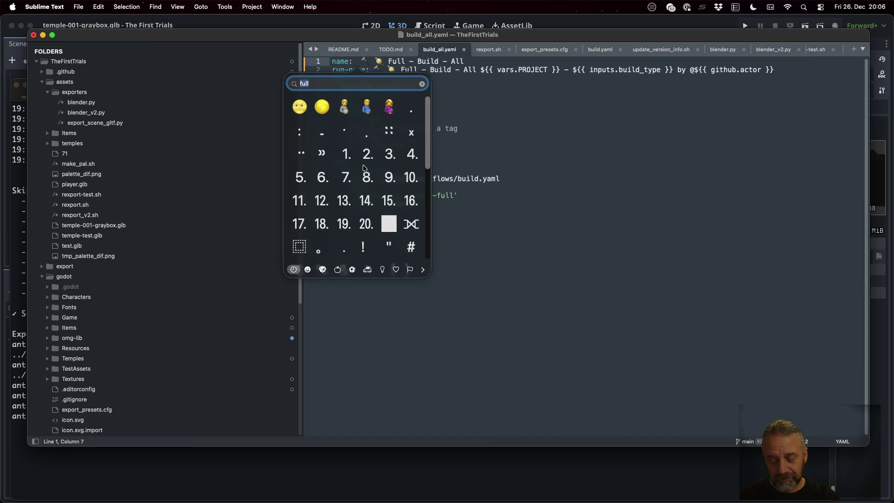
{"action": "type", "text": "charged"}
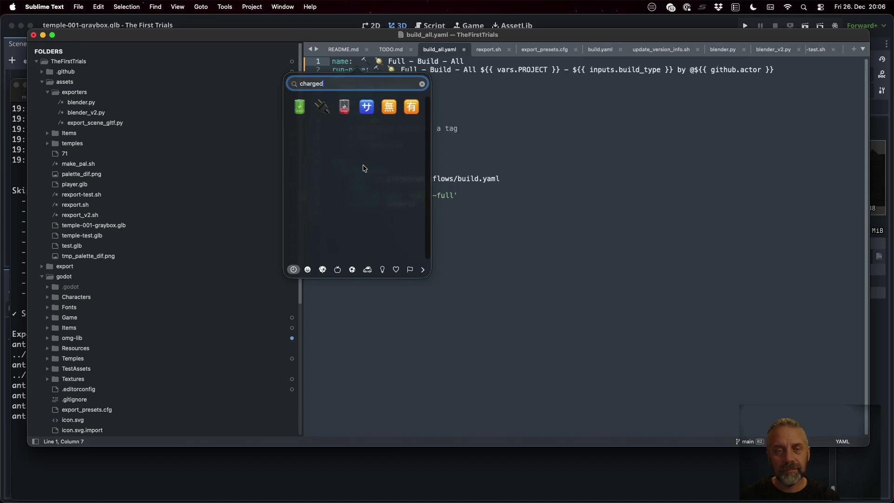
{"action": "left_click", "coordinate": [300, 108]}
Copy the battery emoji into run-name, save, and close build_all.yaml
{"action": "key", "text": "shift+Left"}
{"action": "key", "text": "super+c"}
{"action": "left_click", "coordinate": [369, 70]}
{"action": "key", "text": "super+v"}
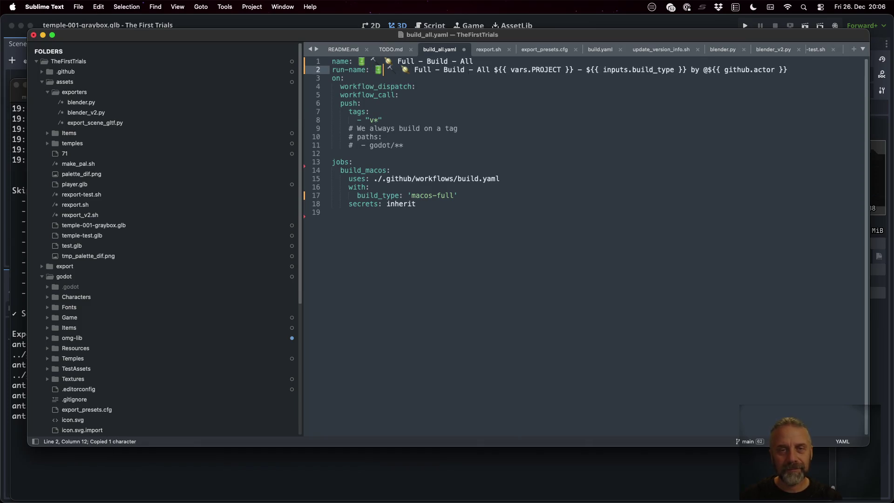
{"action": "key", "text": "super+s"}
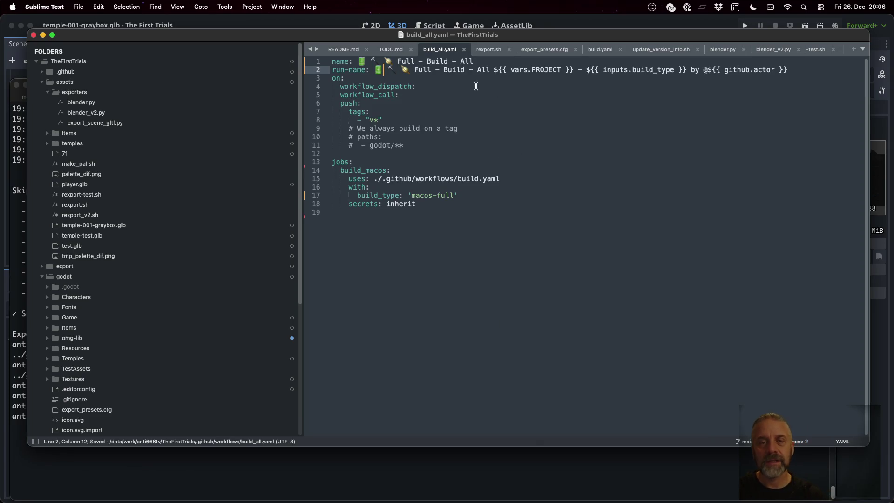
{"action": "left_click", "coordinate": [463, 49]}
{"action": "left_click", "coordinate": [440, 479]}
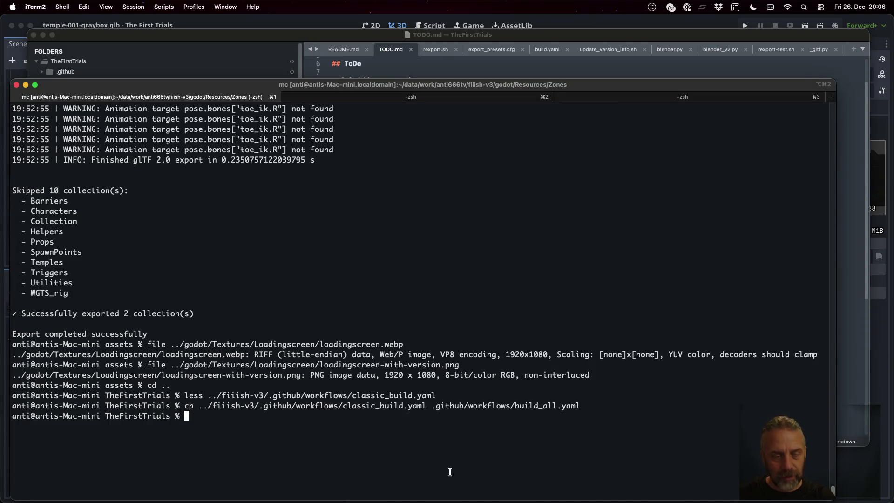
Rename .github/workflows/build_all.yaml to full_build_all.yaml with mv
{"action": "type", "text": "mv .github/"}
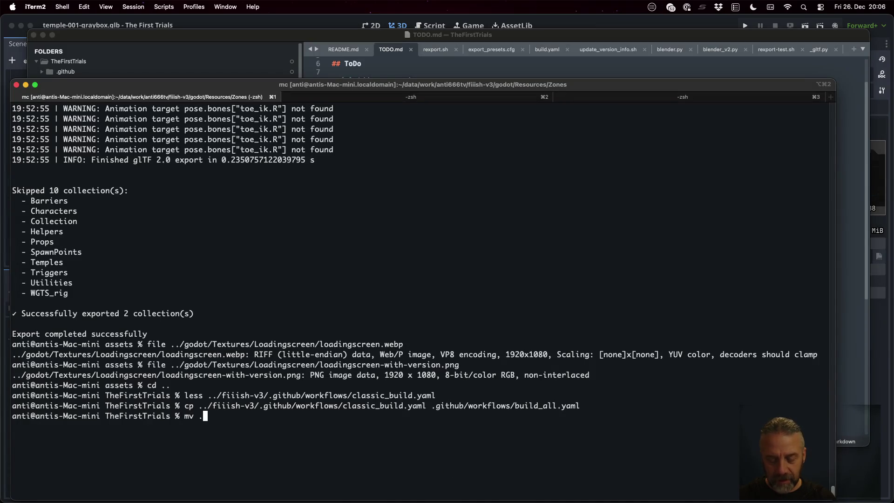
{"action": "type", "text": "w"}
{"action": "key", "text": "Tab"}
{"action": "type", "text": "build_a"}
{"action": "key", "text": "Tab"}
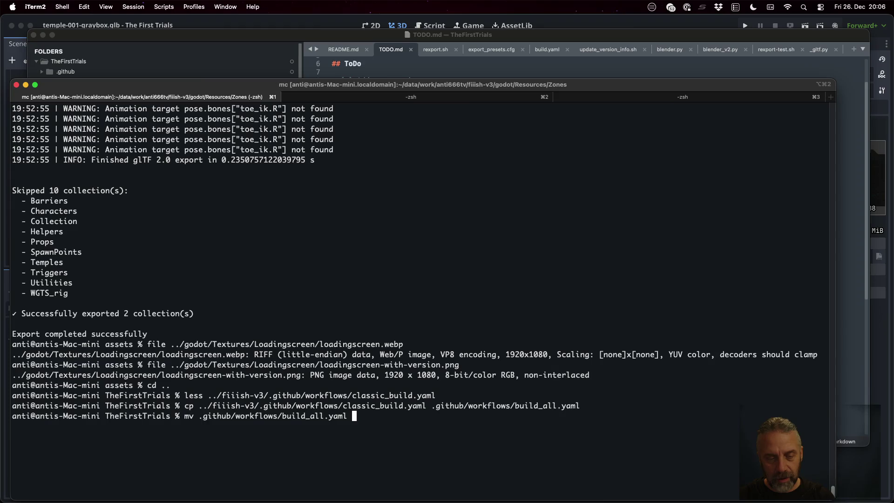
{"action": "type", "text": ".git"}
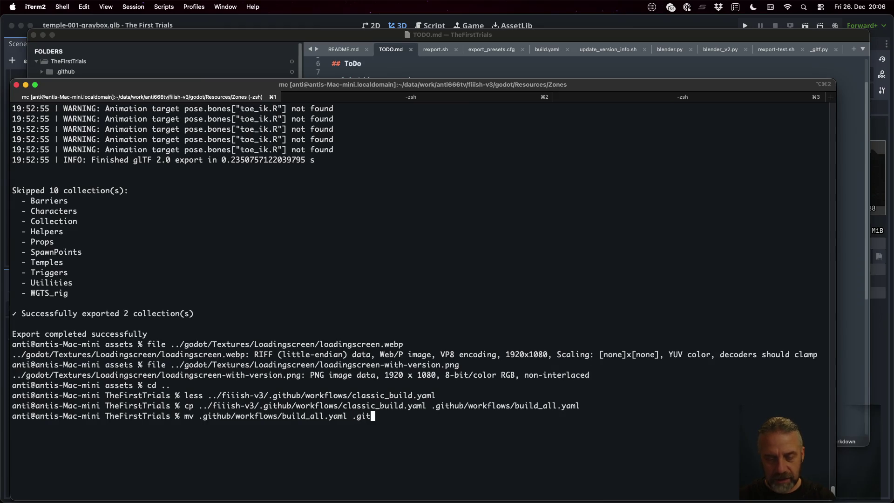
{"action": "key", "text": "Tab"}
{"action": "type", "text": "h"}
{"action": "key", "text": "Tab"}
{"action": "type", "text": "w"}
{"action": "key", "text": "Tab"}
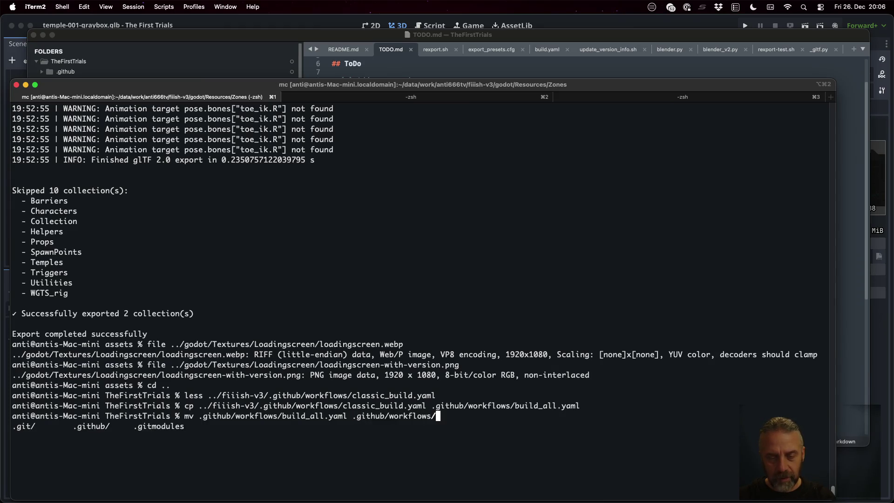
{"action": "type", "text": "full_build"}
{"action": "type", "text": "_all.yaml"}
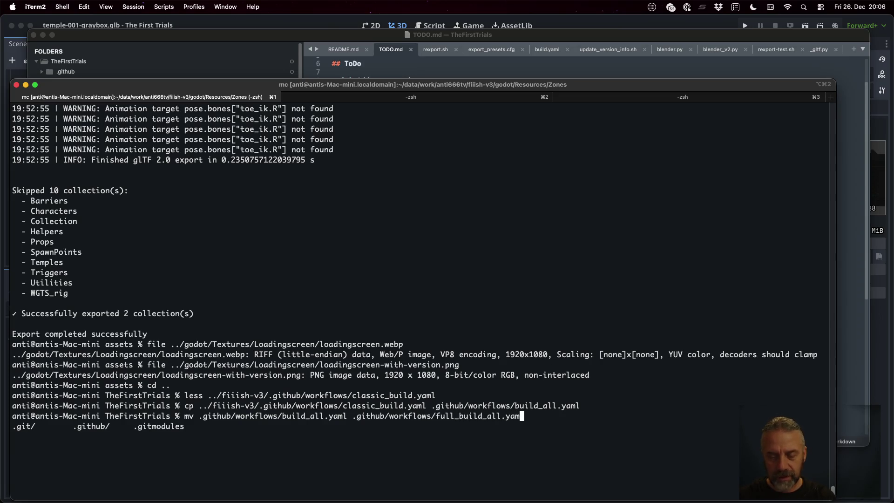
{"action": "key", "text": "Return"}
Run actionlint on .github/workflows/full_build_all.yaml, exposing the undefined inputs.build_type
{"action": "type", "text": "yamlli"}
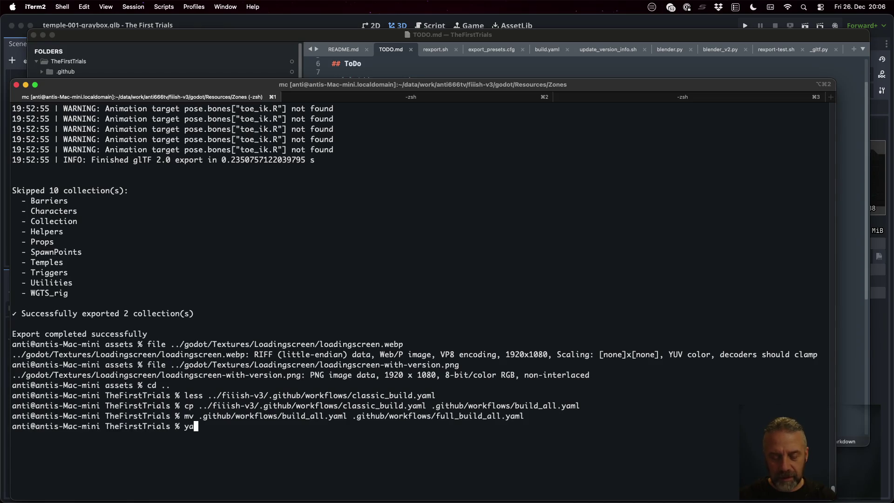
{"action": "key", "text": "BackSpace"}
{"action": "key", "text": "BackSpace"}
{"action": "type", "text": "pp-"}
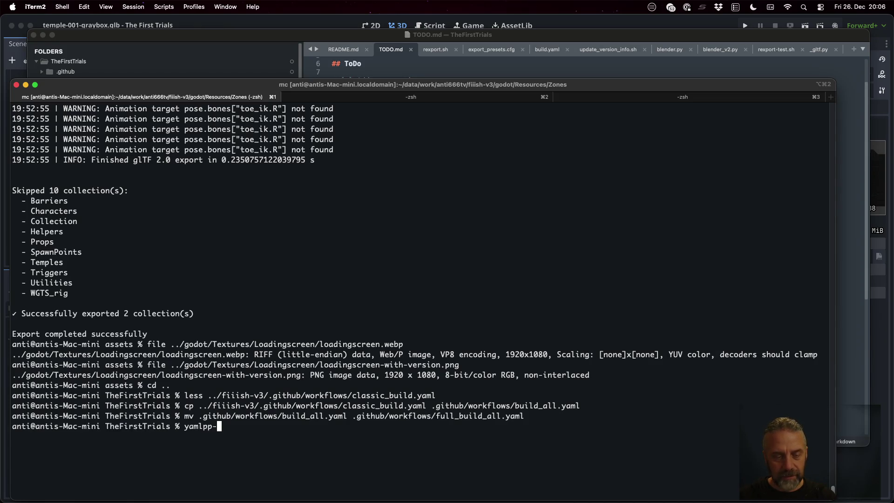
{"action": "key", "text": "BackSpace"}
{"action": "key", "text": "BackSpace"}
{"action": "key", "text": "BackSpace"}
{"action": "type", "text": "actionlint .gi"}
{"action": "key", "text": "Tab"}
{"action": "type", "text": "hub/w"}
{"action": "key", "text": "Tab"}
{"action": "type", "text": "fu"}
{"action": "key", "text": "Tab"}
{"action": "key", "text": "Return"}
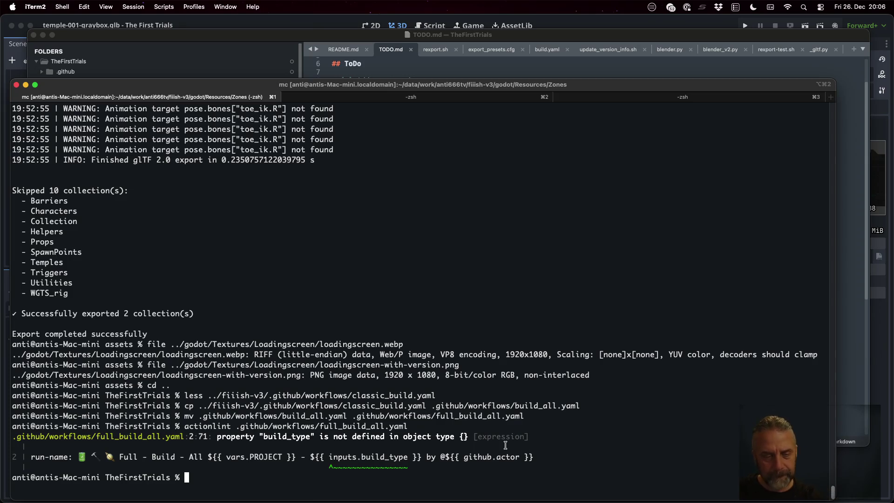
{"action": "left_click", "coordinate": [484, 74]}
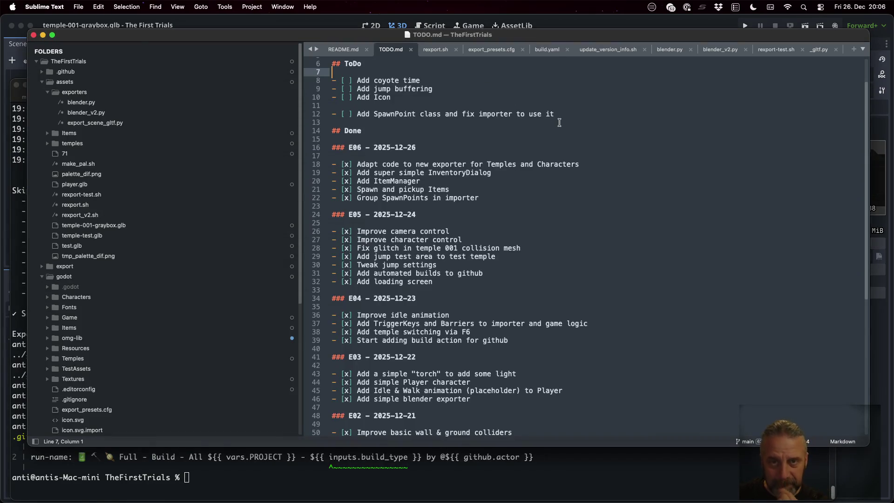
Delete the ${{ inputs.build_type }} expression from full_build_all.yaml's run-name and save
{"action": "key", "text": "super+p"}
{"action": "type", "text": "full"}
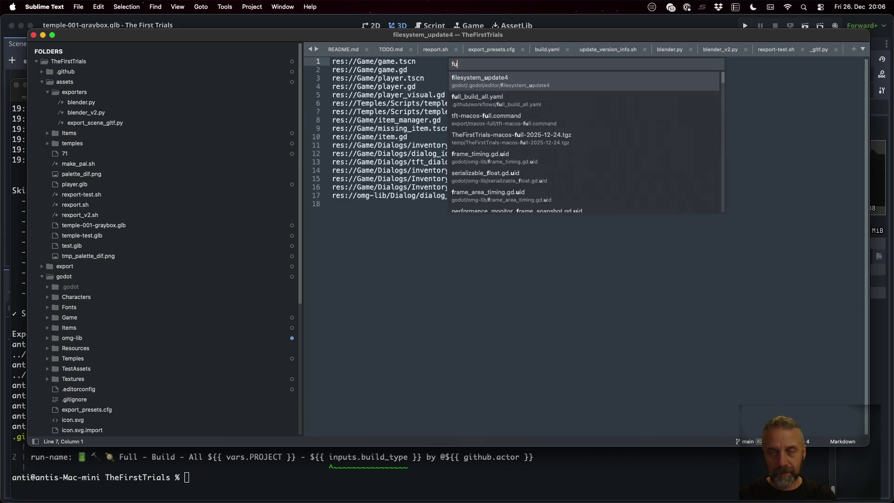
{"action": "key", "text": "Return"}
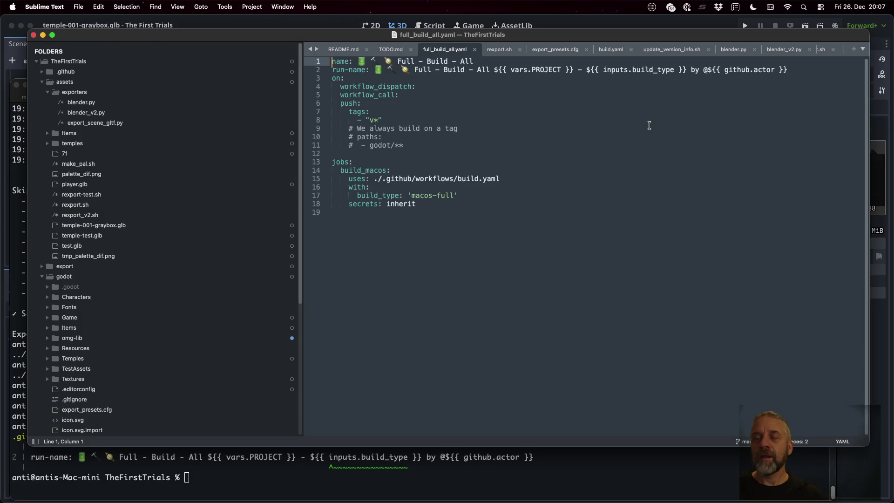
{"action": "double_click", "coordinate": [591, 70]}
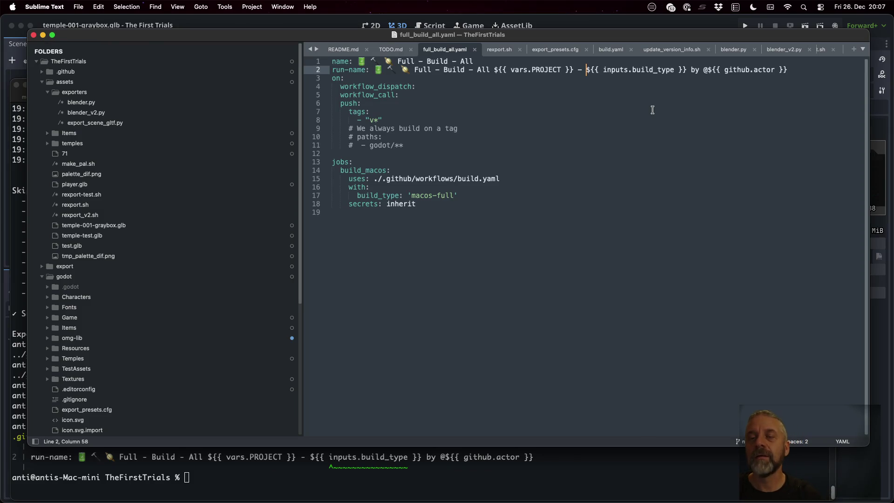
{"action": "left_click_drag", "start_coordinate": [593, 70], "coordinate": [687, 70]}
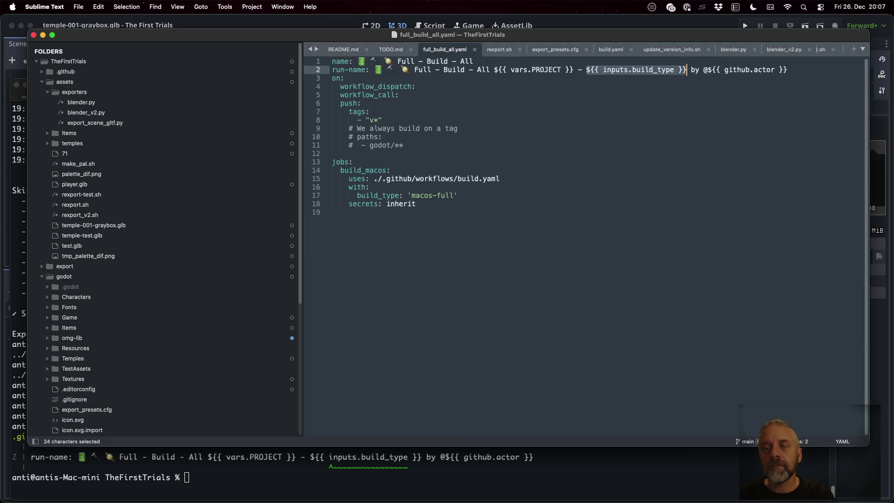
{"action": "key", "text": "BackSpace"}
{"action": "key", "text": "BackSpace"}
{"action": "key", "text": "BackSpace"}
{"action": "key", "text": "BackSpace"}
{"action": "key", "text": "super+s"}
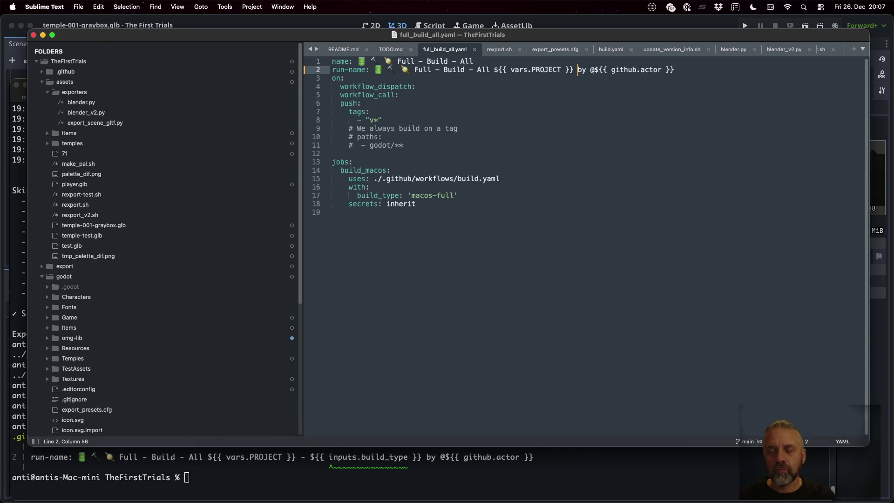
Rerun the previous actionlint command on the workflow, now reporting no errors
{"action": "left_click", "coordinate": [536, 448]}
{"action": "key", "text": "Up"}
{"action": "key", "text": "Return"}
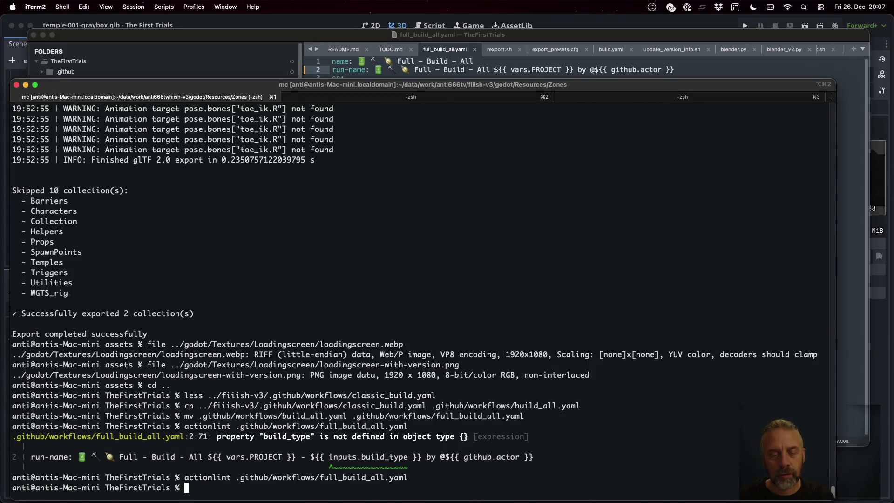
Enter git add for .github/workflows/full_build_all.yaml
{"action": "type", "text": "git add .git"}
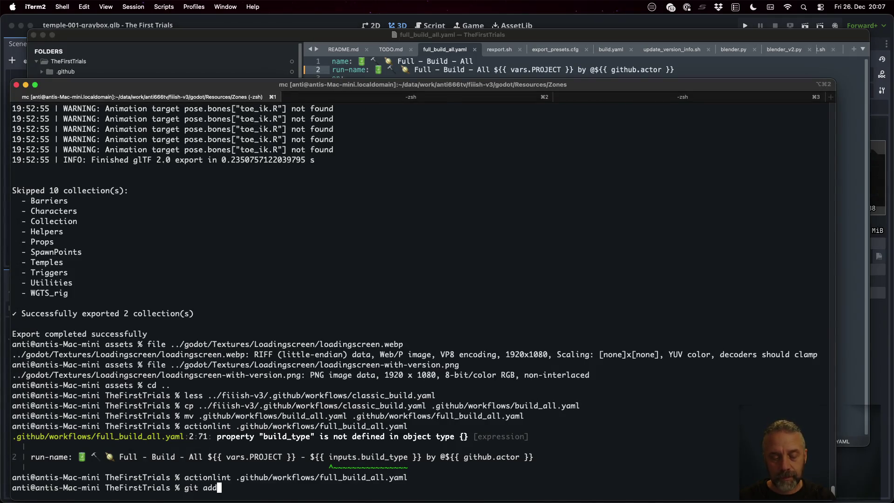
{"action": "key", "text": "Tab"}
{"action": "type", "text": "h"}
{"action": "key", "text": "Tab"}
{"action": "type", "text": "w"}
{"action": "key", "text": "Tab"}
{"action": "type", "text": "f"}
{"action": "key", "text": "Tab"}
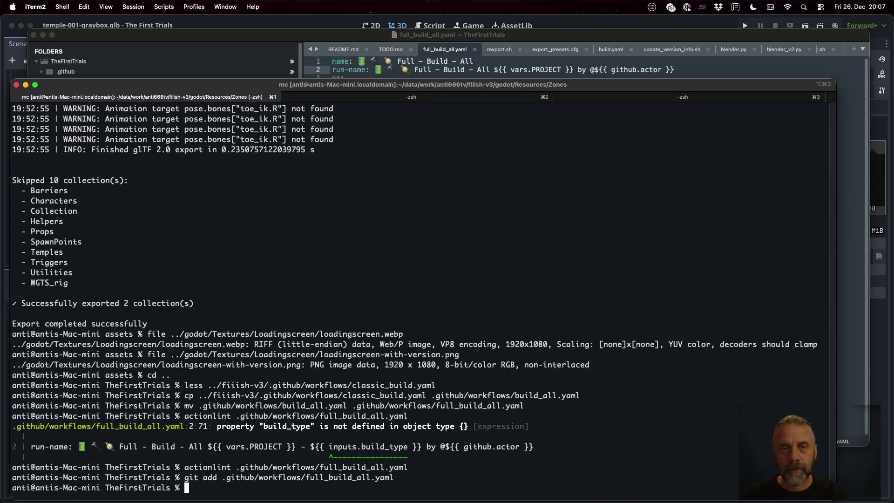
Move between Spaces and use Desktop 18's window overview to bring Sublime Merge forward
{"action": "key", "text": "ctrl+Right"}
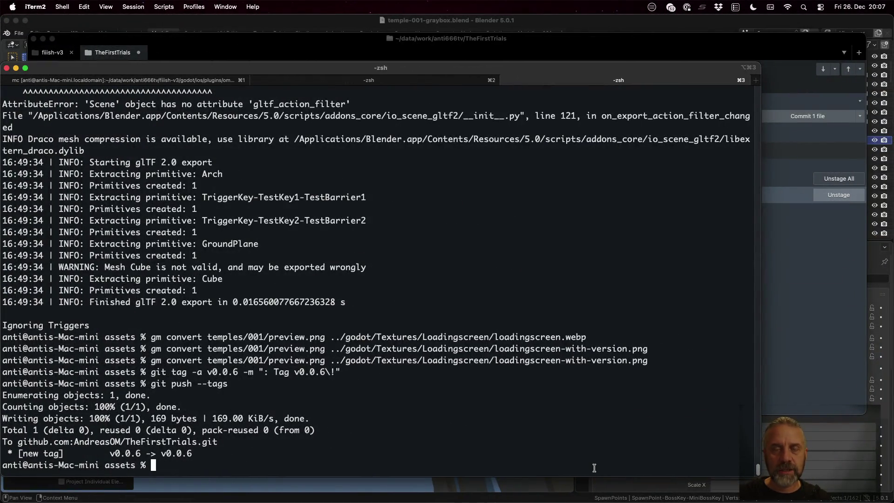
{"action": "key", "text": "ctrl+Left"}
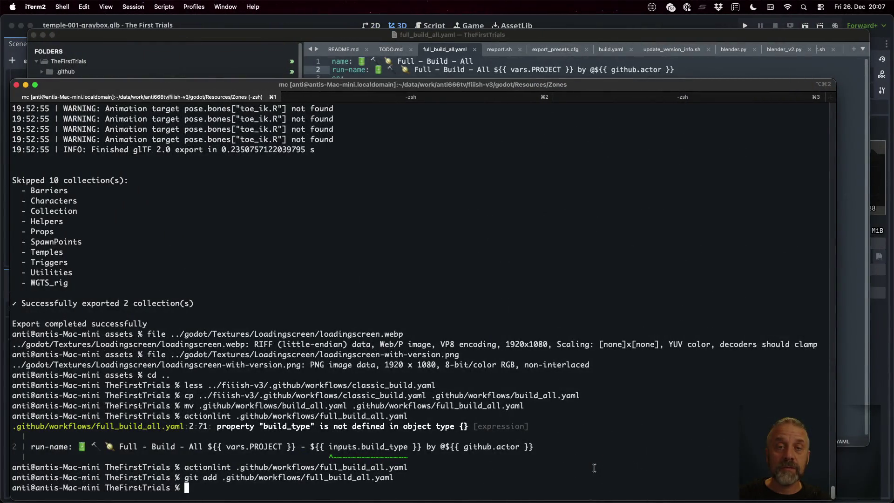
{"action": "left_click", "coordinate": [525, 36]}
{"action": "left_click", "coordinate": [506, 106]}
{"action": "key", "text": "ctrl+Up"}
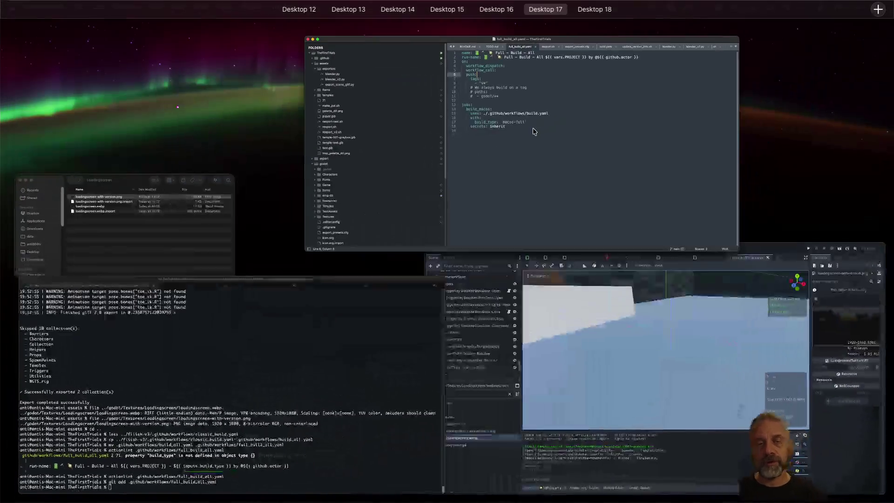
{"action": "key", "text": "ctrl+Up"}
{"action": "key", "text": "ctrl+Right"}
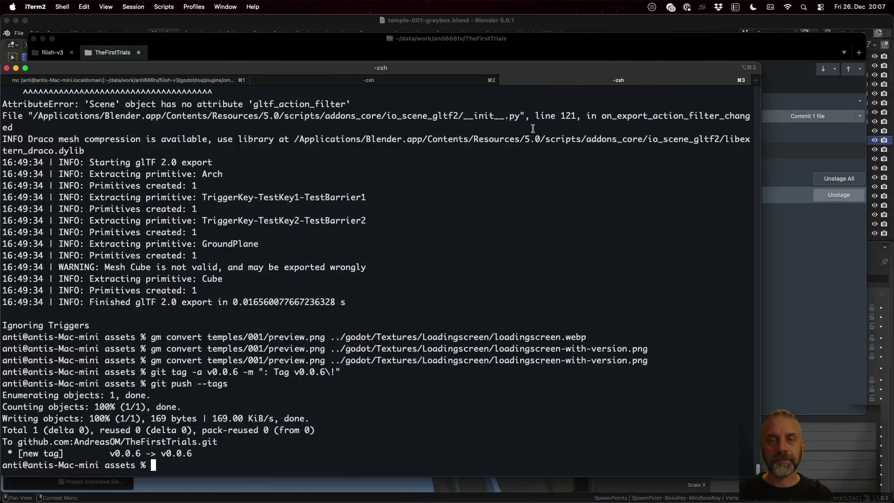
{"action": "key", "text": "ctrl+Up"}
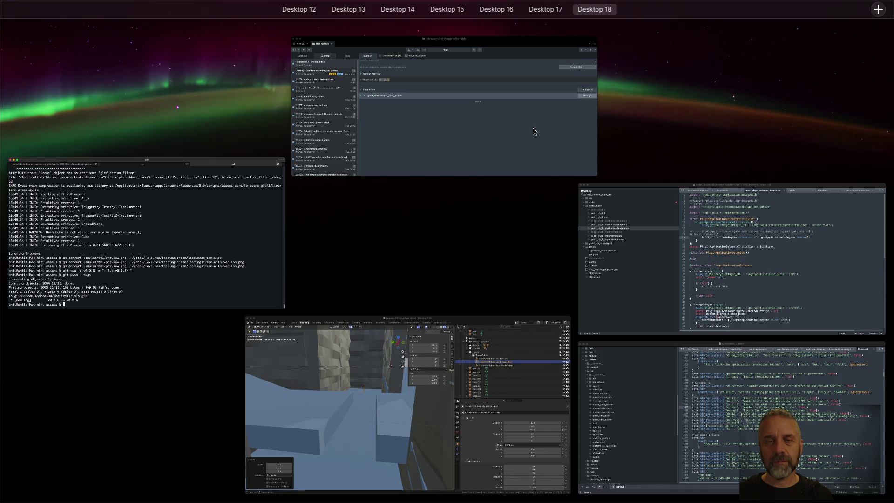
{"action": "left_click", "coordinate": [534, 132]}
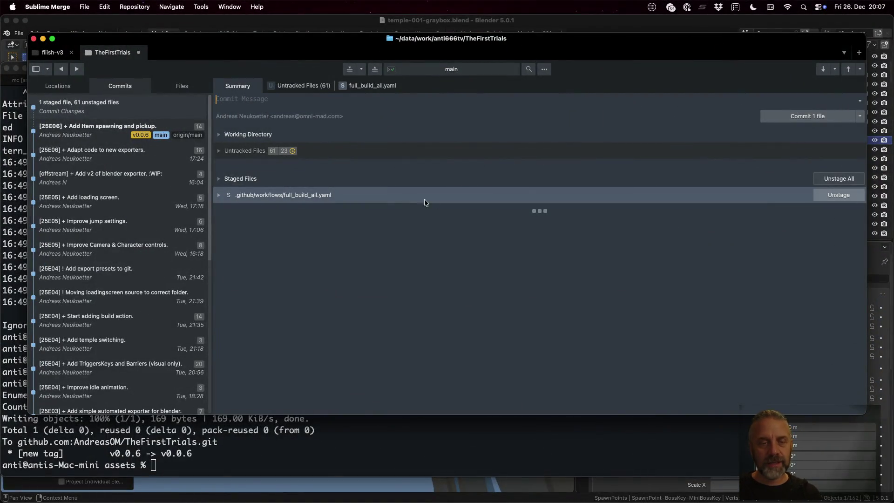
Commit full_build_all.yaml as "[25E06] + Add workflow to do "all" builds on push of vx.y.z tag."
{"action": "left_click", "coordinate": [278, 101]}
{"action": "type", "text": "["}
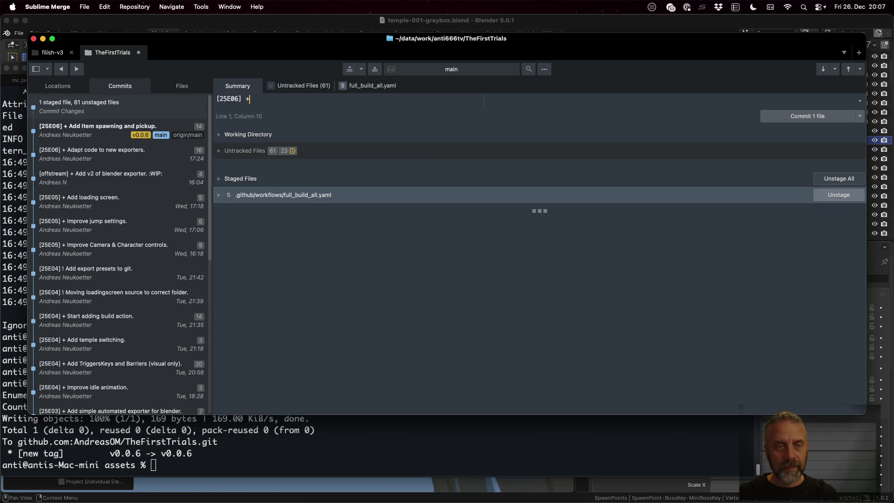
{"action": "type", "text": "orkflow to do \"all"}
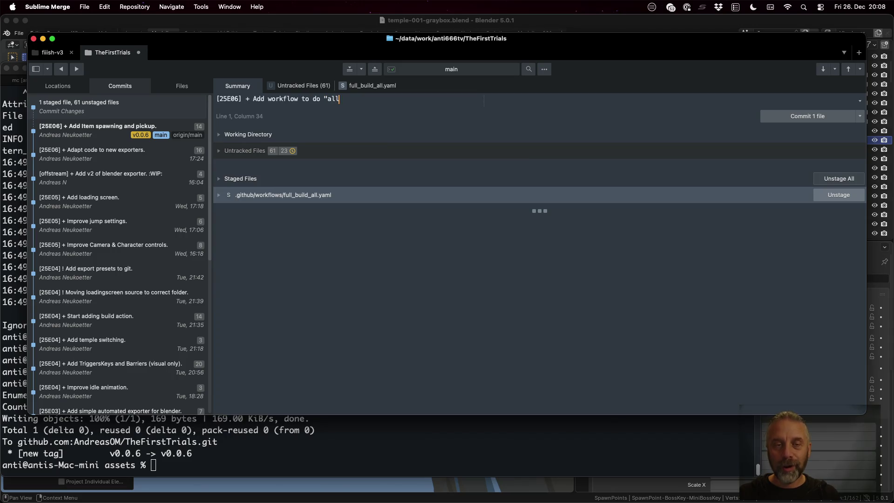
{"action": "type", "text": "builds on push of tag."}
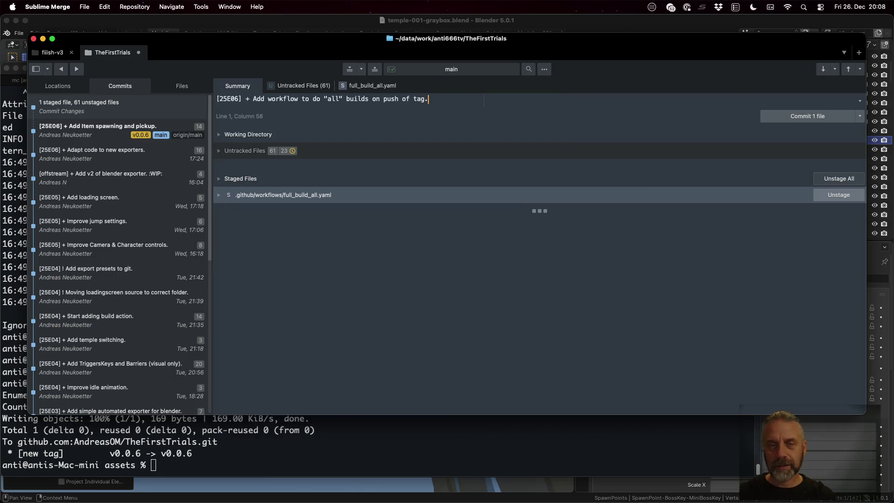
{"action": "type", "text": "v.x."}
{"action": "key", "text": "BackSpace"}
{"action": "key", "text": "BackSpace"}
{"action": "key", "text": "BackSpace"}
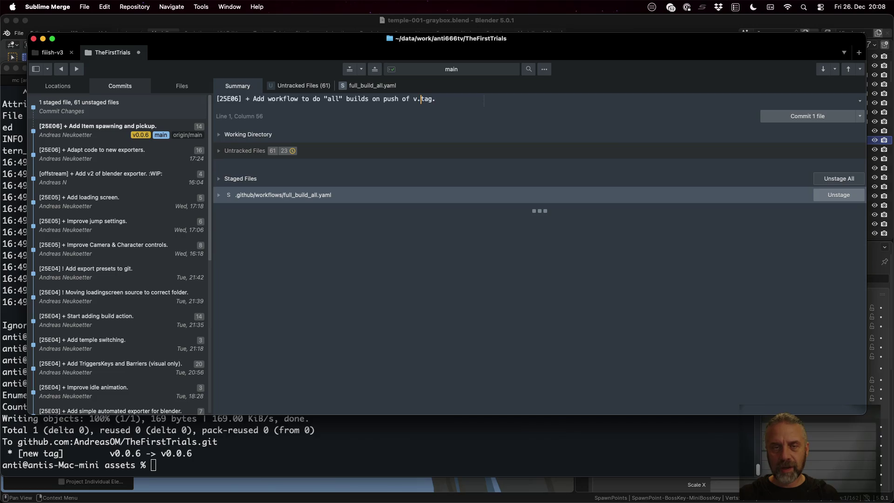
{"action": "type", "text": "x.y.z."}
{"action": "key", "text": "BackSpace"}
{"action": "key", "text": "BackSpace"}
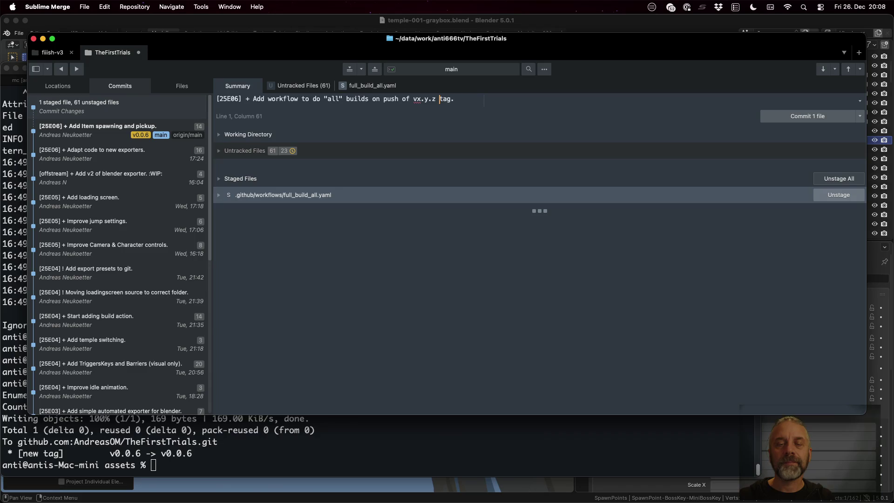
{"action": "left_click", "coordinate": [788, 114]}
Push main to origin via the command palette's Push command
{"action": "key", "text": "super+p"}
{"action": "type", "text": "r"}
{"action": "key", "text": "Return"}
{"action": "key", "text": "Escape"}
{"action": "key", "text": "super+p"}
{"action": "type", "text": "push"}
{"action": "key", "text": "Return"}
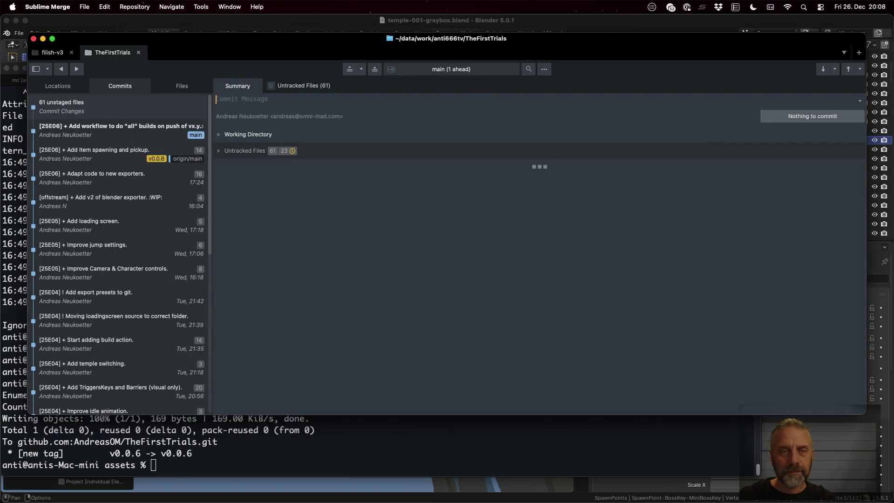
{"action": "key", "text": "ctrl+Left"}
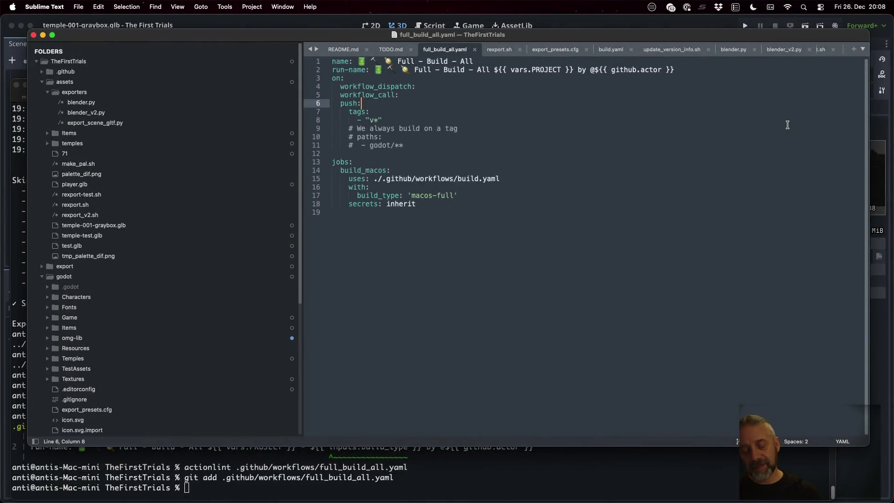
Open the Full - Build - All workflow on GitHub Actions and view its manual run options without starting a run
{"action": "key", "text": "ctrl+Left"}
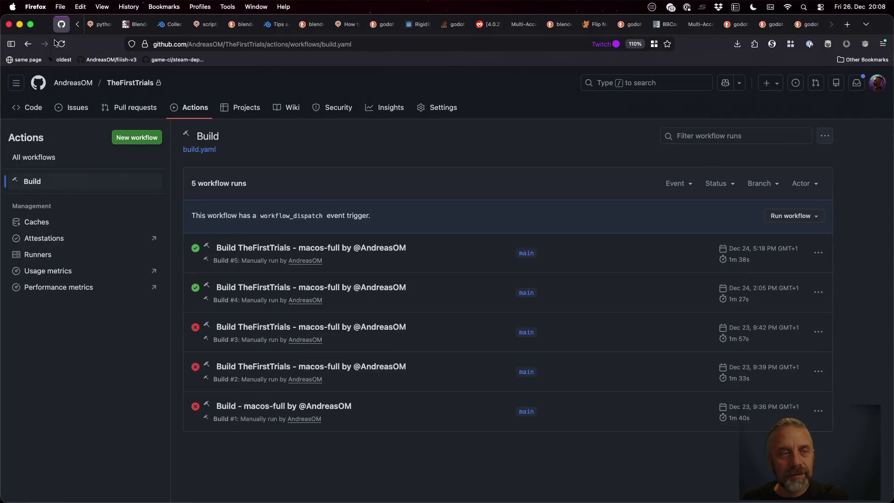
{"action": "left_click", "coordinate": [62, 44]}
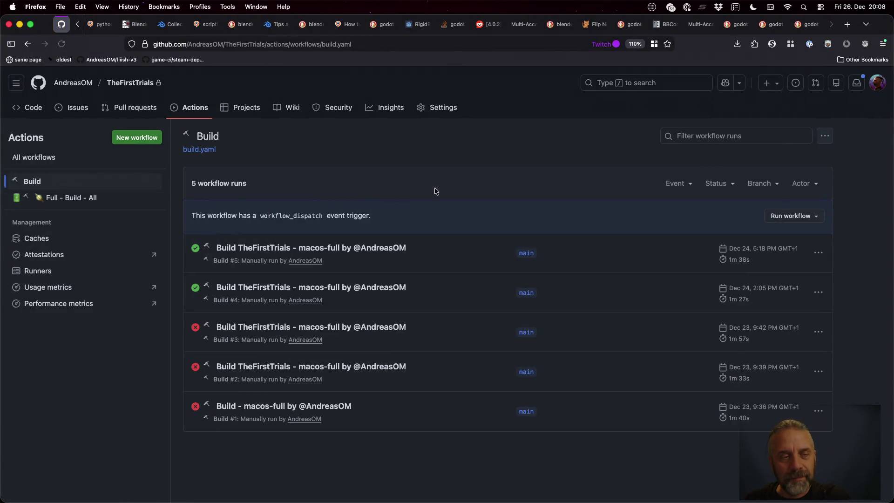
{"action": "left_click", "coordinate": [87, 198]}
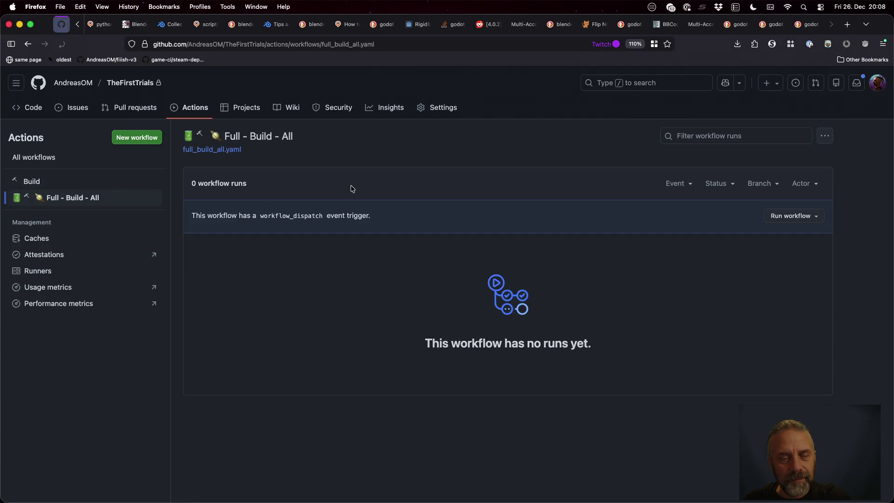
{"action": "left_click", "coordinate": [61, 44]}
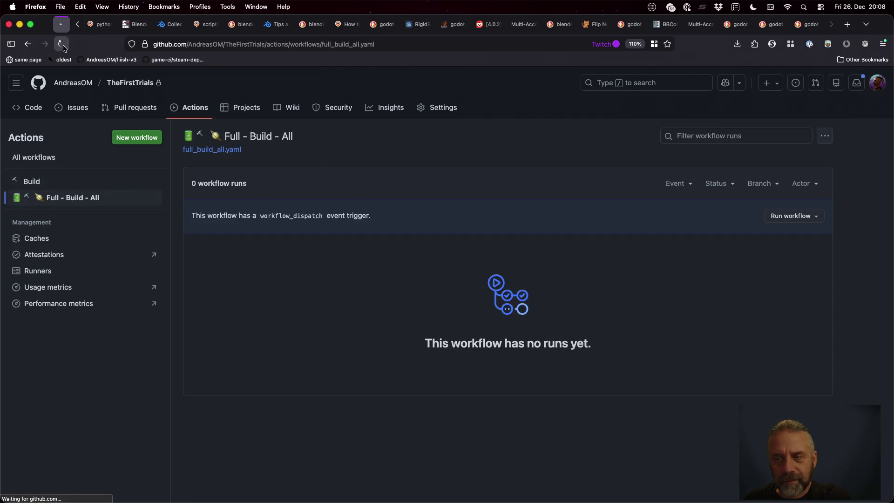
{"action": "left_click", "coordinate": [791, 219]}
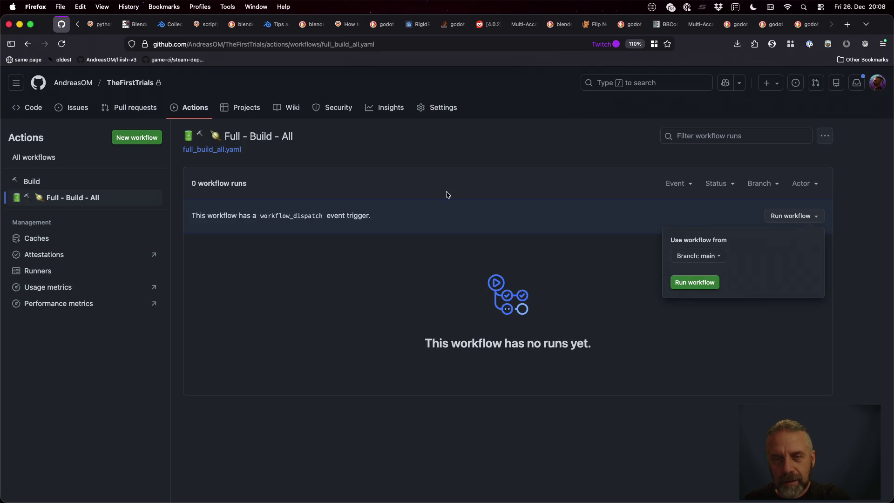
{"action": "left_click", "coordinate": [447, 175]}
Select the v* tag pattern in the workflow file's push trigger
{"action": "key", "text": "ctrl+Right"}
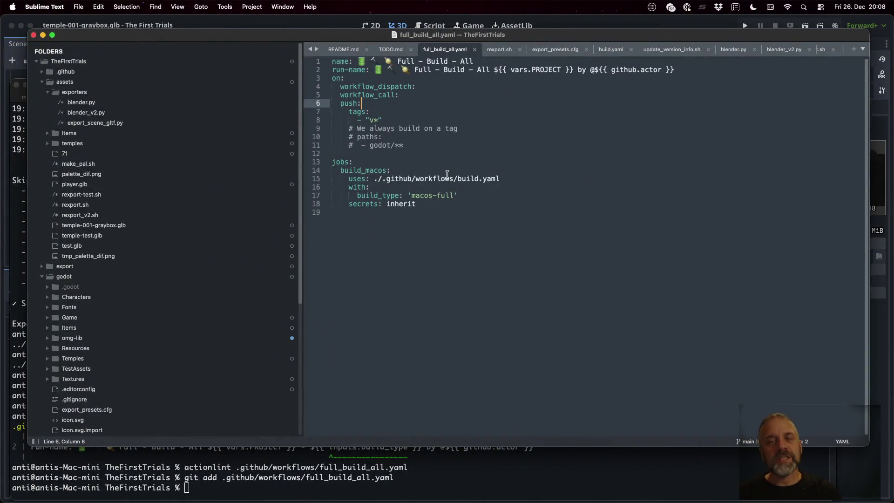
{"action": "left_click_drag", "start_coordinate": [370, 120], "coordinate": [378, 120]}
{"action": "left_click", "coordinate": [467, 461]}
Re-export temple-test.blend with rexport_v2.sh recalled from history
{"action": "key", "text": "Up"}
{"action": "key", "text": "Up"}
{"action": "key", "text": "Up"}
{"action": "key", "text": "Up"}
{"action": "key", "text": "Up"}
{"action": "key", "text": "Up"}
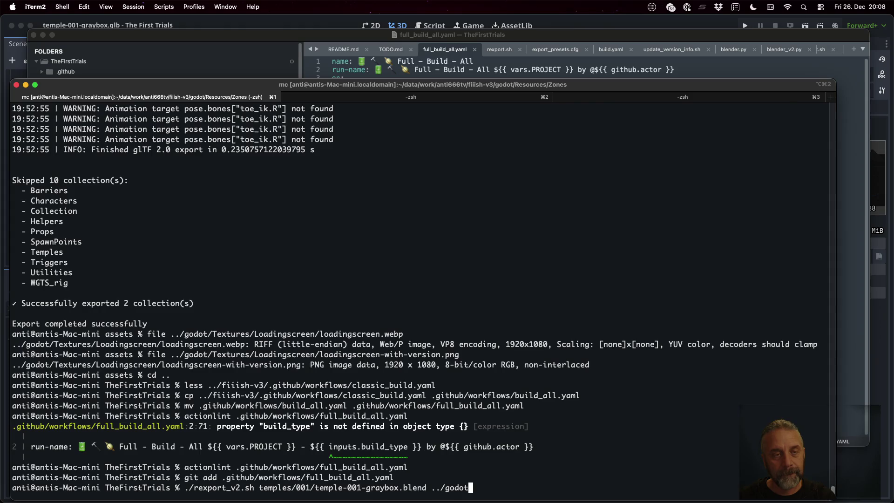
{"action": "key", "text": "Up"}
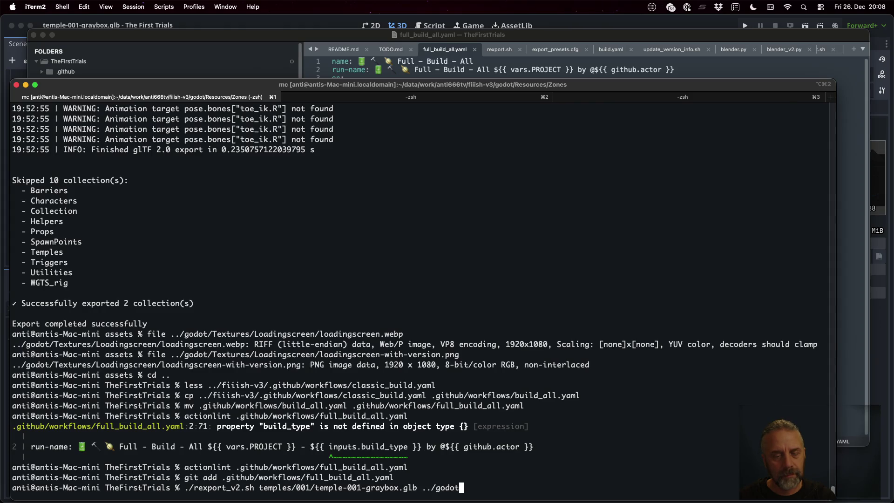
{"action": "key", "text": "Up"}
Force-move the v0.0.6 tag onto the latest commit with git tag -f -a
{"action": "key", "text": "ctrl+r"}
{"action": "type", "text": "tag"}
{"action": "key", "text": "Up"}
{"action": "key", "text": "Tab"}
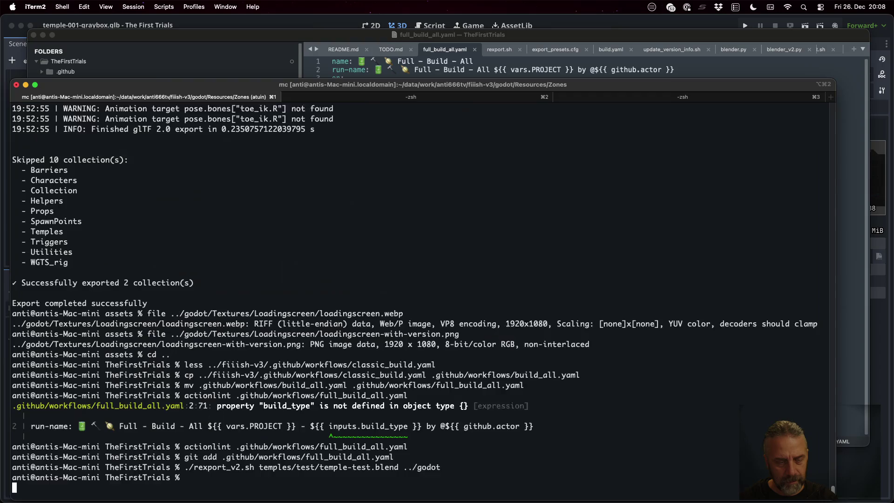
{"action": "key", "text": "Return"}
{"action": "key", "text": "Up"}
{"action": "key", "text": "ctrl+a"}
{"action": "key", "text": "alt+f"}
{"action": "key", "text": "alt+f"}
{"action": "type", "text": "-f"}
{"action": "key", "text": "Return"}
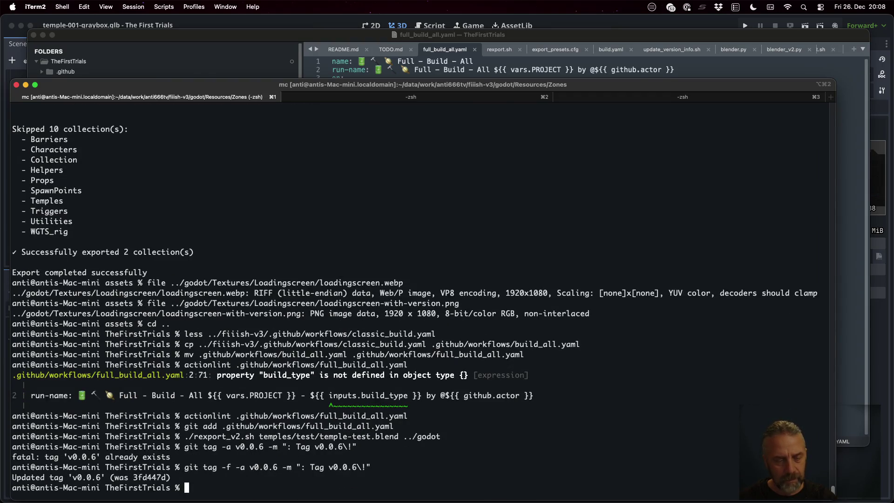
Force-push the tags to GitHub with git push --tags --force
{"action": "key", "text": "Up"}
{"action": "type", "text": "tags"}
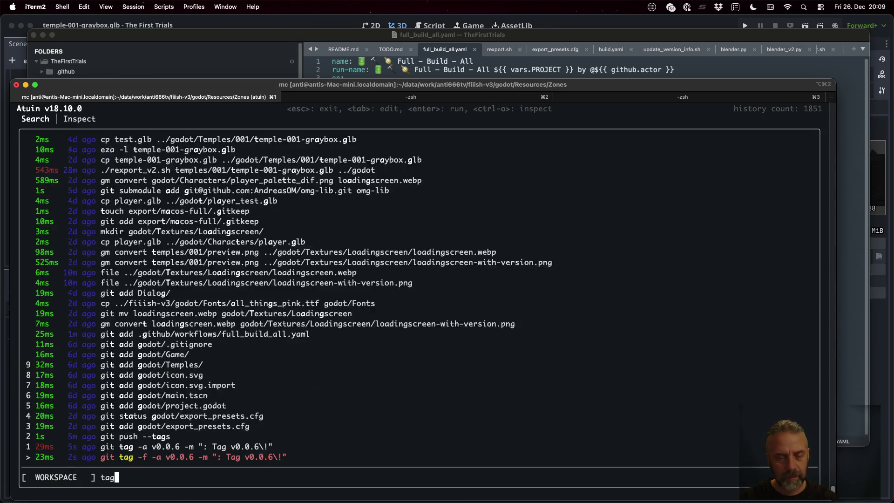
{"action": "key", "text": "Tab"}
{"action": "type", "text": "--force"}
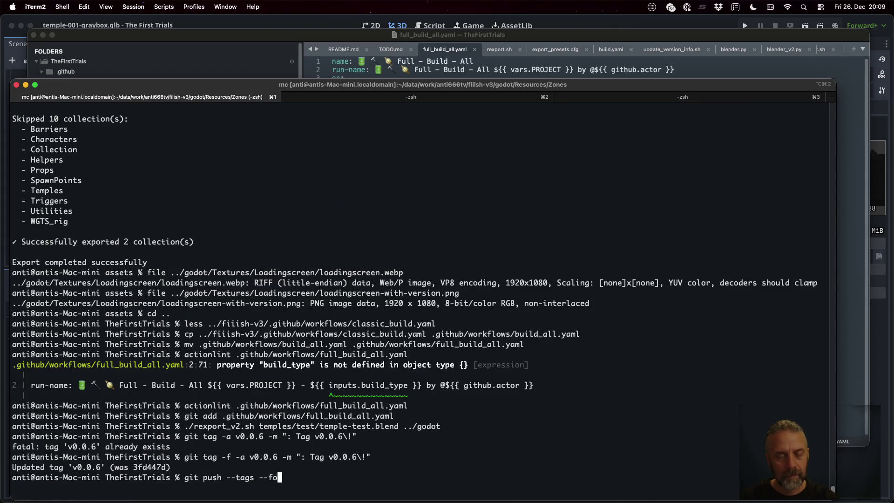
{"action": "key", "text": "Return"}
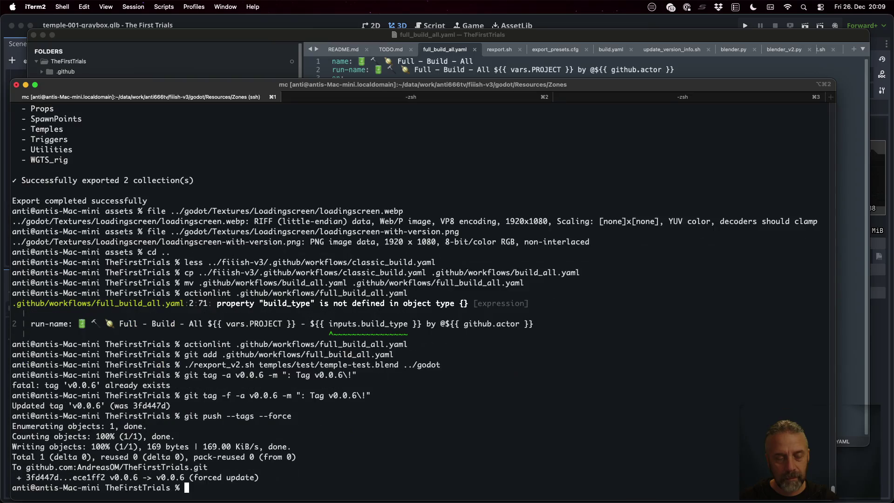
{"action": "key", "text": "super+Tab"}
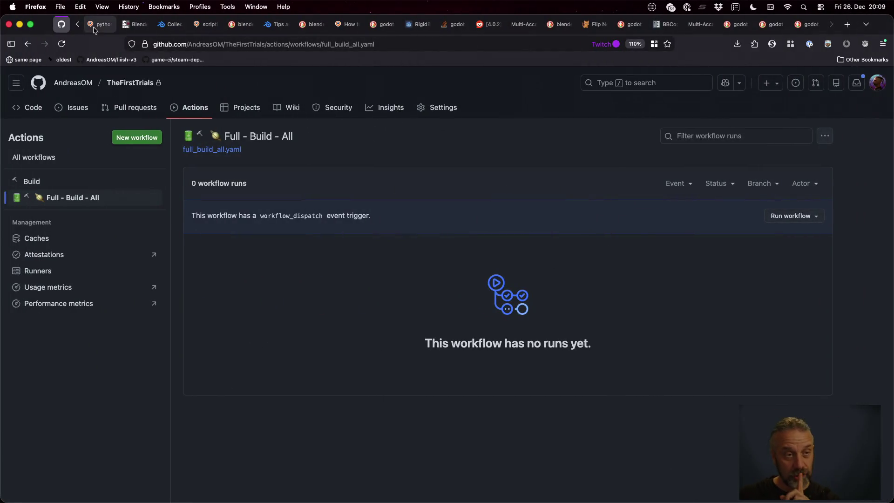
{"action": "left_click", "coordinate": [61, 44]}
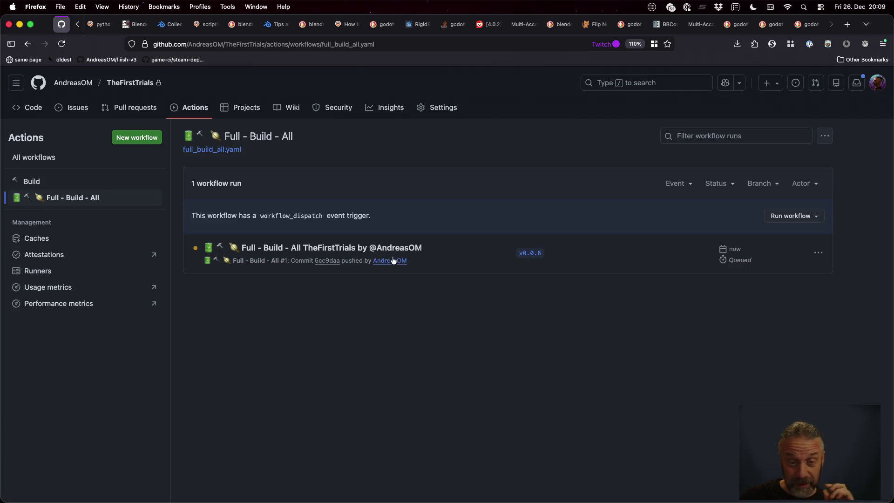
{"action": "left_click", "coordinate": [380, 248]}
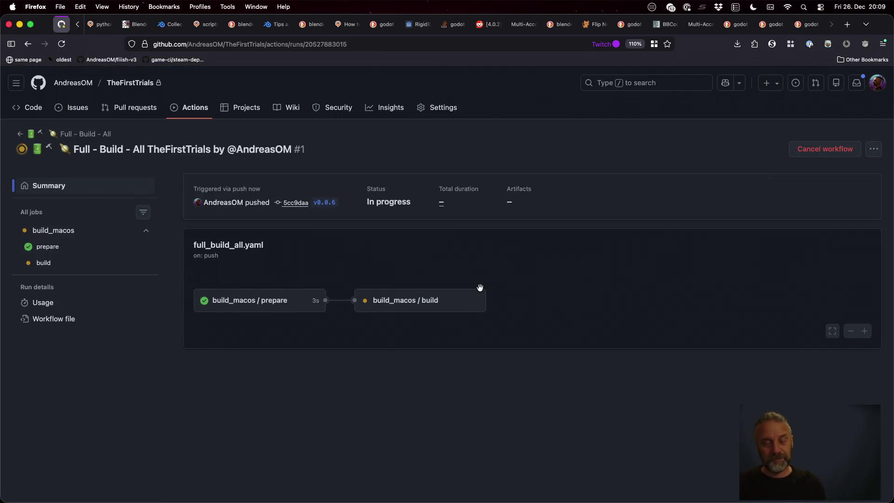
{"action": "left_click", "coordinate": [255, 304]}
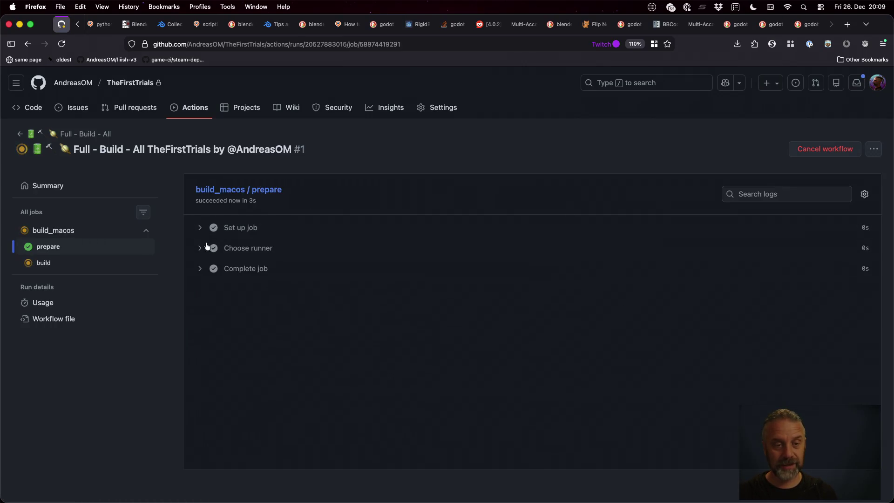
{"action": "left_click", "coordinate": [28, 44]}
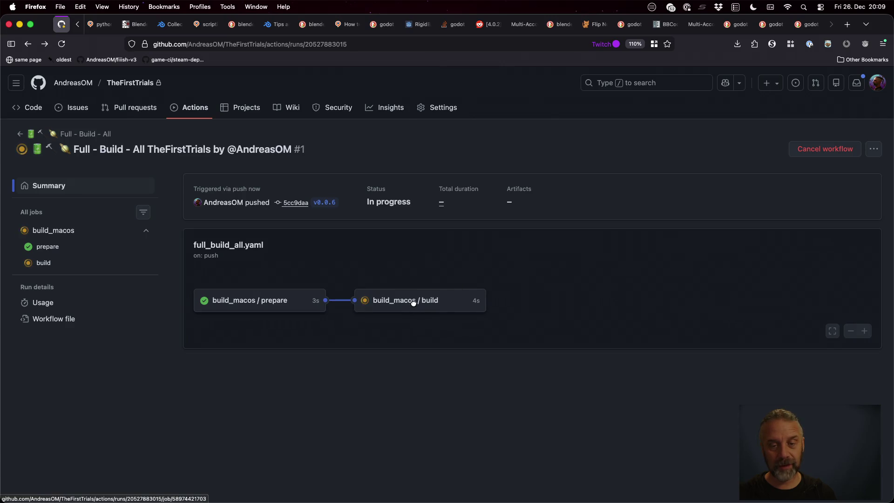
{"action": "left_click", "coordinate": [451, 303]}
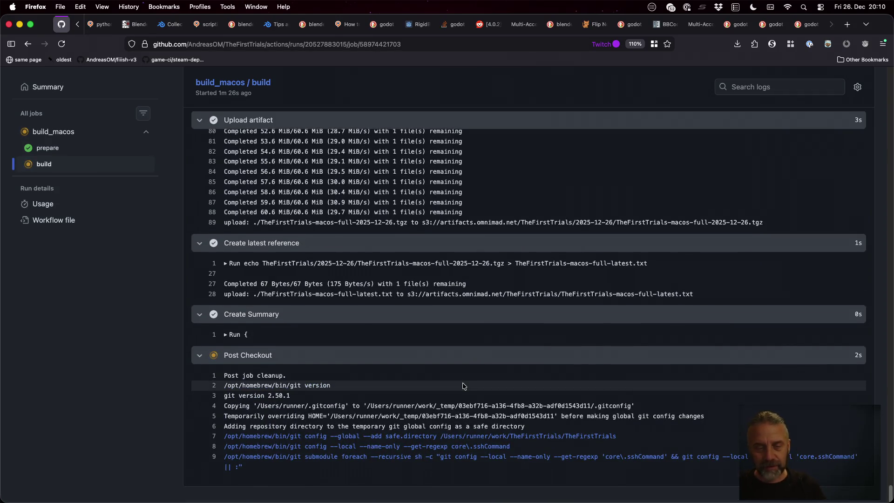
Return from the macOS build job log to the Full - Build - All run summary
{"action": "left_click", "coordinate": [28, 44]}
Reload the finished run, check version 0.0.6, and copy the S3_ARCHIVE_FILE path
{"action": "left_click", "coordinate": [61, 44]}
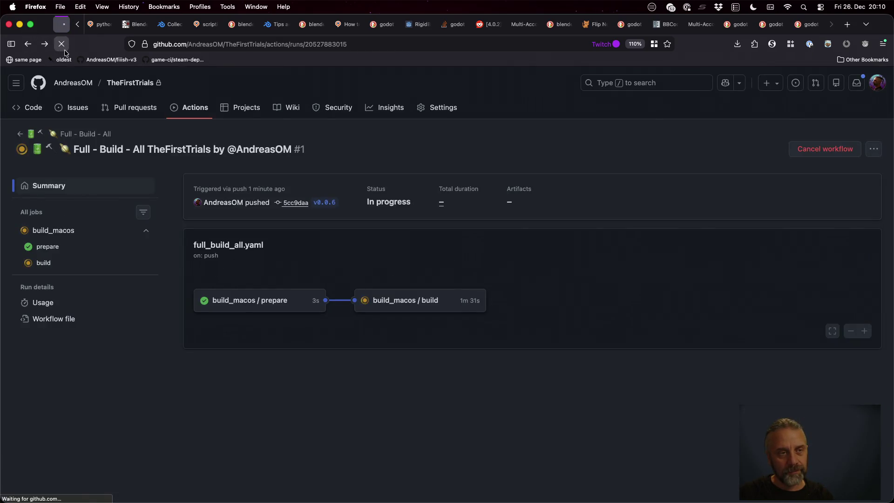
{"action": "scroll", "coordinate": [433, 361], "scroll_direction": "down", "scroll_amount": 3}
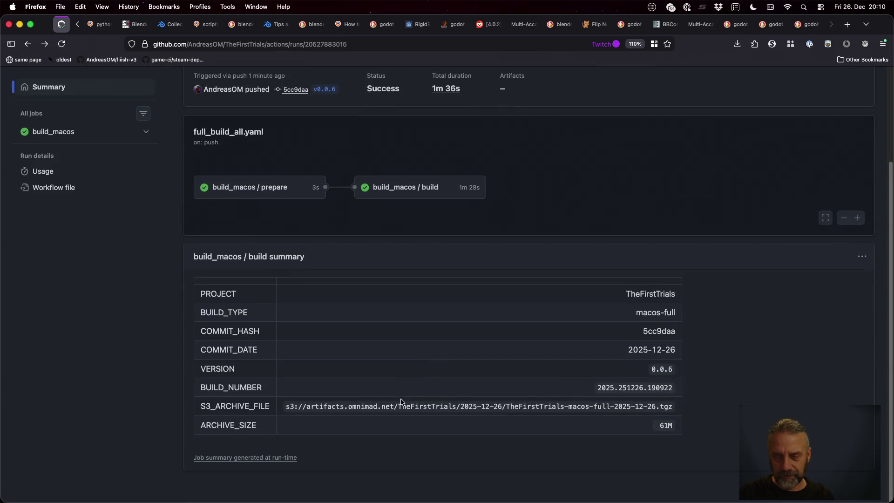
{"action": "double_click", "coordinate": [653, 369]}
{"action": "mouse_move", "coordinate": [287, 407]}
{"action": "left_mouse_down"}
{"action": "mouse_move", "coordinate": [725, 395]}
{"action": "mouse_move", "coordinate": [689, 410]}
{"action": "left_mouse_up"}
{"action": "left_click", "coordinate": [685, 404]}
{"action": "triple_click", "coordinate": [684, 407]}
{"action": "key", "text": "super+c"}
{"action": "key", "text": "super+Tab"}
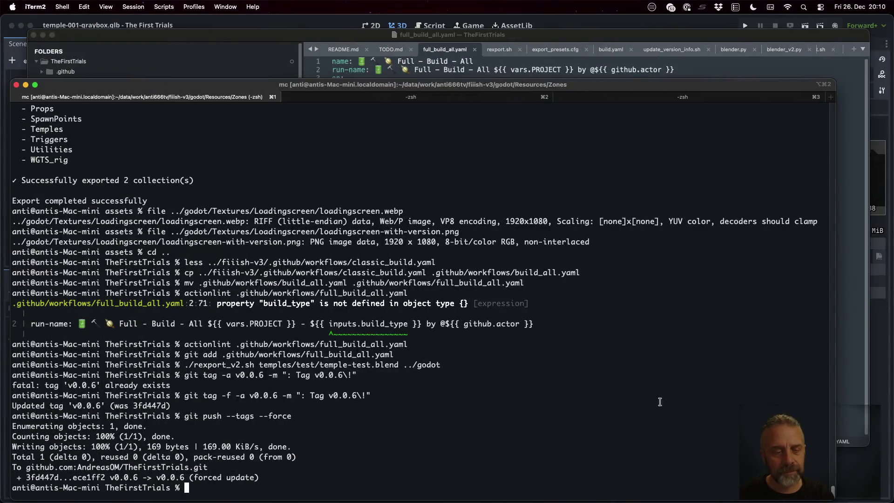
In the temp folder, download the pasted S3 archive path with aws s3 cp
{"action": "type", "text": "cd temp"}
{"action": "key", "text": "Return"}
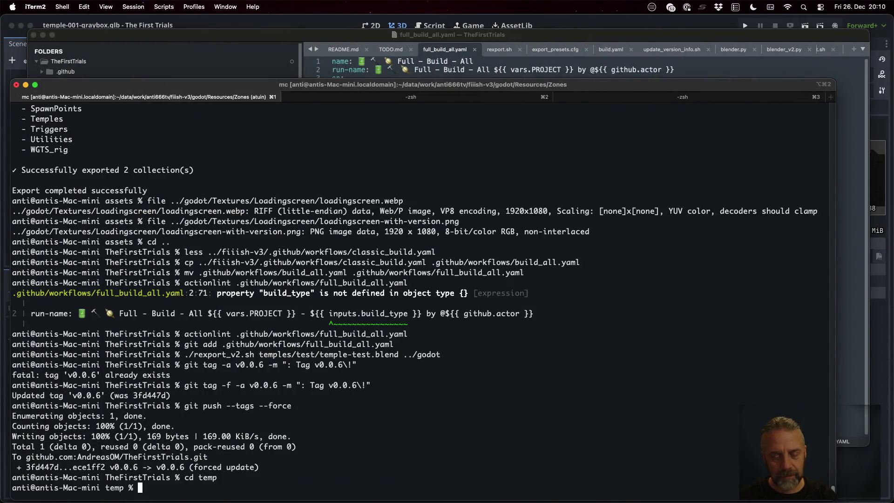
{"action": "type", "text": "aws s3"}
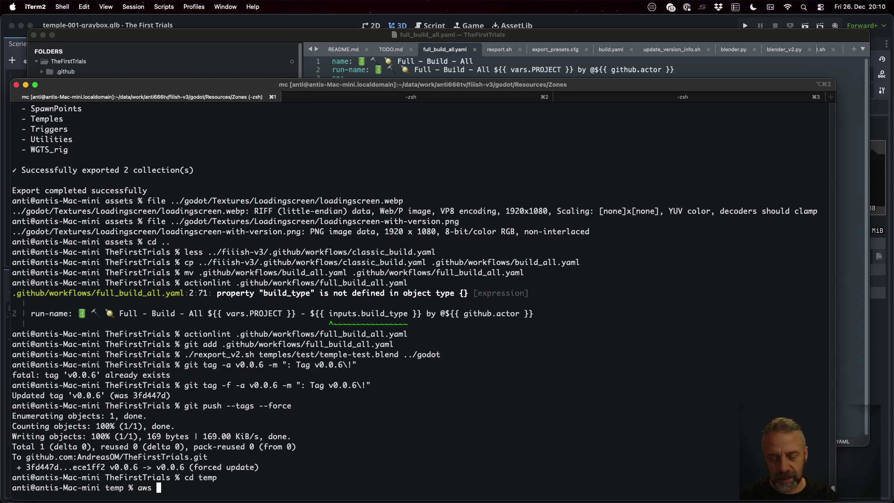
{"action": "type", "text": " cp"}
{"action": "key", "text": "super+v"}
{"action": "type", "text": "."}
{"action": "key", "text": "Return"}
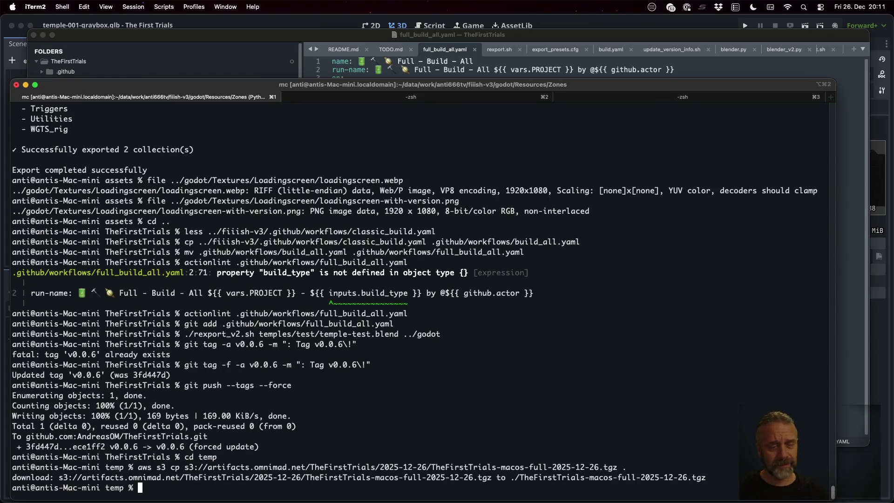
Delete the old TheFirstTrials-macos-full/ folder with rm -rf
{"action": "type", "text": "rm -rf"}
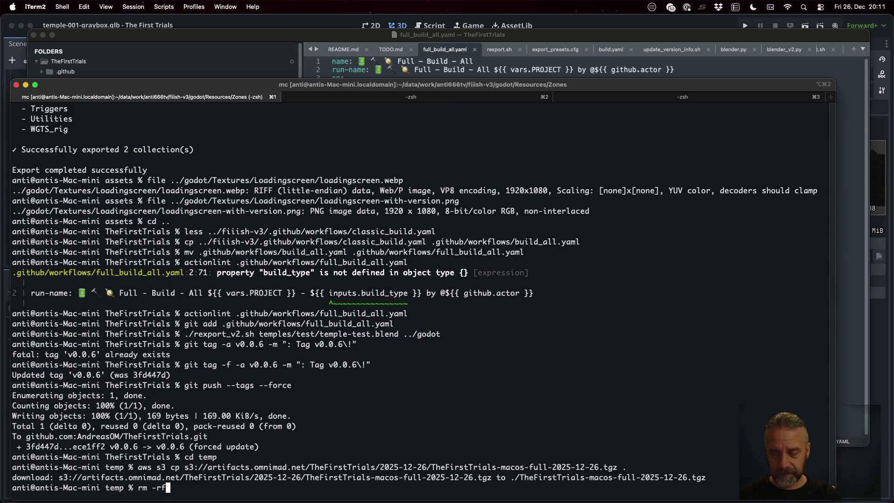
{"action": "type", "text": " The"}
{"action": "key", "text": "Tab"}
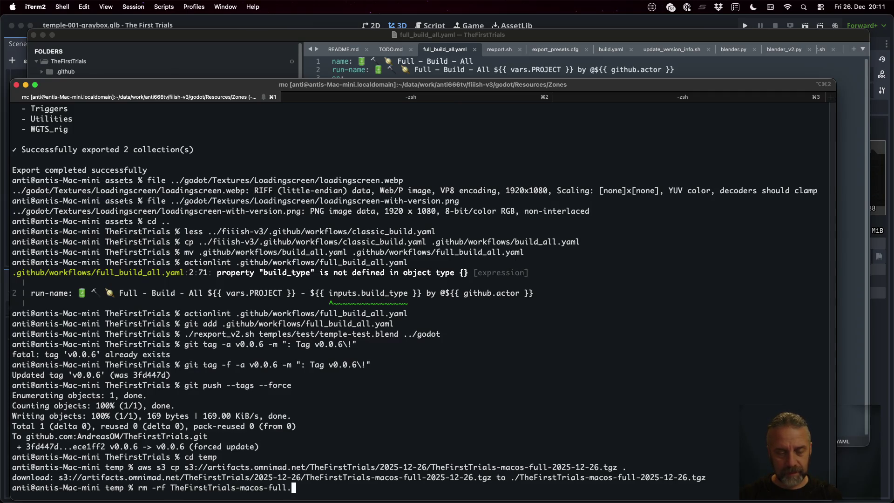
{"action": "key", "text": "BackSpace"}
{"action": "key", "text": "Tab"}
{"action": "type", "text": "/"}
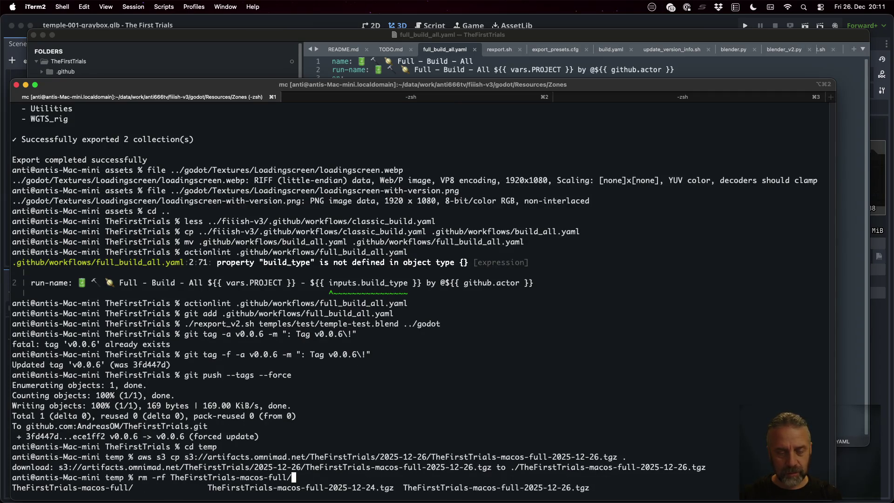
{"action": "key", "text": "Return"}
Unpack TheFirstTrials-macos-full-2025-12-26.tgz with tar xfz
{"action": "type", "text": "tar Th"}
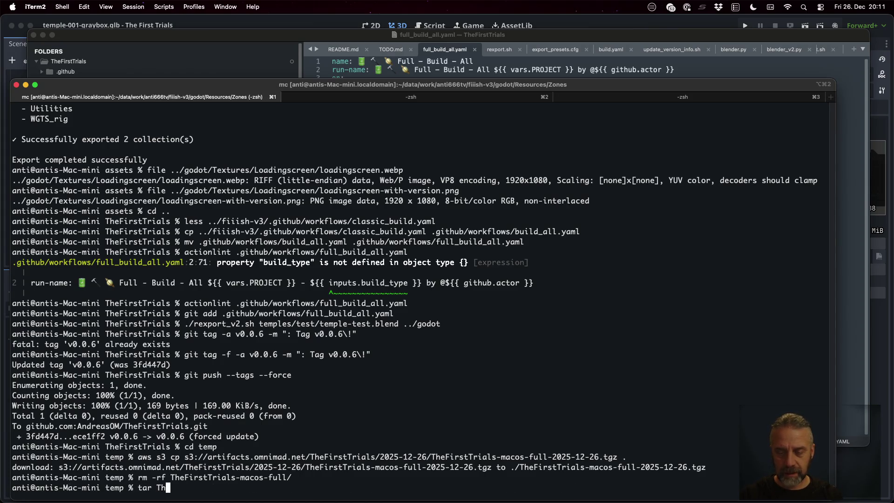
{"action": "key", "text": "Tab"}
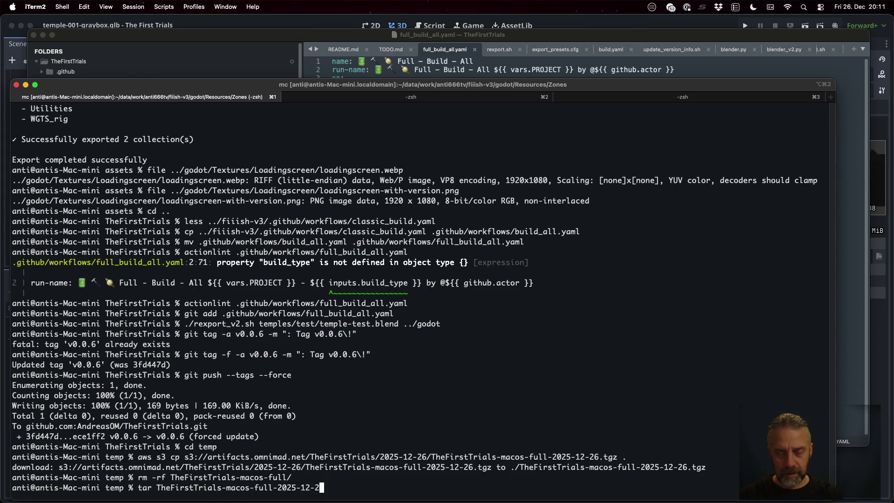
{"action": "type", "text": "6"}
{"action": "key", "text": "Tab"}
{"action": "key", "text": "Return"}
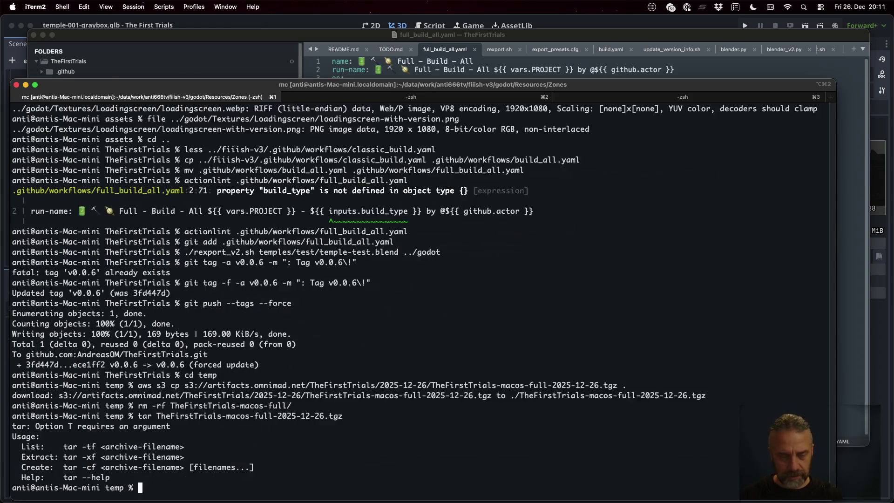
{"action": "key", "text": "Up"}
{"action": "key", "text": "ctrl+a"}
{"action": "key", "text": "Right"}
{"action": "key", "text": "Right"}
{"action": "key", "text": "Right"}
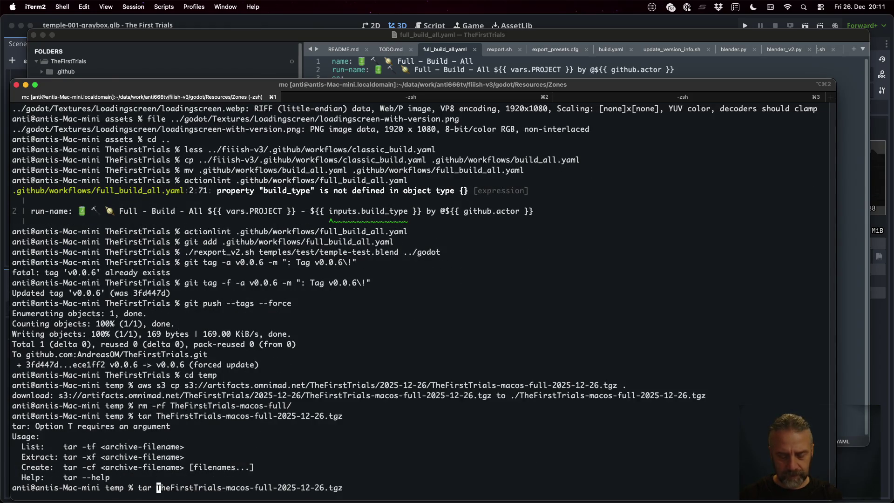
{"action": "type", "text": "xfz"}
{"action": "key", "text": "Return"}
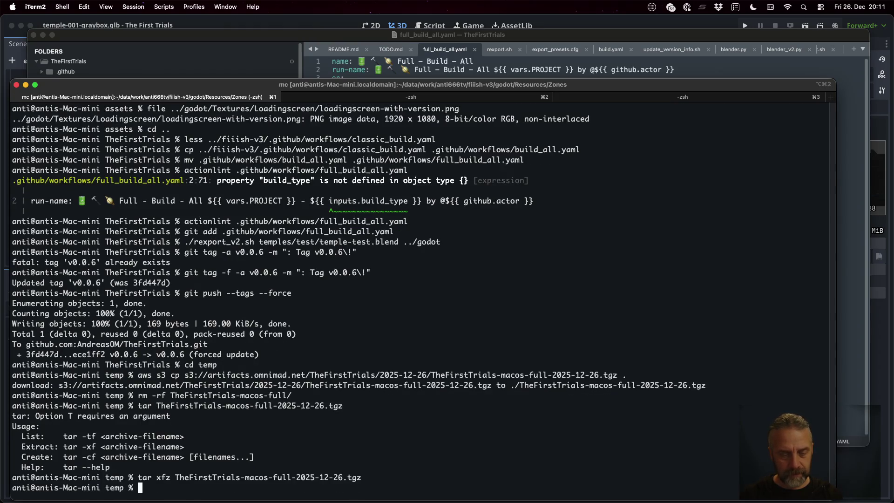
Print TheFirstTrials-macos-full/version.txt with cat, confirming the build reads 0.0.6
{"action": "type", "text": "opemn"}
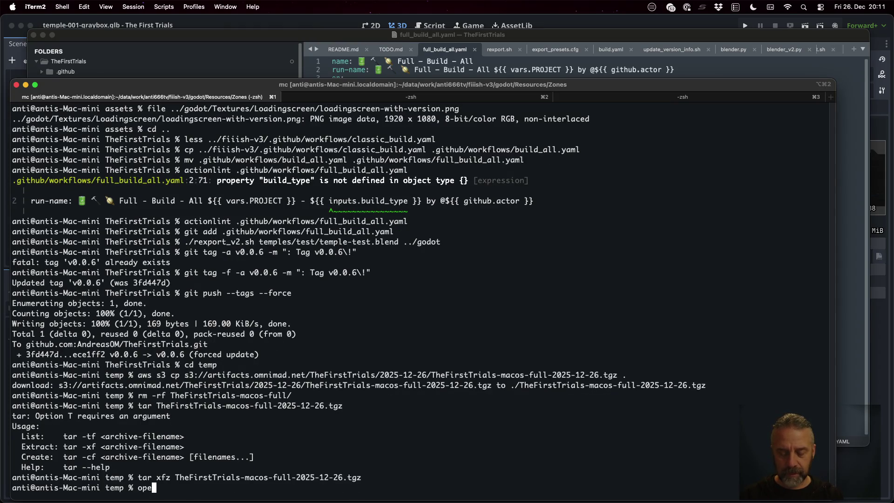
{"action": "key", "text": "BackSpace"}
{"action": "type", "text": "n T"}
{"action": "key", "text": "Tab"}
{"action": "key", "text": "Tab"}
{"action": "type", "text": "/"}
{"action": "key", "text": "Tab"}
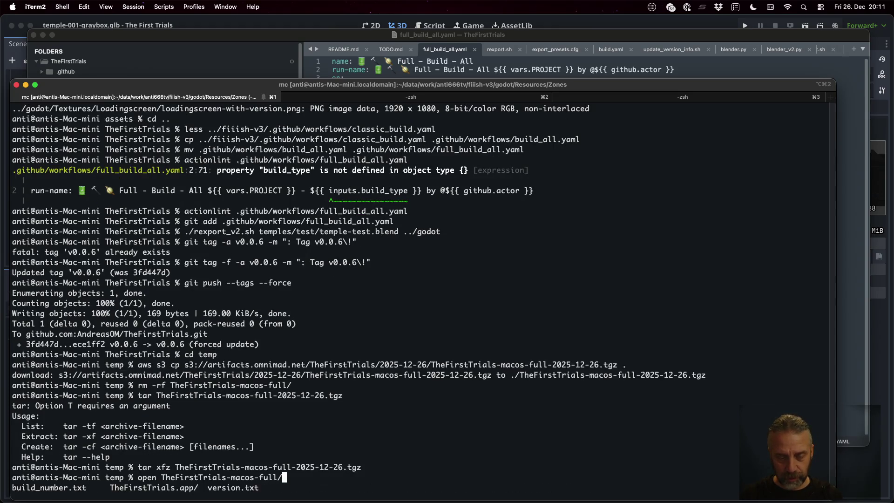
{"action": "type", "text": "v"}
{"action": "key", "text": "Tab"}
{"action": "key", "text": "ctrl+a"}
{"action": "key", "text": "Right"}
{"action": "key", "text": "Right"}
{"action": "key", "text": "Right"}
{"action": "key", "text": "BackSpace"}
{"action": "key", "text": "BackSpace"}
{"action": "key", "text": "BackSpace"}
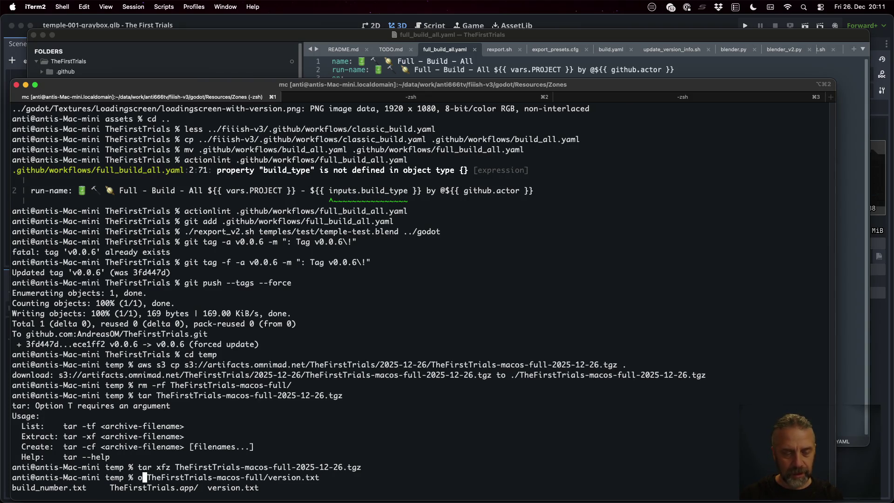
{"action": "key", "text": "BackSpace"}
{"action": "type", "text": "cat"}
{"action": "key", "text": "Return"}
Turn the recalled command into an open command for TheFirstTrials-macos-full/TheFirstTrials.app
{"action": "key", "text": "Up"}
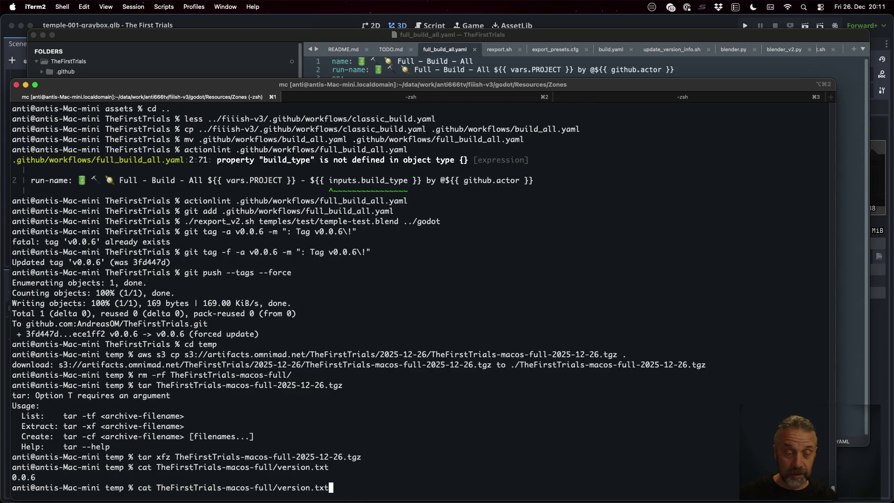
{"action": "key", "text": "Delete"}
{"action": "key", "text": "BackSpace"}
{"action": "key", "text": "BackSpace"}
{"action": "type", "text": "open"}
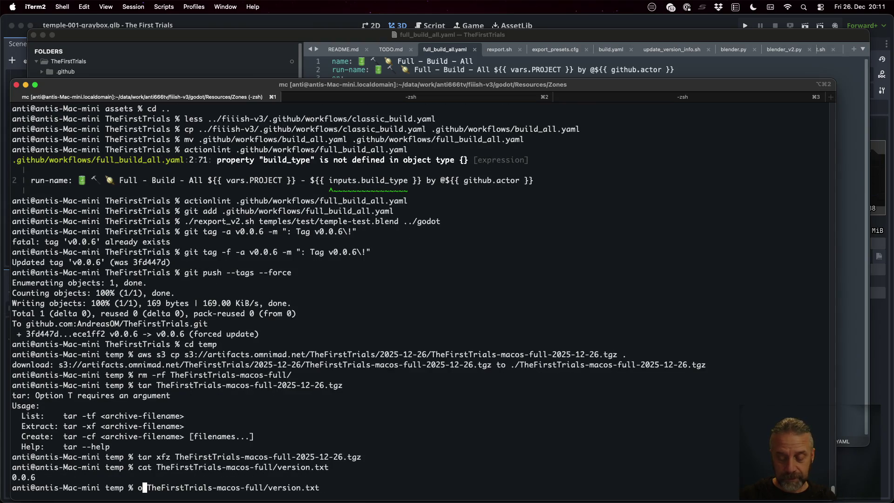
{"action": "key", "text": "End"}
{"action": "key", "text": "BackSpace"}
{"action": "key", "text": "BackSpace"}
{"action": "key", "text": "BackSpace"}
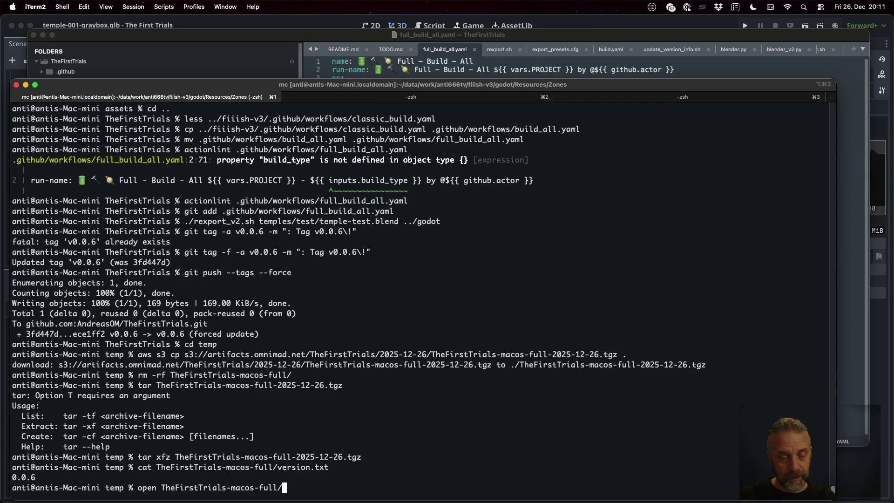
{"action": "key", "text": "Tab"}
{"action": "type", "text": "T"}
{"action": "key", "text": "Tab"}
Launch TheFirstTrials.app, quit and relaunch it, play through the level, then quit with Cmd+Q
{"action": "key", "text": "Return"}
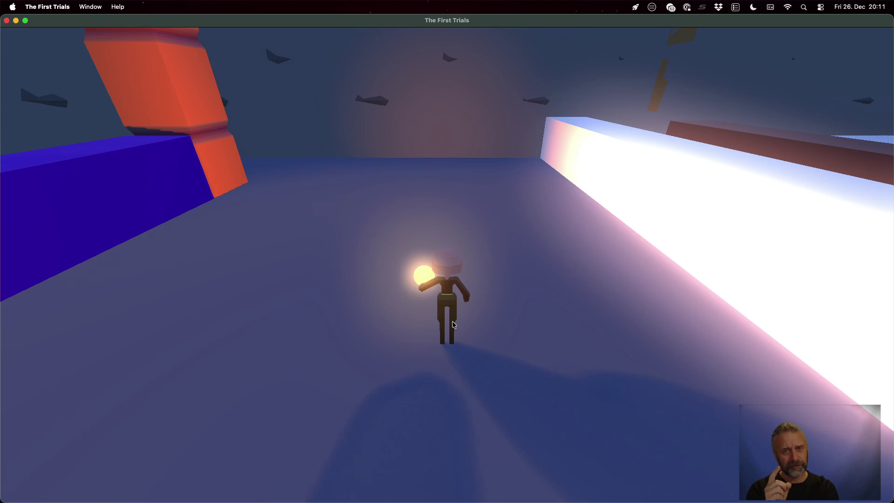
{"action": "key", "text": "super+q"}
{"action": "key", "text": "Up"}
{"action": "key", "text": "Return"}
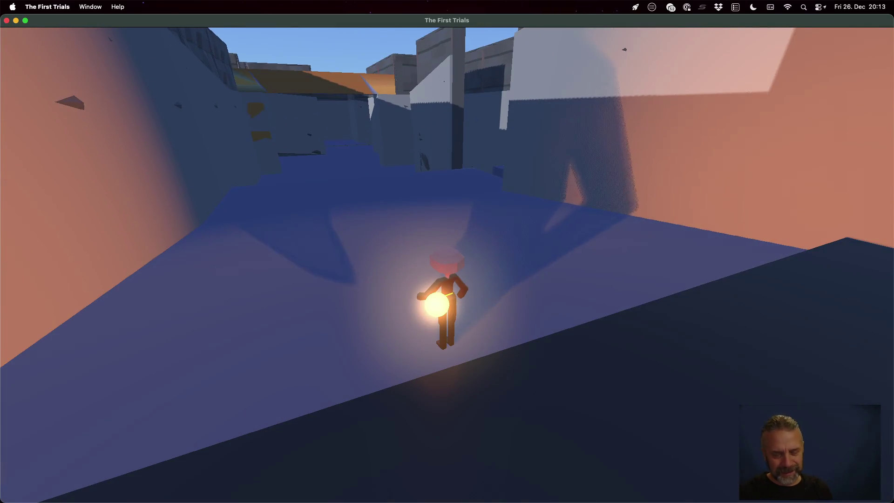
{"action": "key", "text": "super+q"}
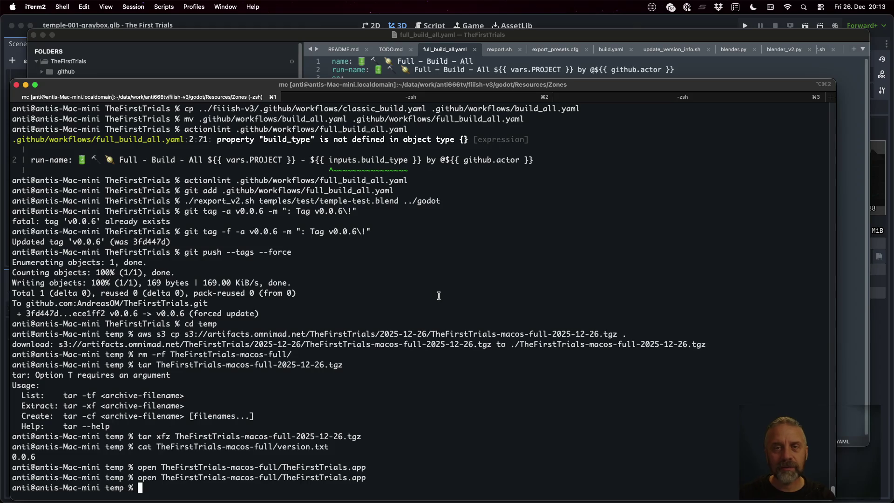
Open game.tscn in Godot via quick open, then switch to the iTerm2 terminal window
{"action": "left_click", "coordinate": [557, 21]}
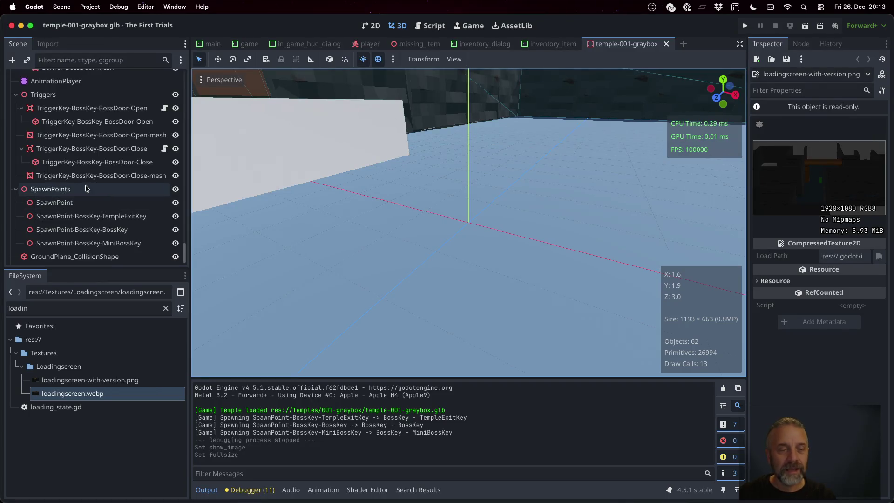
{"action": "scroll", "coordinate": [98, 206], "scroll_direction": "down", "scroll_amount": 1}
{"action": "scroll", "coordinate": [98, 206], "scroll_direction": "up", "scroll_amount": 10}
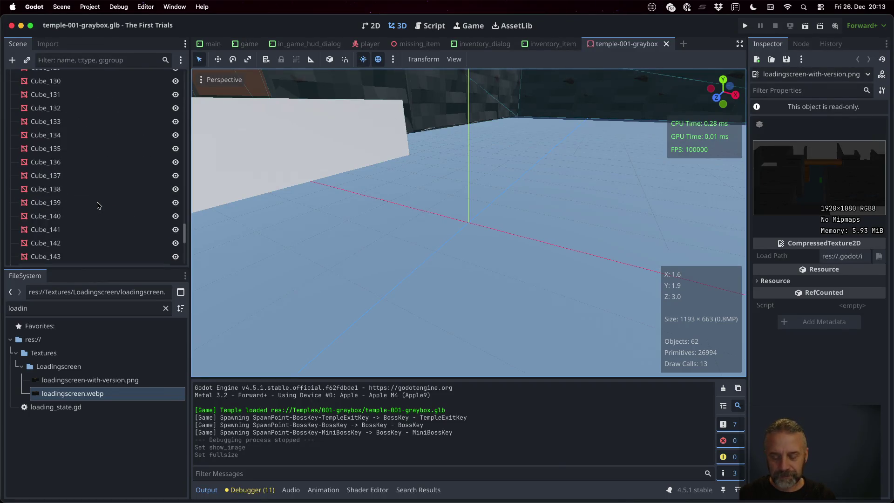
{"action": "key", "text": "shift+alt+o"}
{"action": "type", "text": "game"}
{"action": "key", "text": "Down"}
{"action": "key", "text": "Return"}
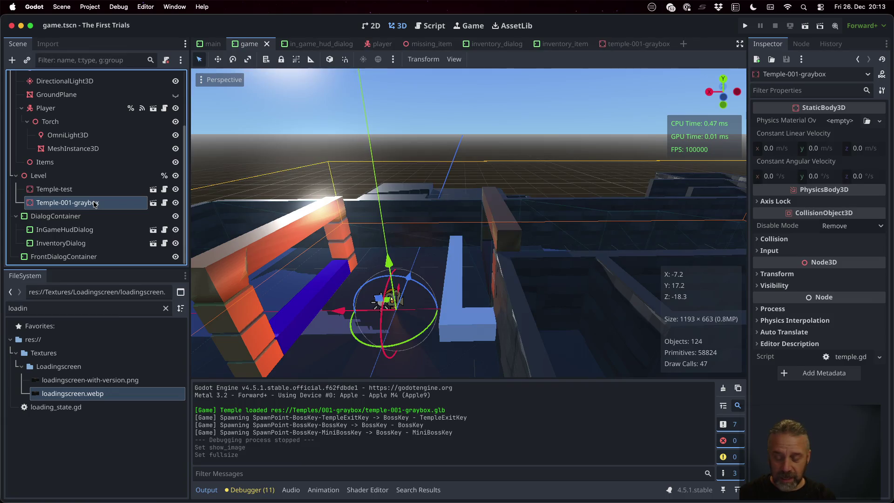
{"action": "key", "text": "ctrl+Up"}
{"action": "left_click", "coordinate": [368, 396]}
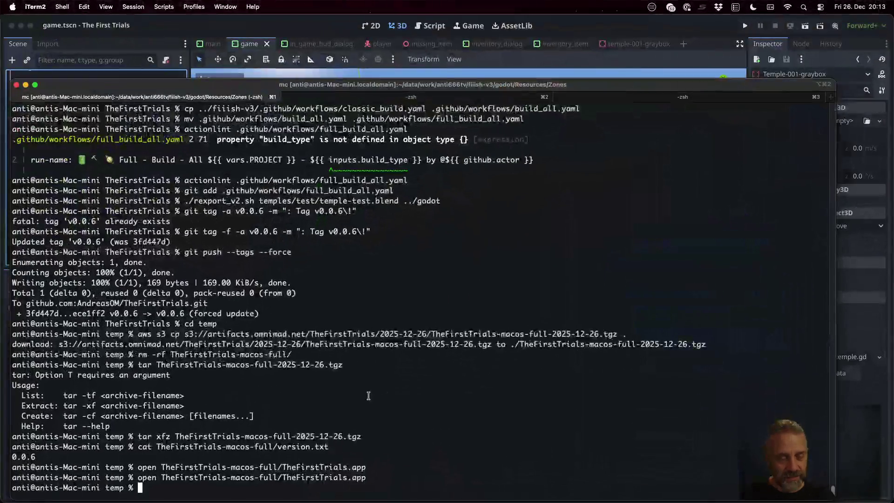
Run the bundle's Contents/MacOS/The First Trials executable directly, then open the temp folder in Finder
{"action": "key", "text": "Up"}
{"action": "key", "text": "Tab"}
{"action": "key", "text": "Tab"}
{"action": "key", "text": "Tab"}
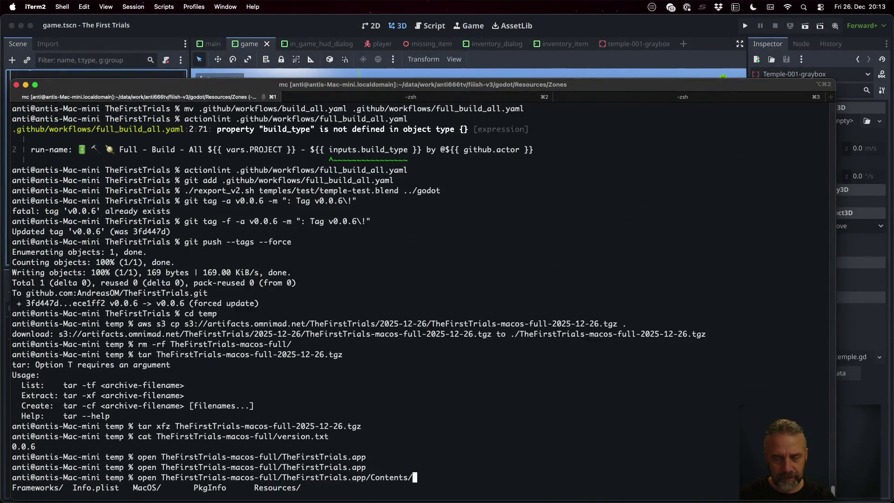
{"action": "type", "text": "M"}
{"action": "key", "text": "Tab"}
{"action": "key", "text": "Tab"}
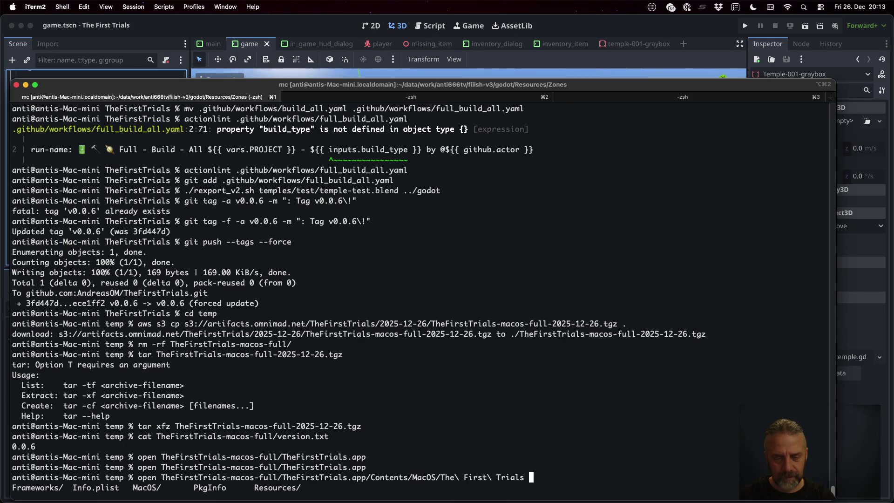
{"action": "key", "text": "Tab"}
{"action": "key", "text": "Tab"}
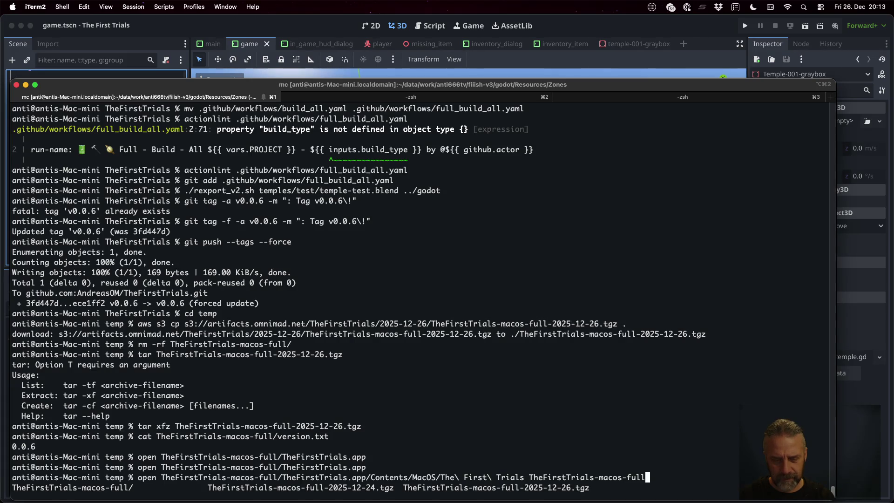
{"action": "key", "text": "Tab"}
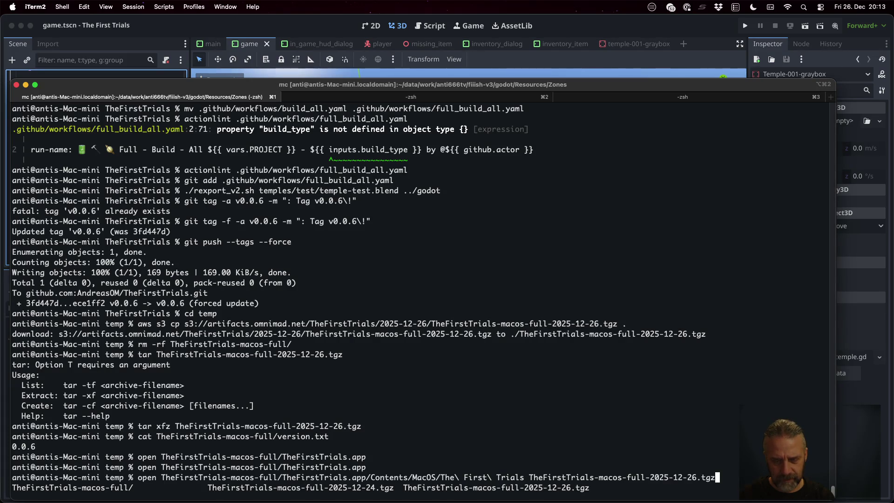
{"action": "key", "text": "BackSpace"}
{"action": "key", "text": "BackSpace"}
{"action": "key", "text": "BackSpace"}
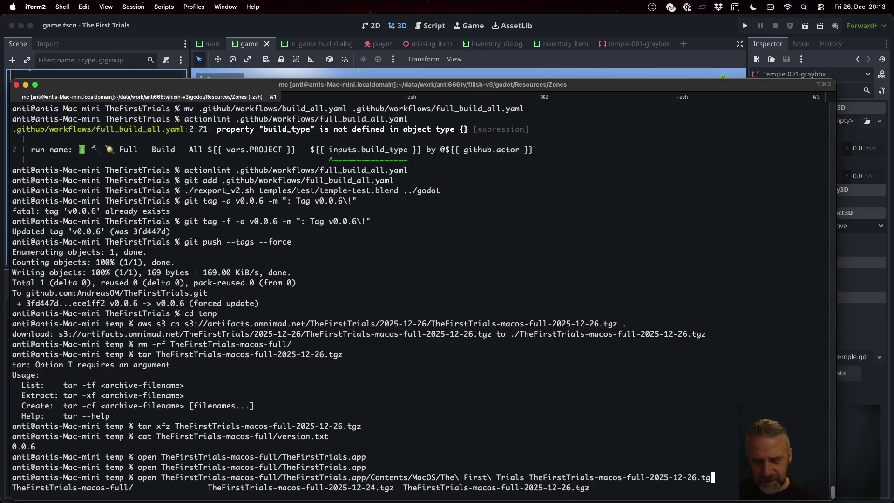
{"action": "type", "text": "ls"}
{"action": "key", "text": "Return"}
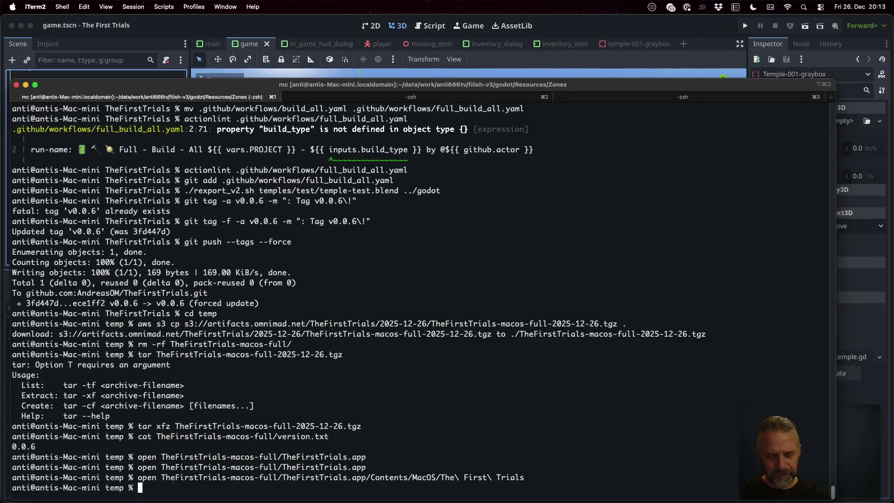
{"action": "type", "text": "open"}
{"action": "key", "text": "Return"}
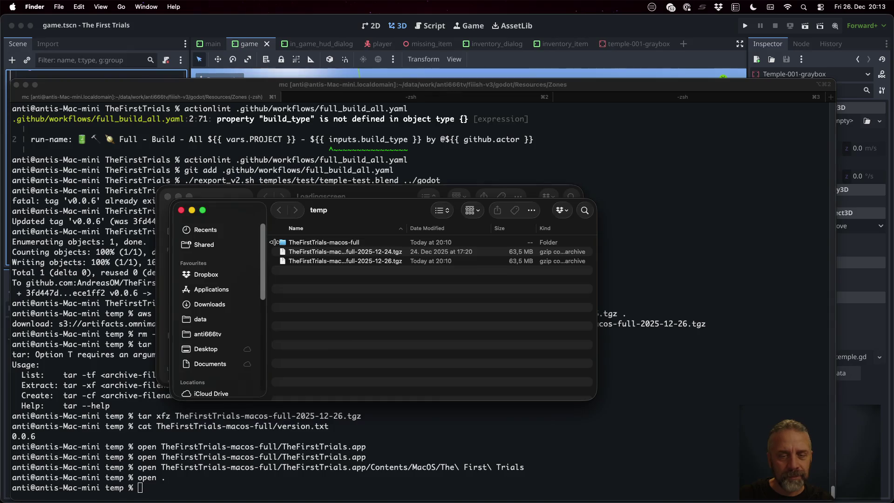
Expand the extracted build folder and show the app package's Contents/MacOS executable
{"action": "left_click", "coordinate": [275, 243]}
{"action": "right_click", "coordinate": [319, 260]}
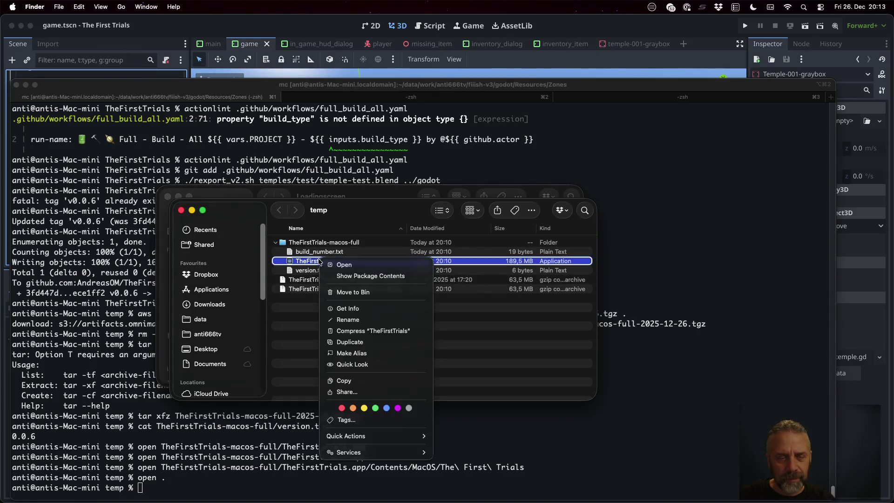
{"action": "left_click", "coordinate": [368, 274]}
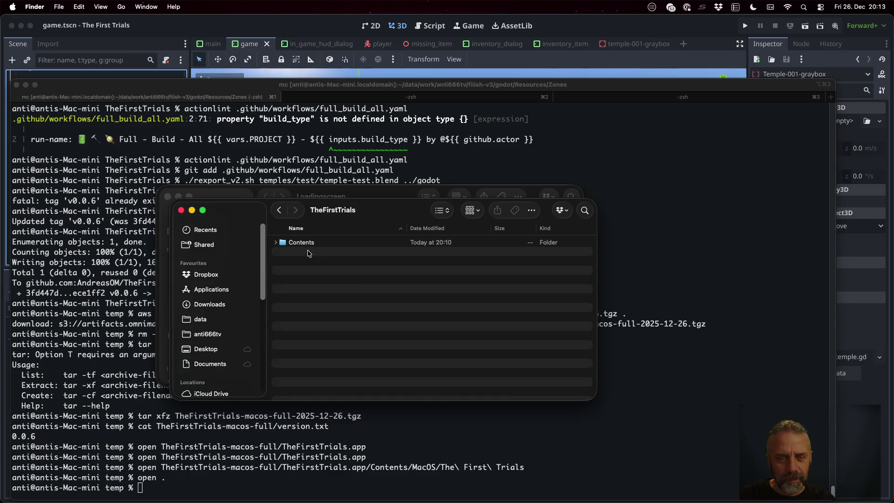
{"action": "left_click", "coordinate": [276, 242]}
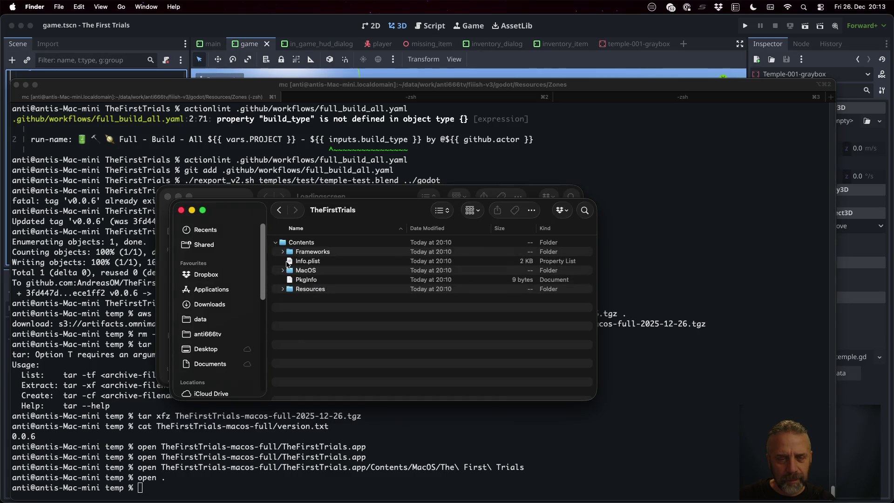
{"action": "left_click", "coordinate": [288, 270]}
{"action": "left_click", "coordinate": [282, 271]}
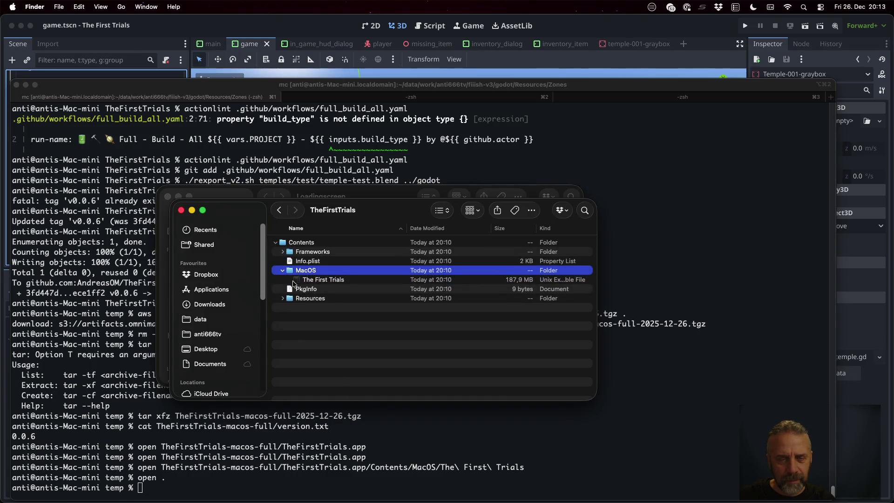
{"action": "left_click", "coordinate": [317, 280]}
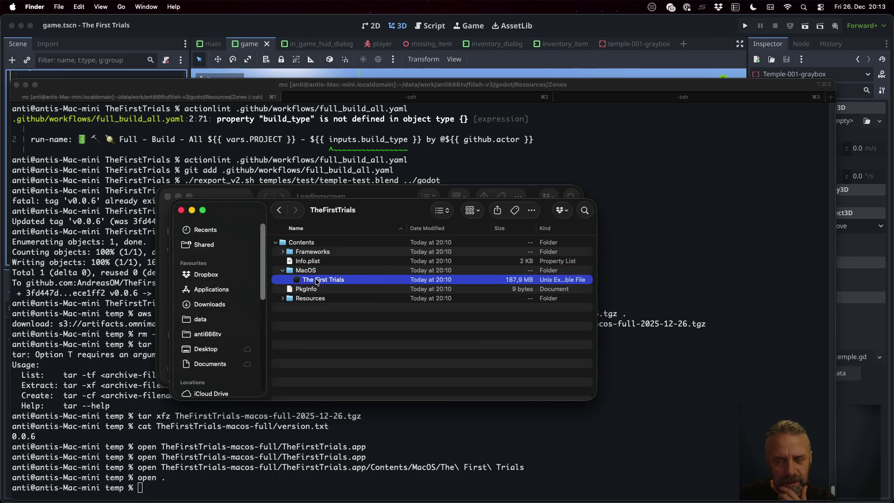
Inspect The First Trials.pck in Resources, then close both Finder windows
{"action": "left_click", "coordinate": [282, 298]}
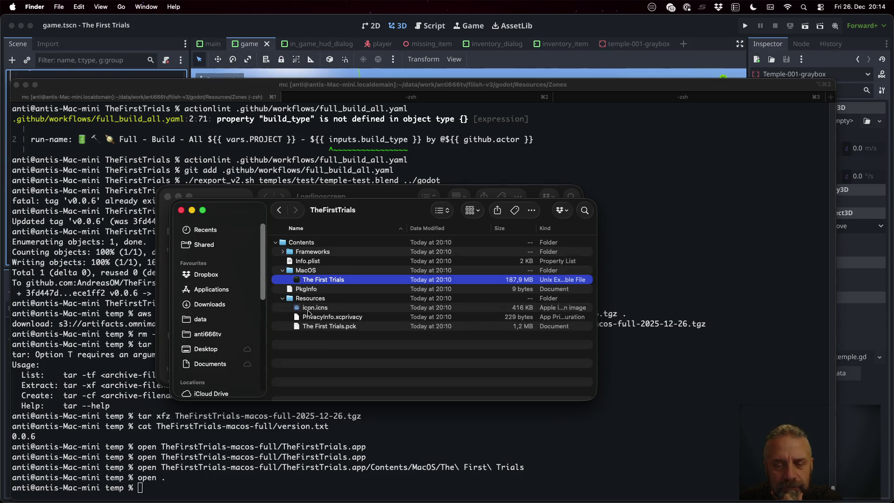
{"action": "left_click", "coordinate": [352, 329]}
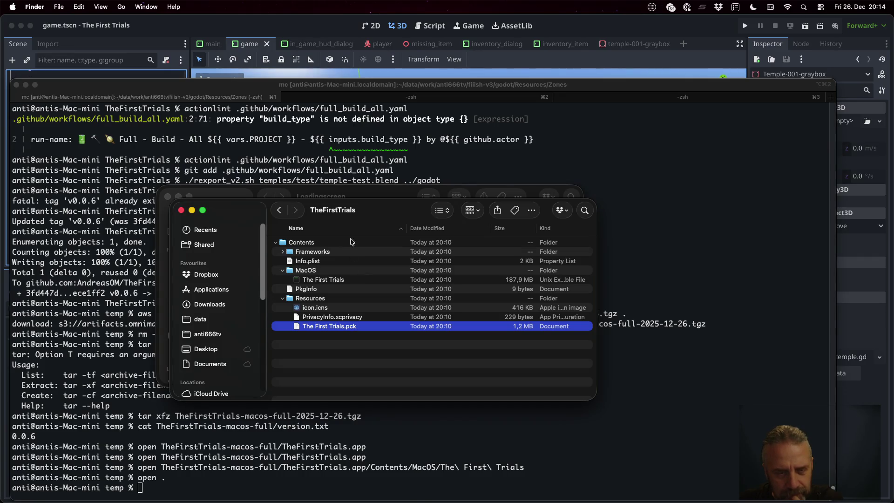
{"action": "left_click_drag", "start_coordinate": [366, 210], "coordinate": [358, 141]}
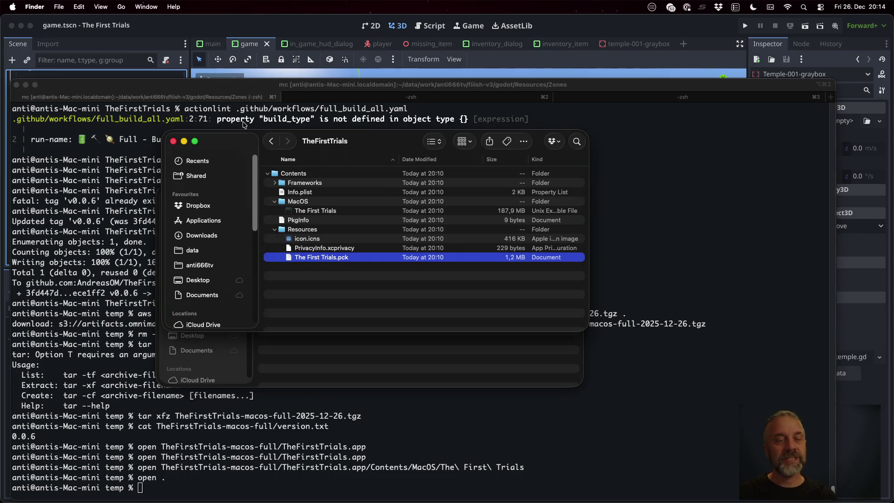
{"action": "left_click", "coordinate": [173, 141]}
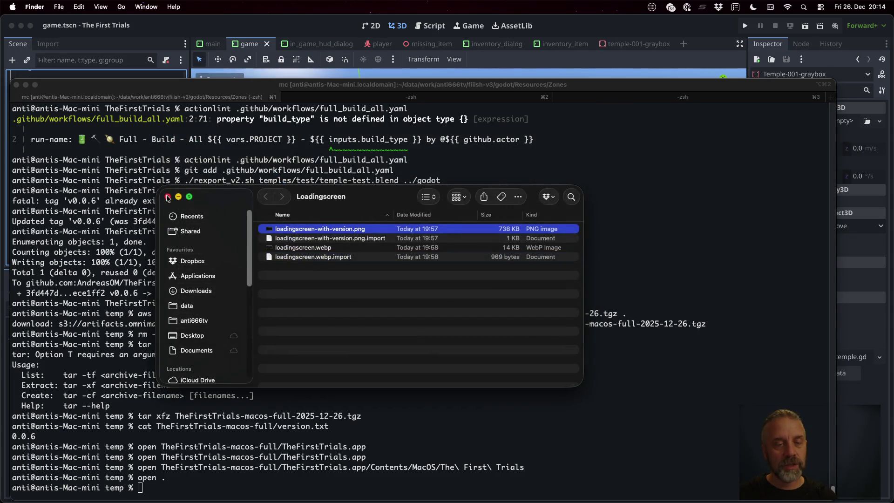
{"action": "left_click", "coordinate": [168, 197]}
{"action": "key", "text": "ctrl+Up"}
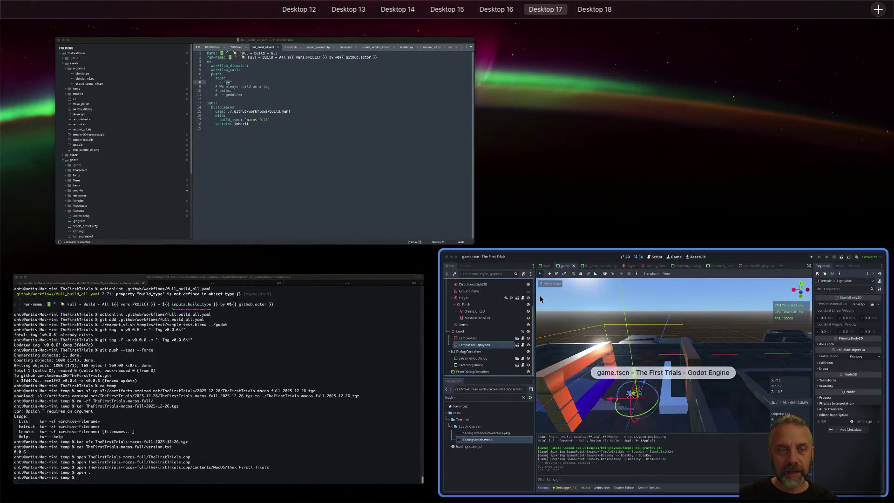
Add '- [ ] Add debug console to show error messages' under ToDo in TODO.md and save
{"action": "left_click", "coordinate": [392, 54]}
{"action": "left_click", "coordinate": [392, 54]}
{"action": "left_click", "coordinate": [386, 104]}
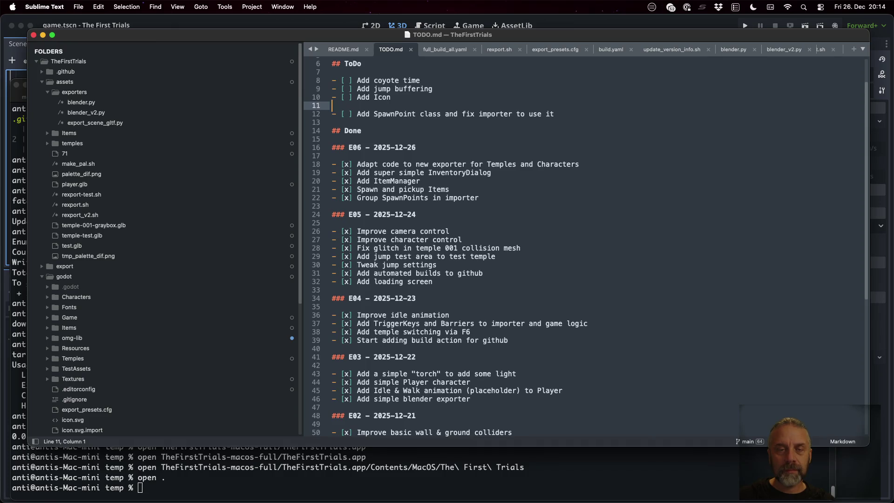
{"action": "key", "text": "Return"}
{"action": "type", "text": "- [ ] A"}
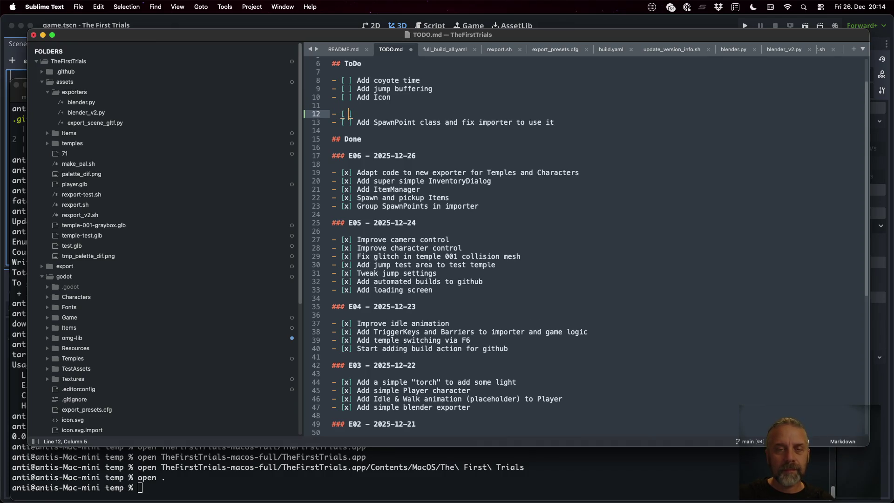
{"action": "type", "text": "dd debug console t"}
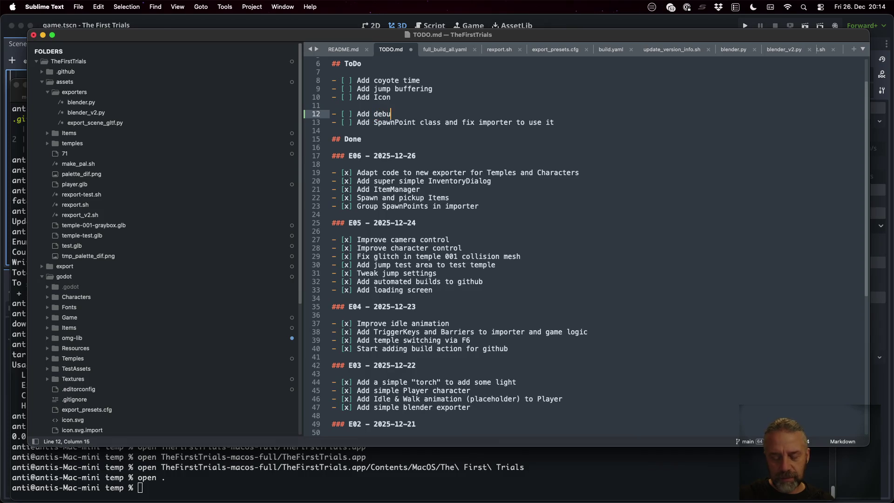
{"action": "type", "text": "o show error mess"}
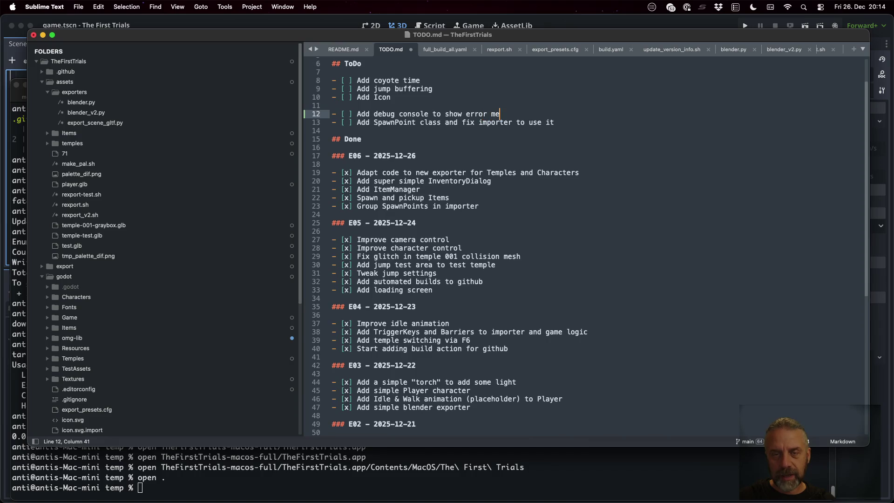
{"action": "type", "text": "ages"}
{"action": "key", "text": "cmd+s"}
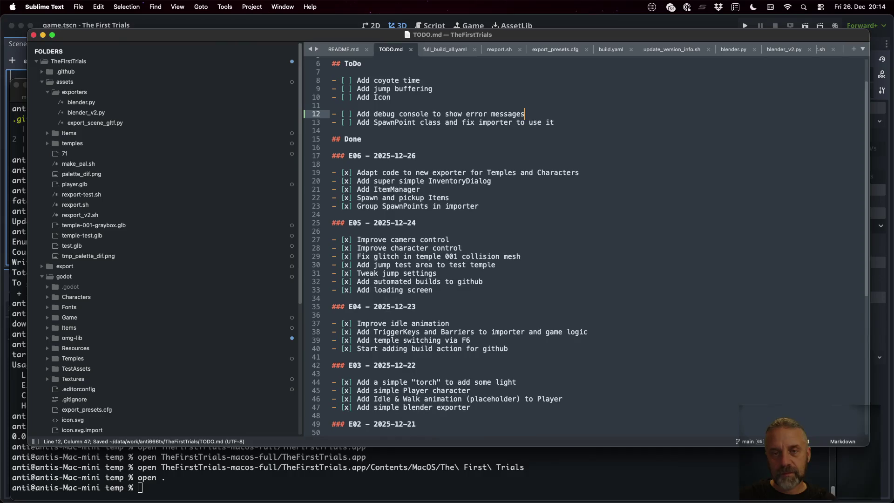
{"action": "key", "text": "Up"}
{"action": "key", "text": "Up"}
{"action": "key", "text": "Up"}
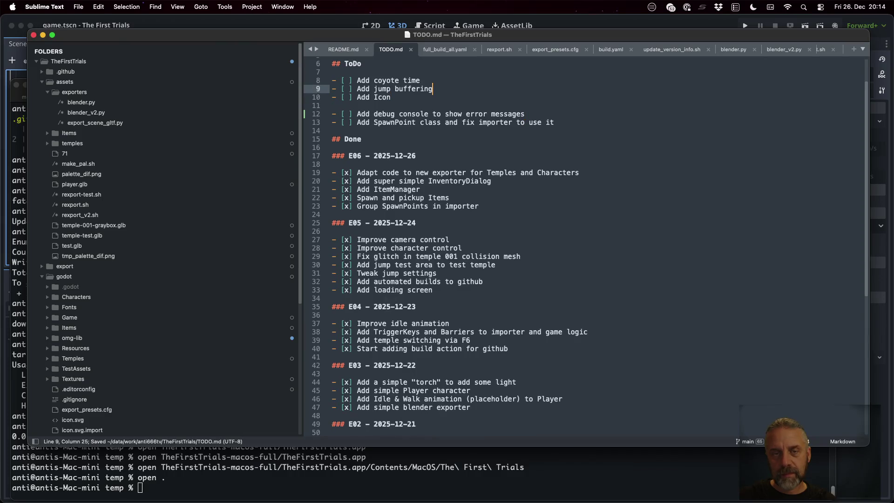